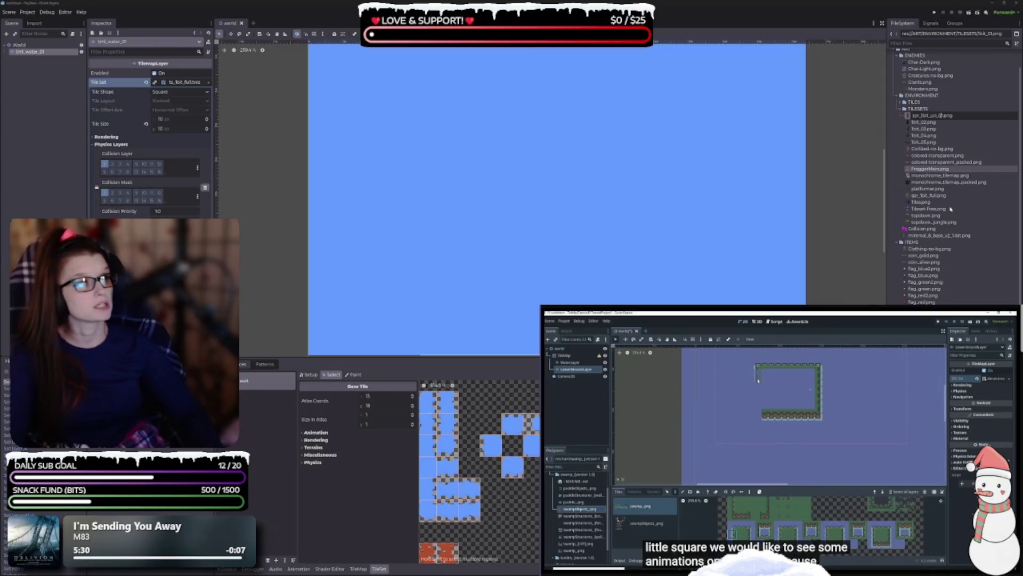
Rename the first tileset image, then rename 1bit_02.png to spr_1bit_wat_02.png.
{"action": "key", "text": "F2"}
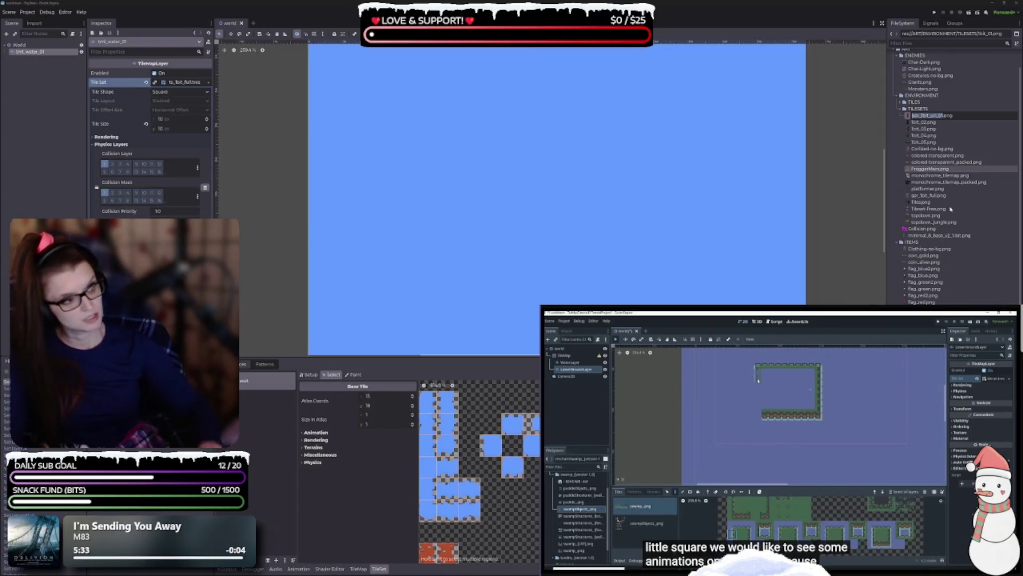
{"action": "key", "text": "Return"}
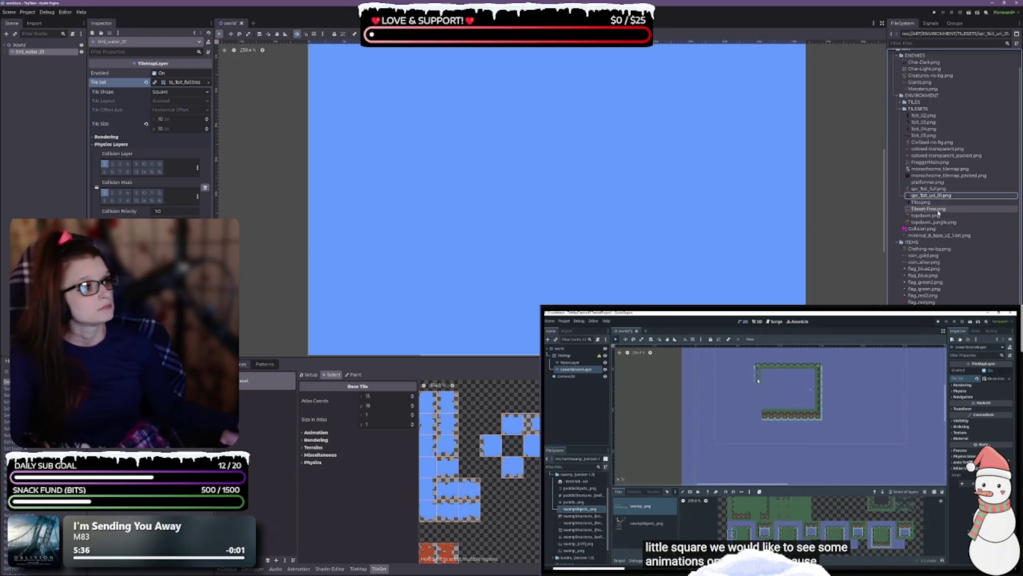
{"action": "left_click", "coordinate": [923, 115]}
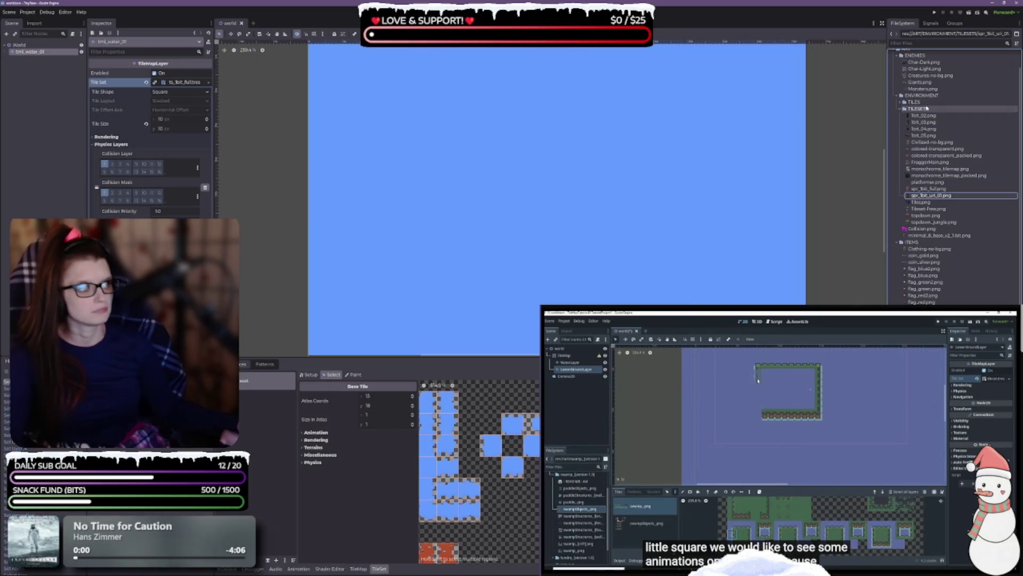
{"action": "key", "text": "F2"}
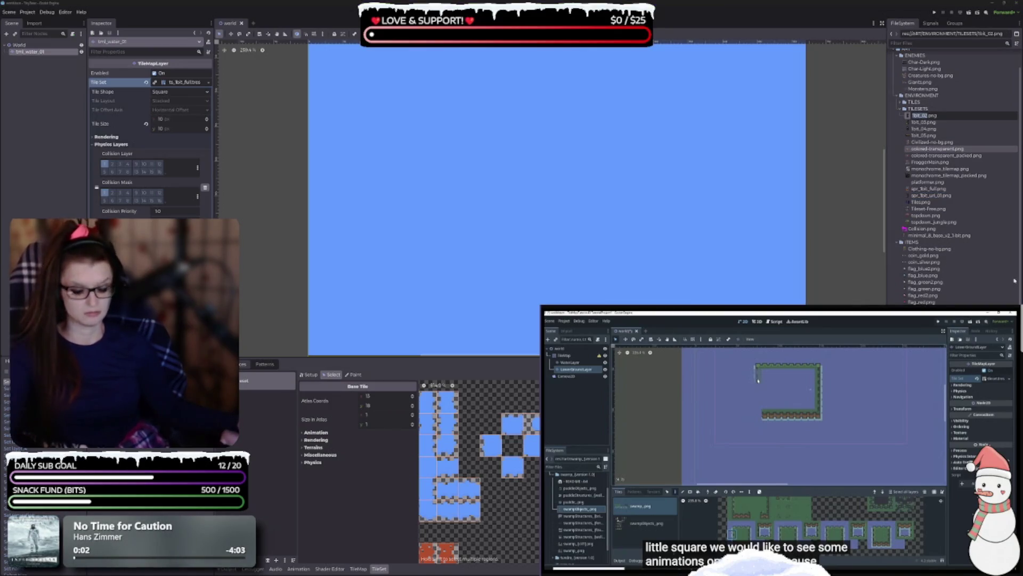
{"action": "key", "text": "ctrl+v"}
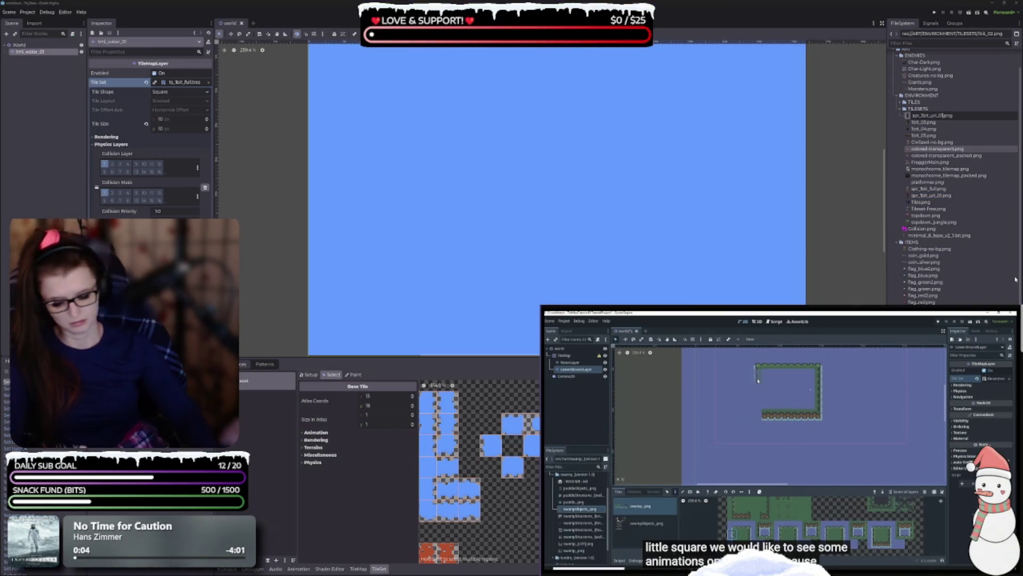
{"action": "key", "text": "BackSpace"}
{"action": "type", "text": "2"}
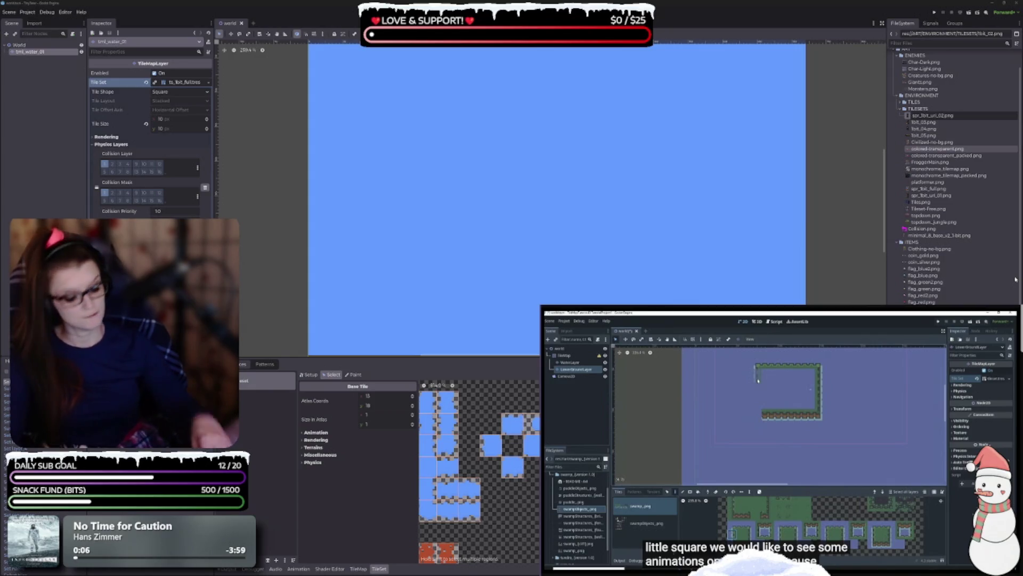
{"action": "key", "text": "Return"}
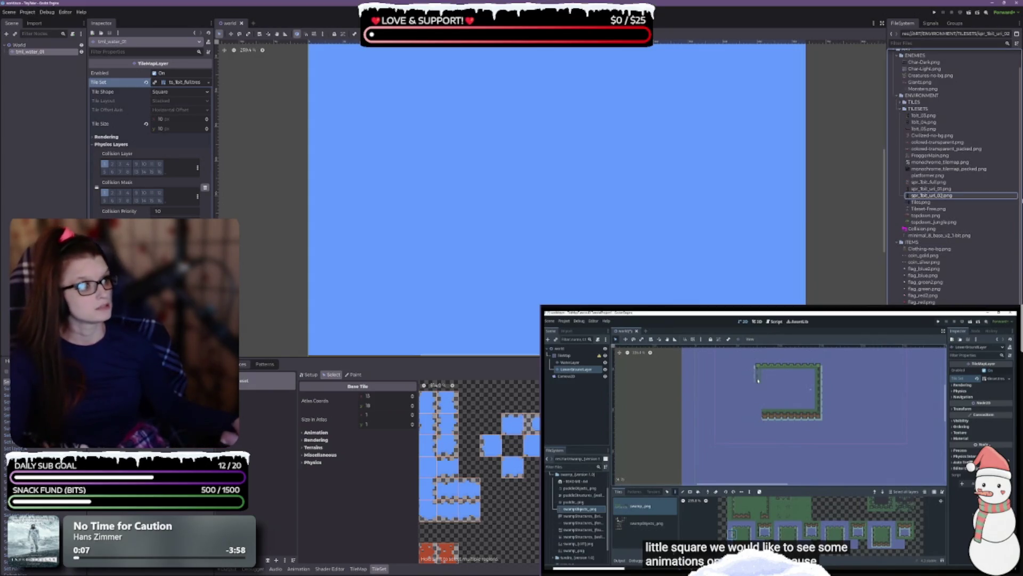
Rename 1bit_03.png with the spr_1bit_ base name, dismissing the unrecognized-extension warning.
{"action": "left_click", "coordinate": [942, 116]}
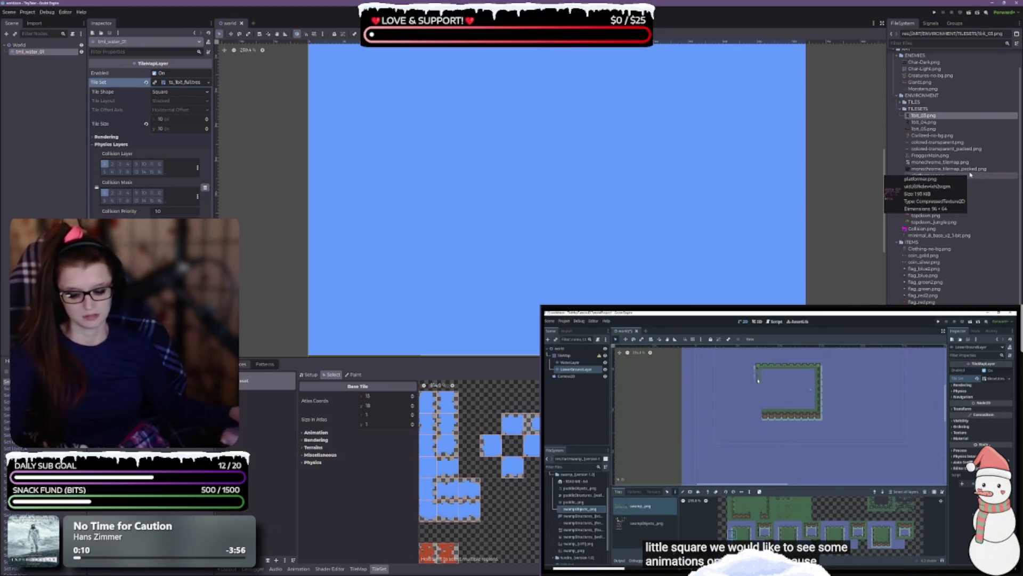
{"action": "key", "text": "F2"}
{"action": "key", "text": "ctrl+v"}
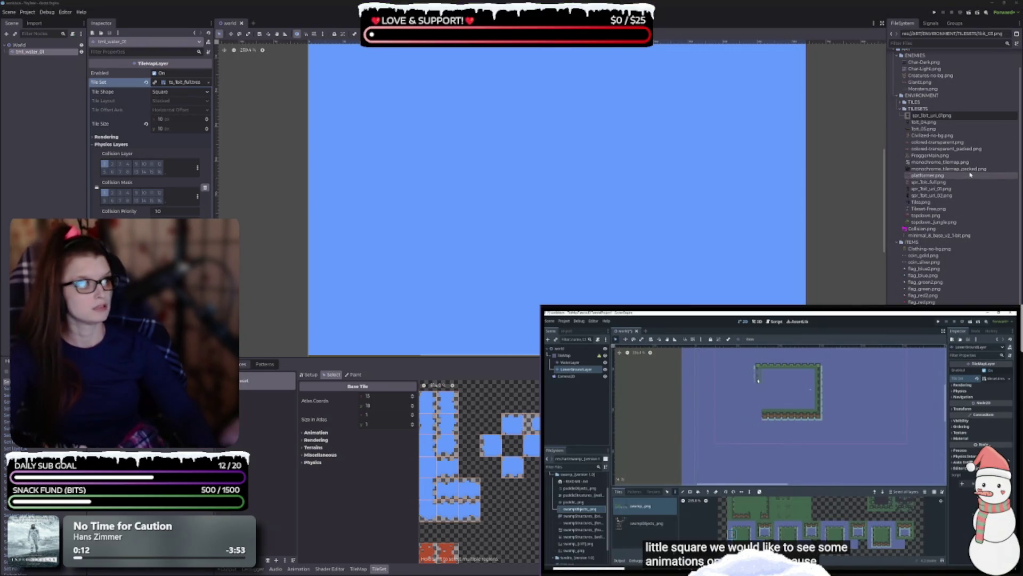
{"action": "key", "text": "Return"}
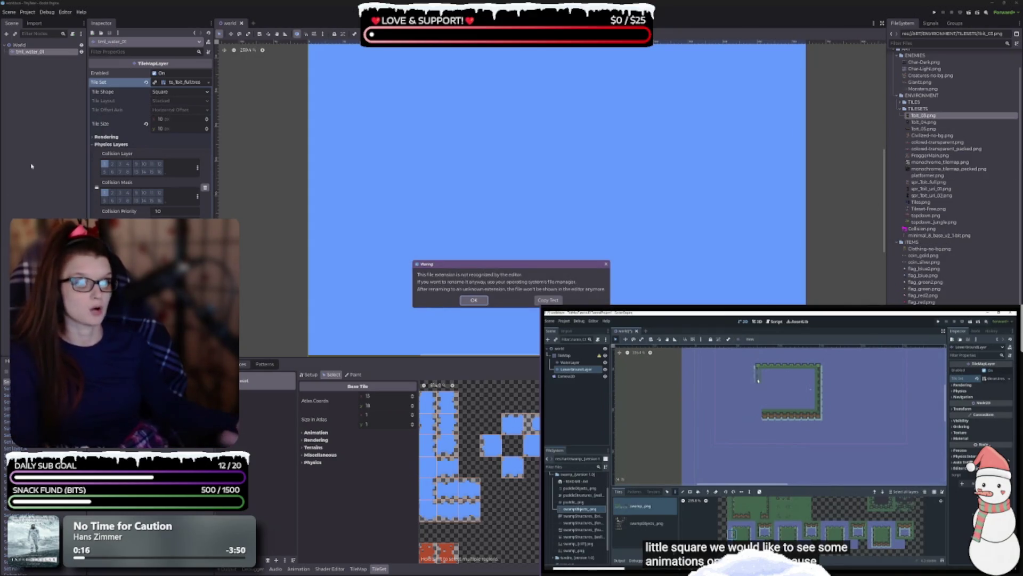
{"action": "left_click", "coordinate": [606, 264]}
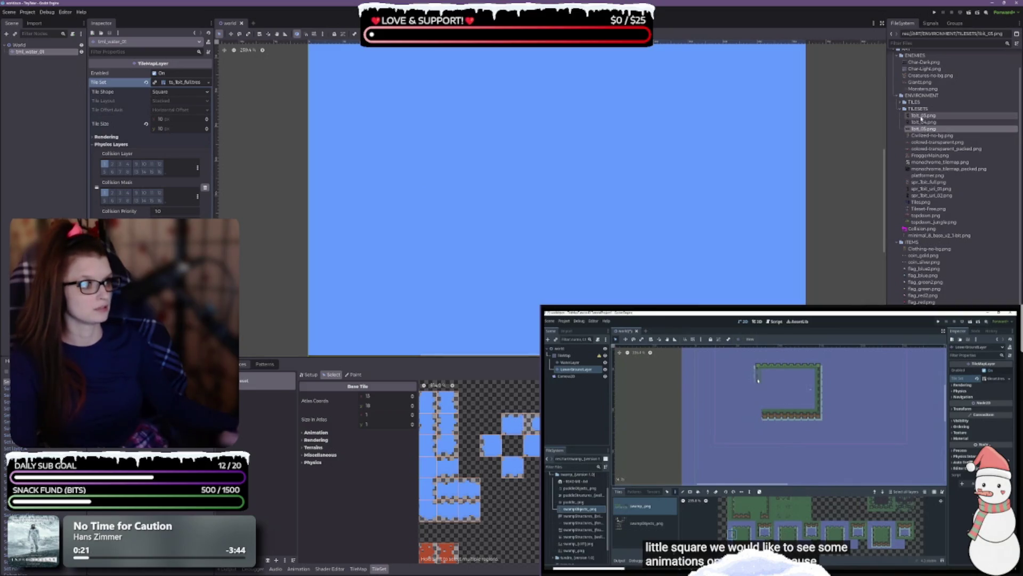
{"action": "left_click", "coordinate": [923, 115]}
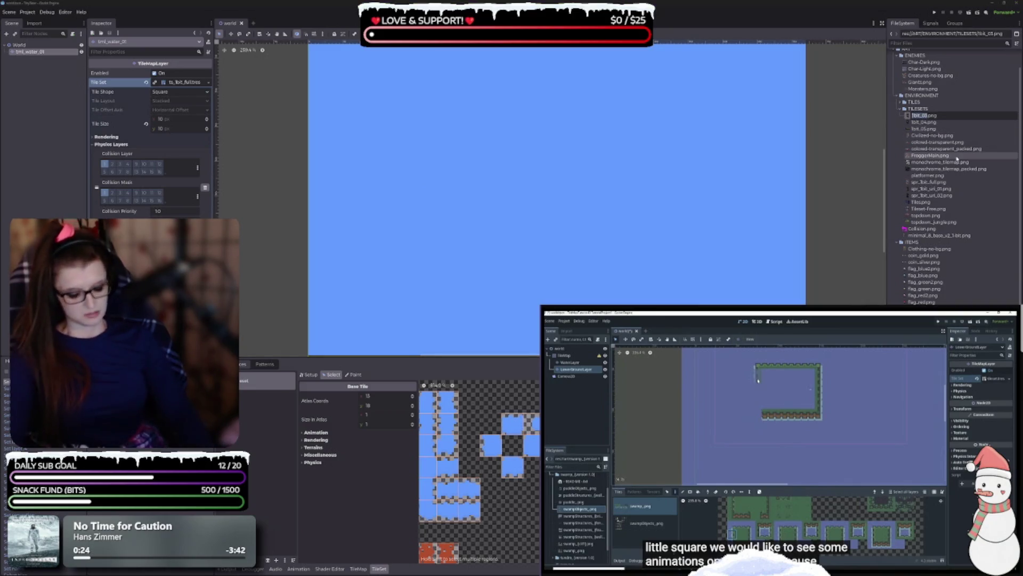
{"action": "key", "text": "ctrl+v"}
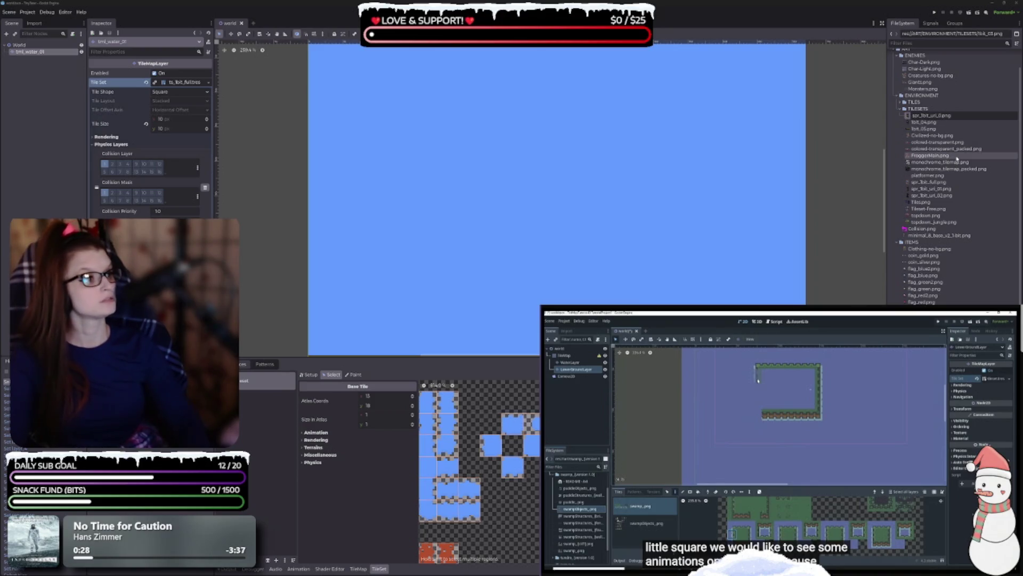
{"action": "key", "text": "Return"}
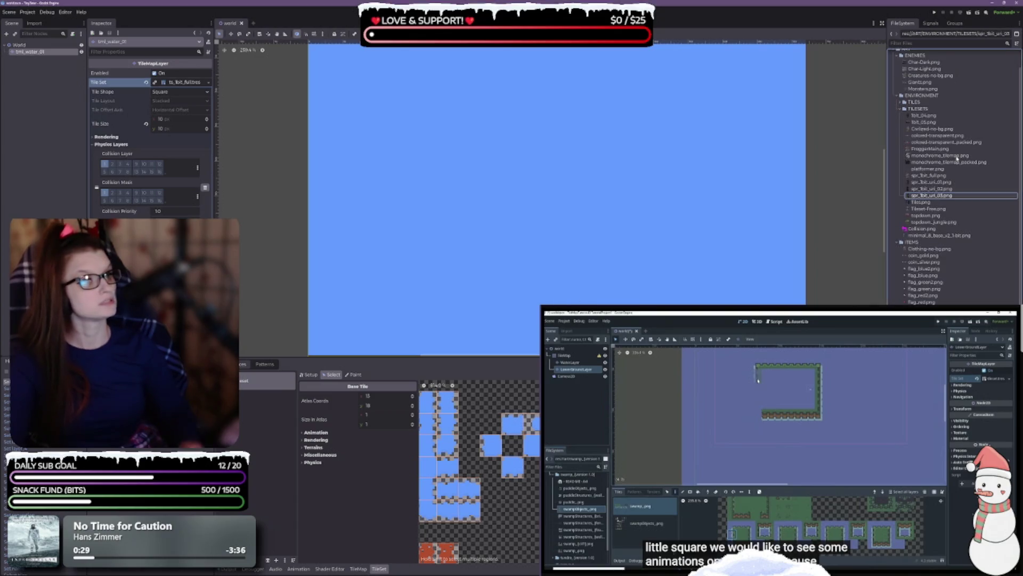
Begin renaming 1bit_04.png by pasting in the spr_1bit_ base name.
{"action": "left_click", "coordinate": [923, 116]}
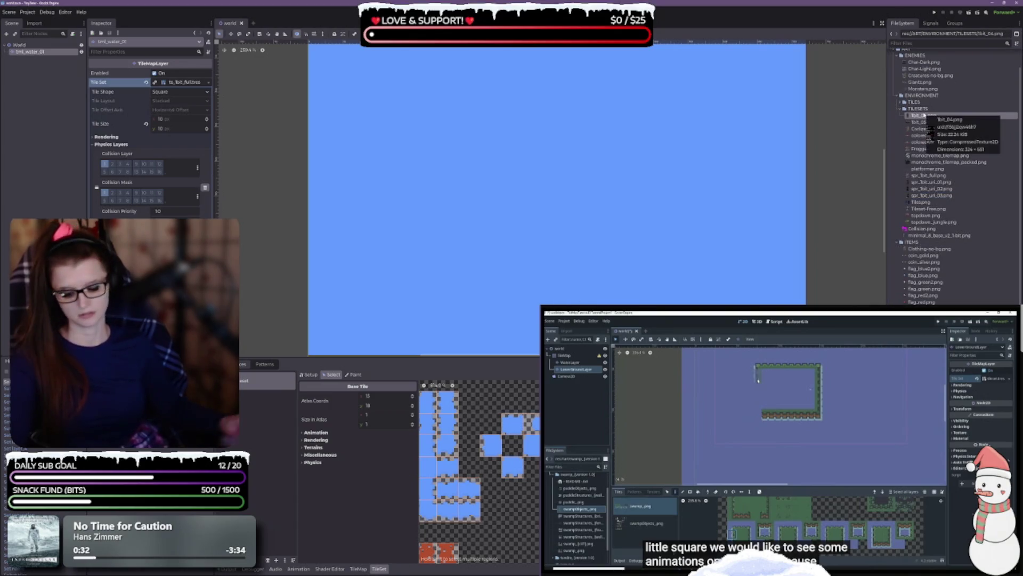
{"action": "key", "text": "F2"}
{"action": "left_click", "coordinate": [928, 114]}
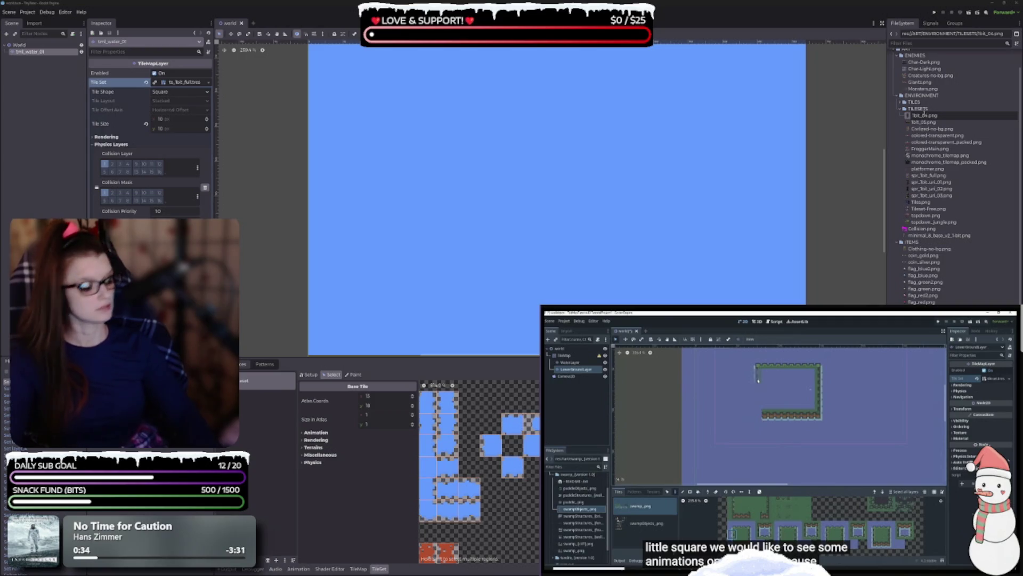
{"action": "key", "text": "ctrl+v"}
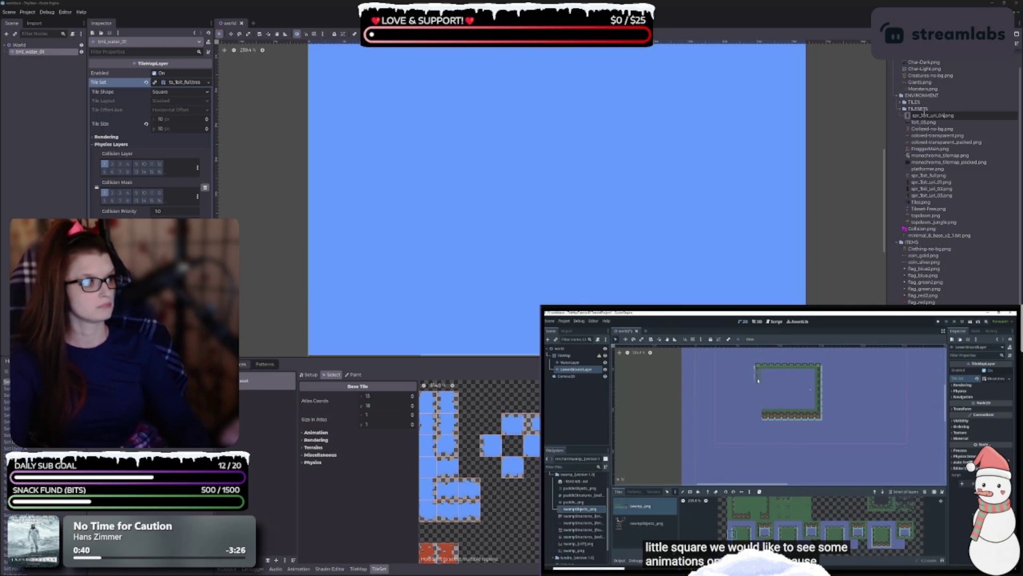
Confirm the 1bit_04.png rename and rename 1bit_05.png to its spr_1bit_ name ending in 5.
{"action": "key", "text": "Return"}
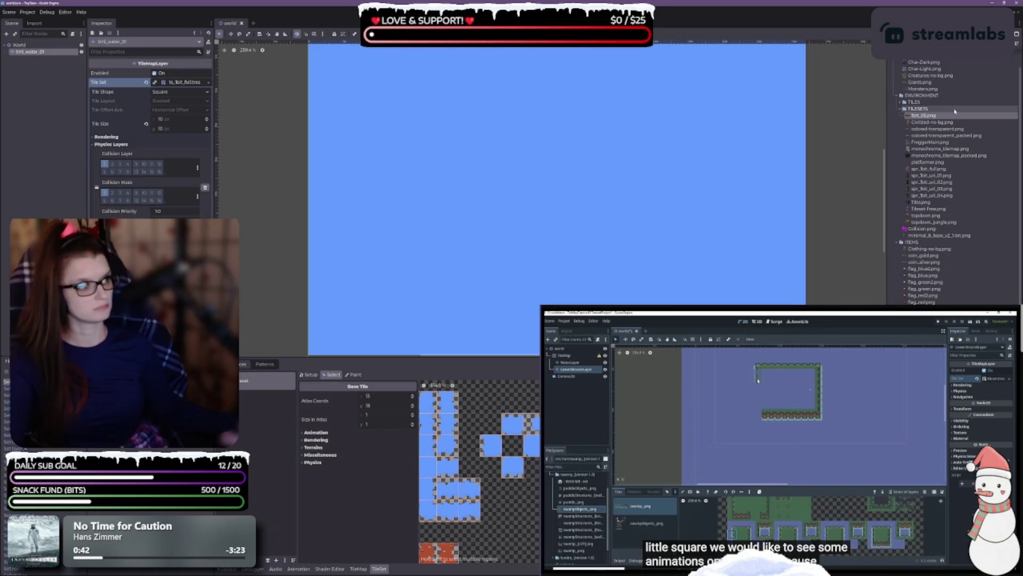
{"action": "key", "text": "F2"}
{"action": "key", "text": "ctrl+v"}
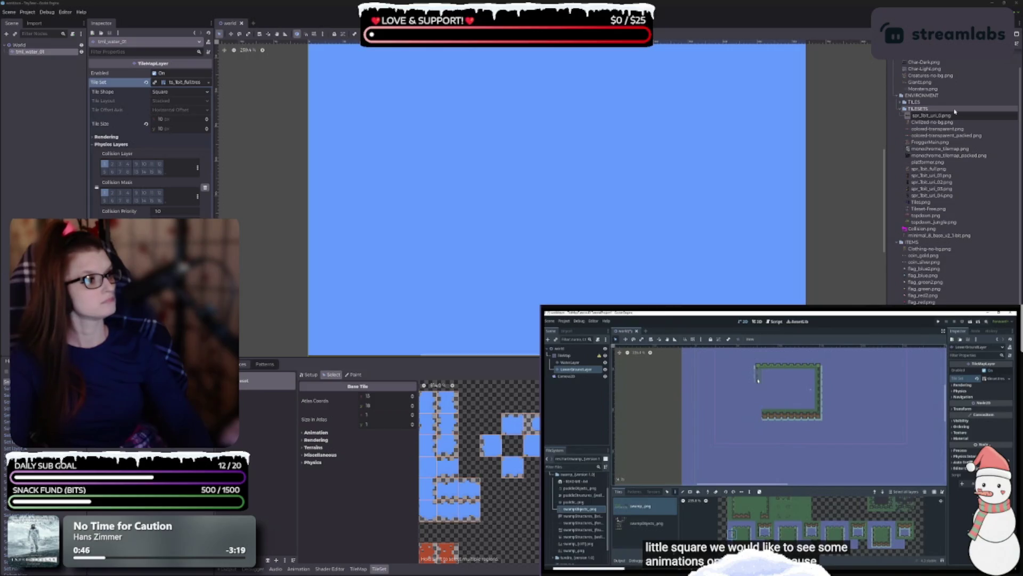
{"action": "type", "text": "5"}
{"action": "key", "text": "Return"}
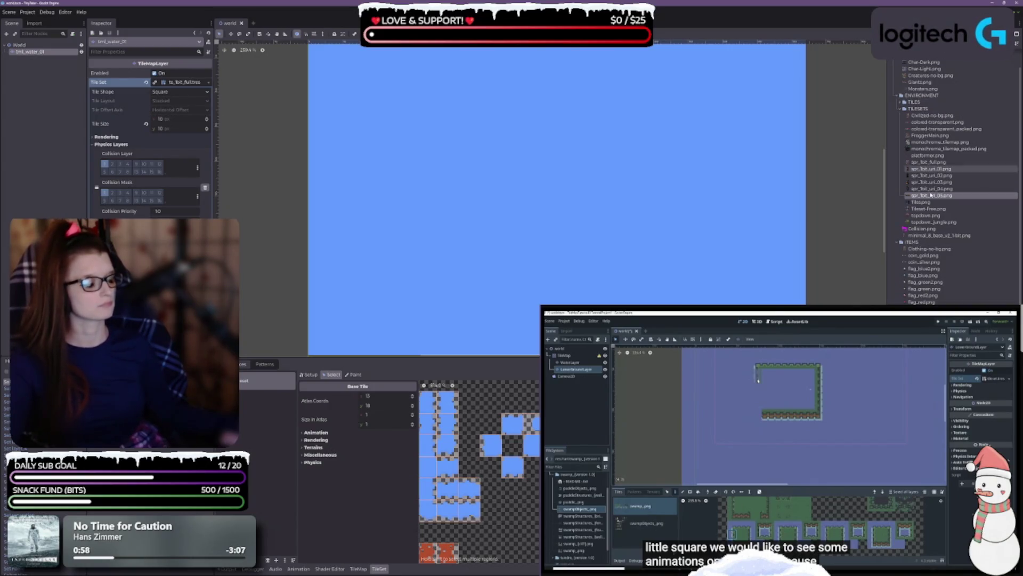
Toggle collision layer bit 1, save the scene, and deselect the water tile layer.
{"action": "mouse_move", "coordinate": [930, 195]}
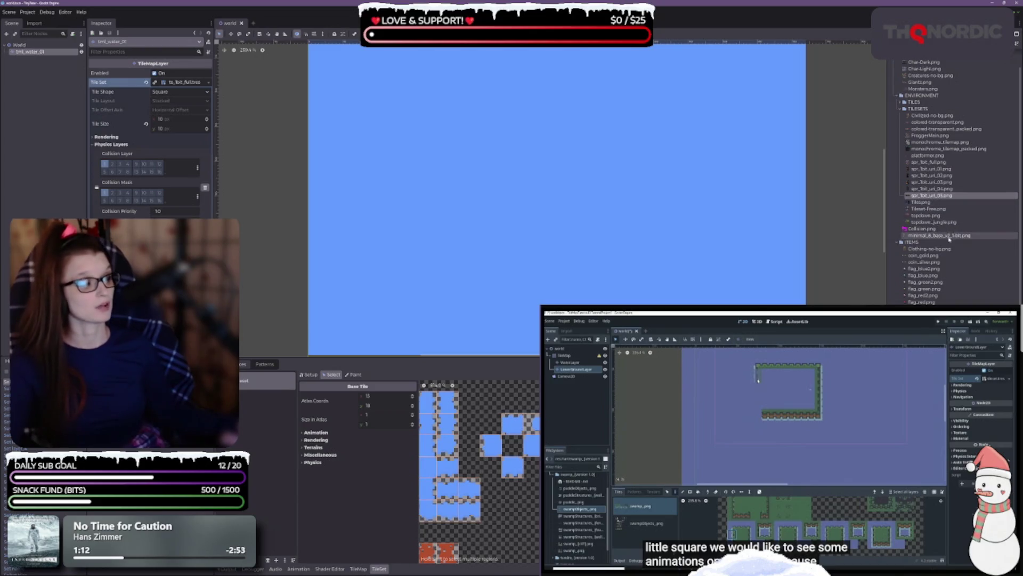
{"action": "mouse_move", "coordinate": [953, 265]}
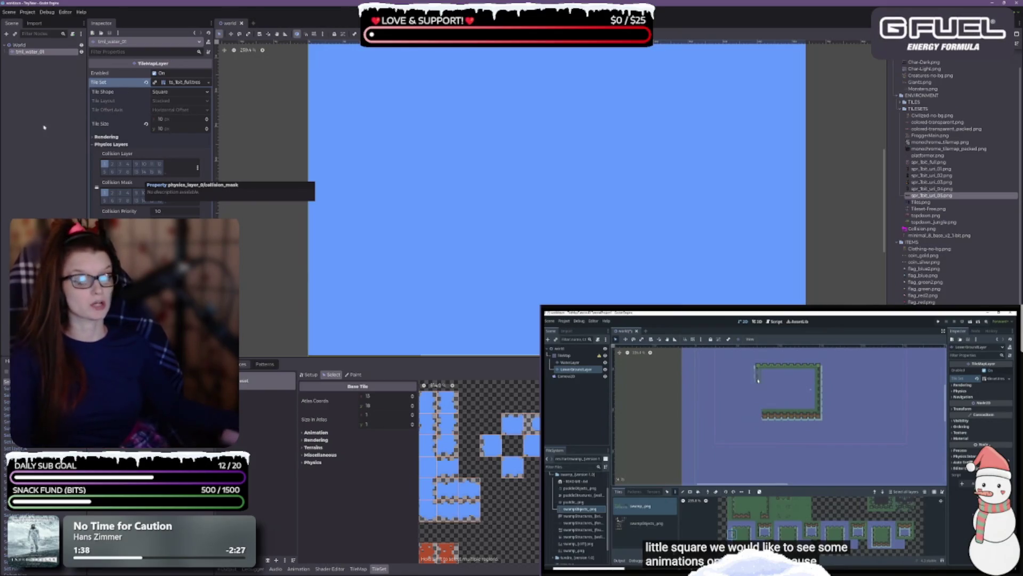
{"action": "left_click", "coordinate": [105, 164]}
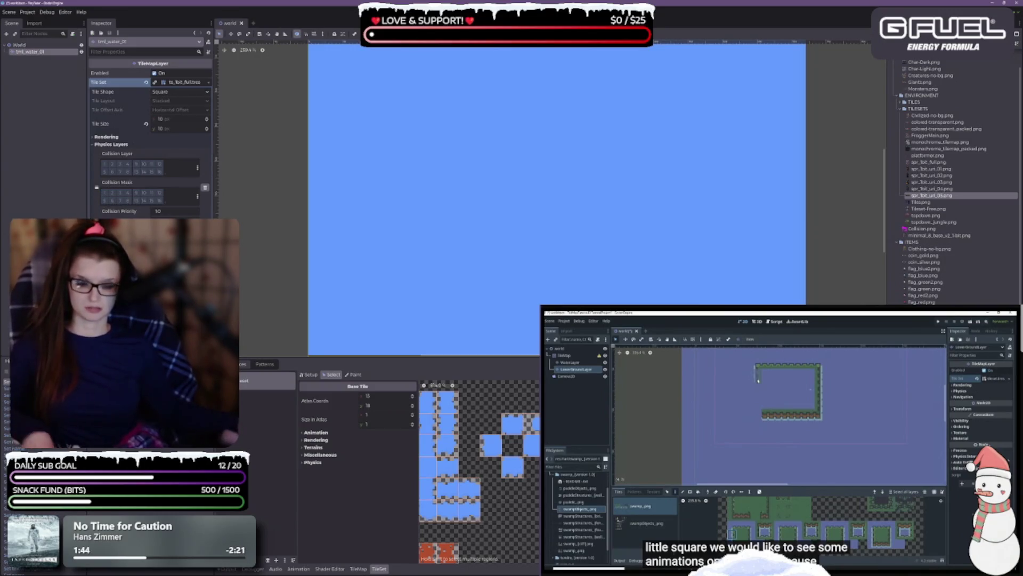
{"action": "key", "text": "ctrl+s"}
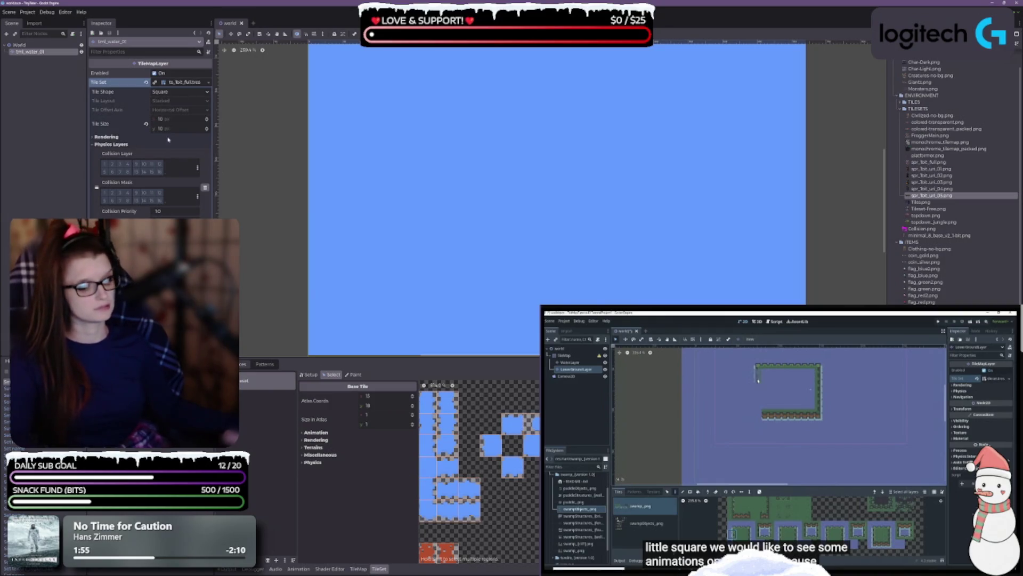
{"action": "left_click", "coordinate": [31, 62]}
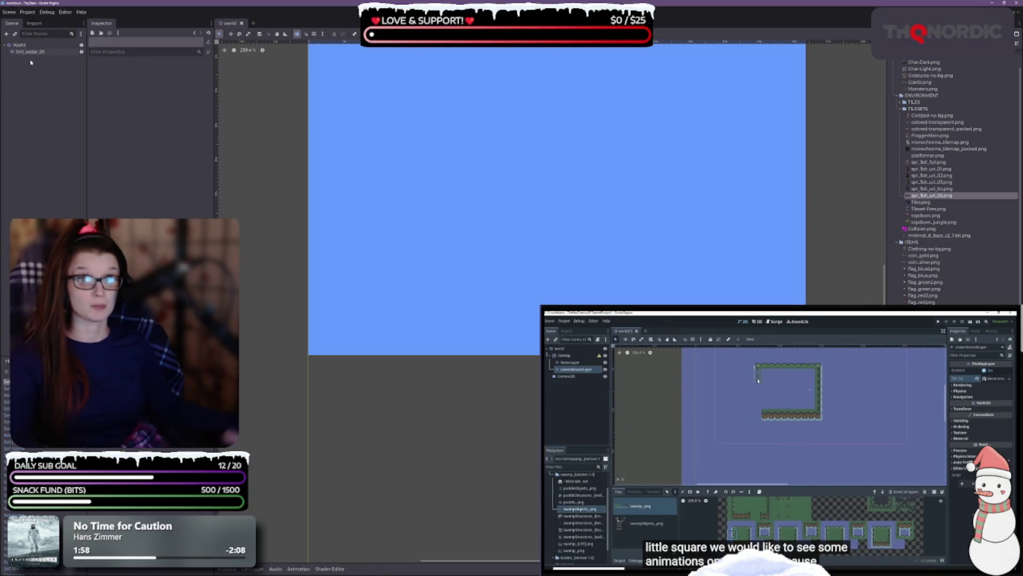
Duplicate tbl_water_01 with Ctrl+D, rename the copy tml_terrain_01, and open its TileSet resource.
{"action": "left_click", "coordinate": [31, 53]}
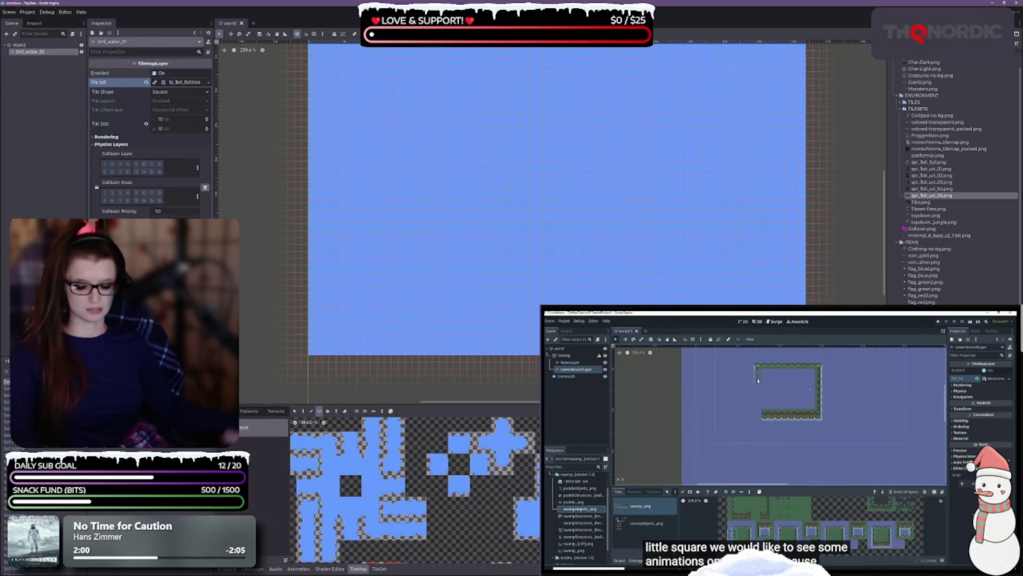
{"action": "key", "text": "ctrl+d"}
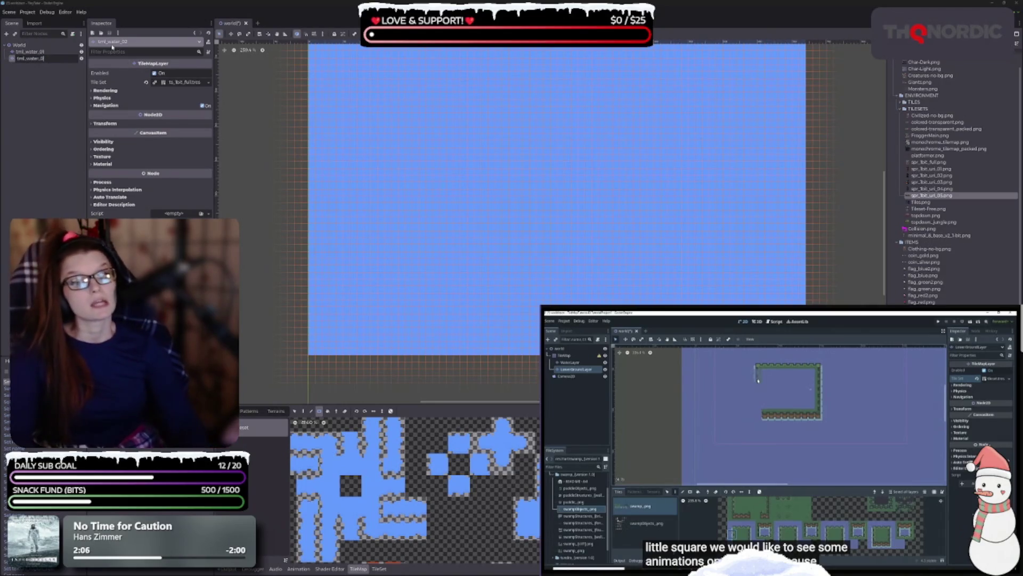
{"action": "key", "text": "F2"}
{"action": "type", "text": "tml_"}
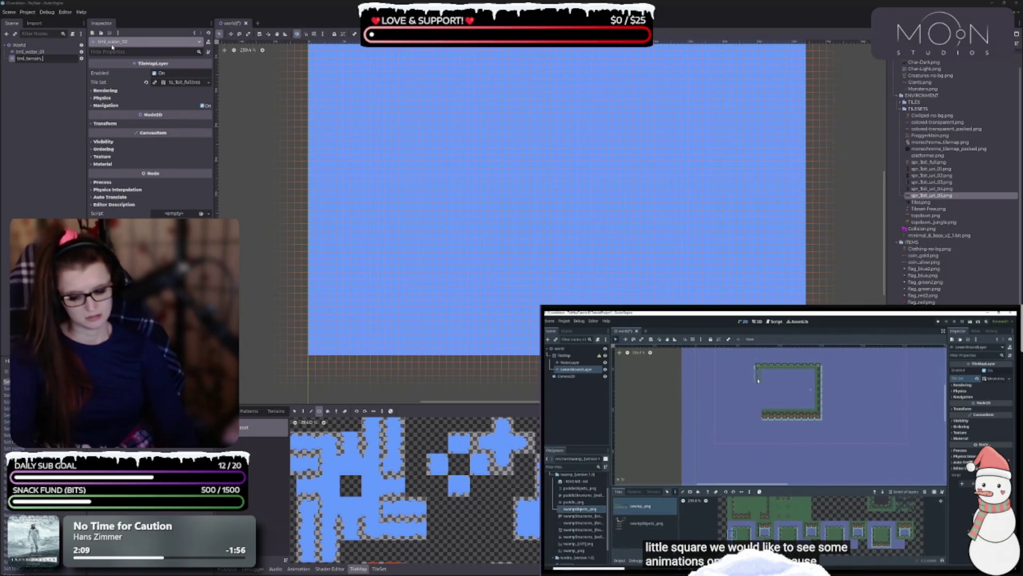
{"action": "type", "text": "01"}
{"action": "key", "text": "Return"}
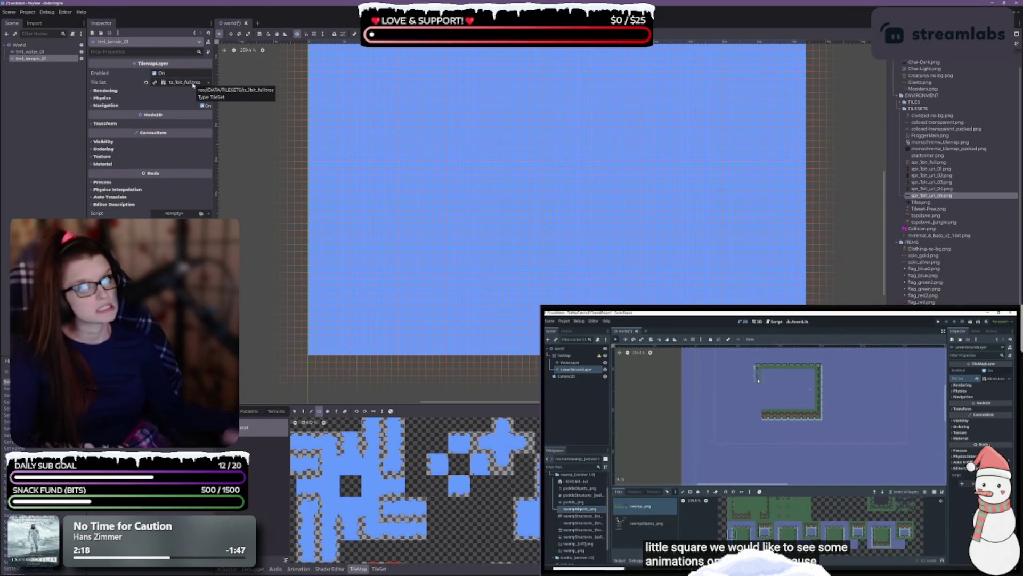
{"action": "left_click", "coordinate": [187, 82]}
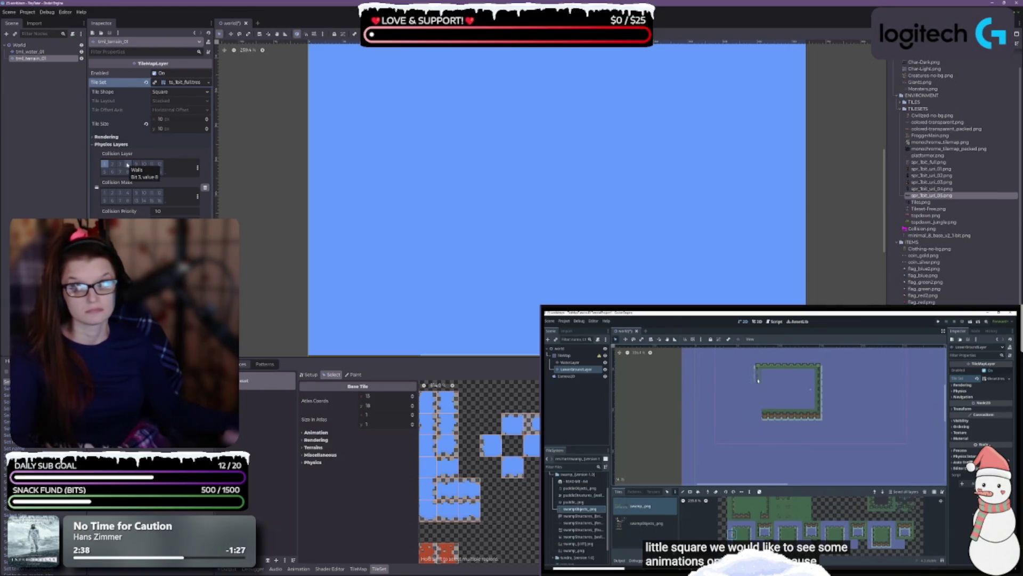
Enable collision mask bit 1, save the scene, and resize the tileset panel.
{"action": "left_click", "coordinate": [106, 193]}
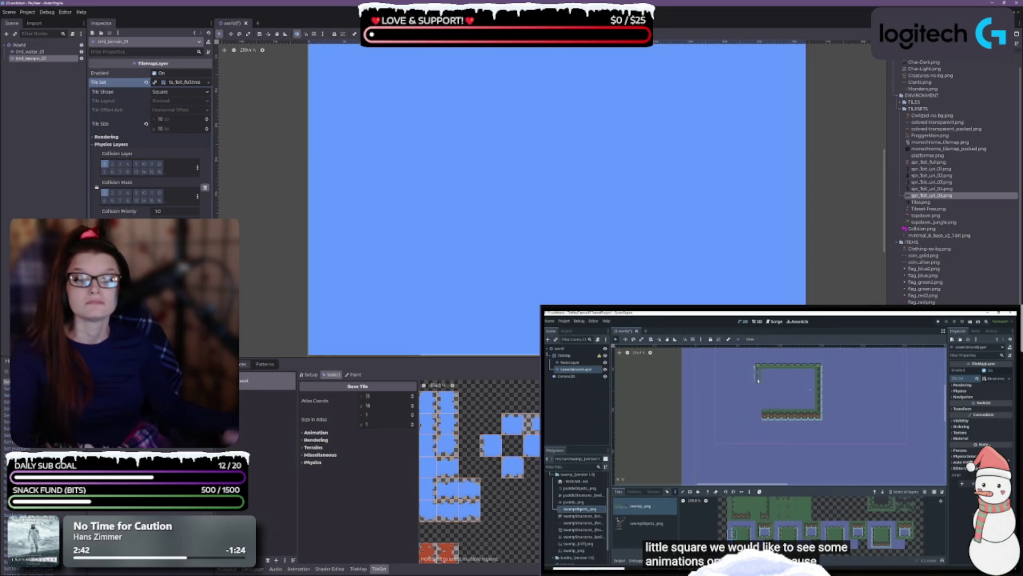
{"action": "key", "text": "ctrl+s"}
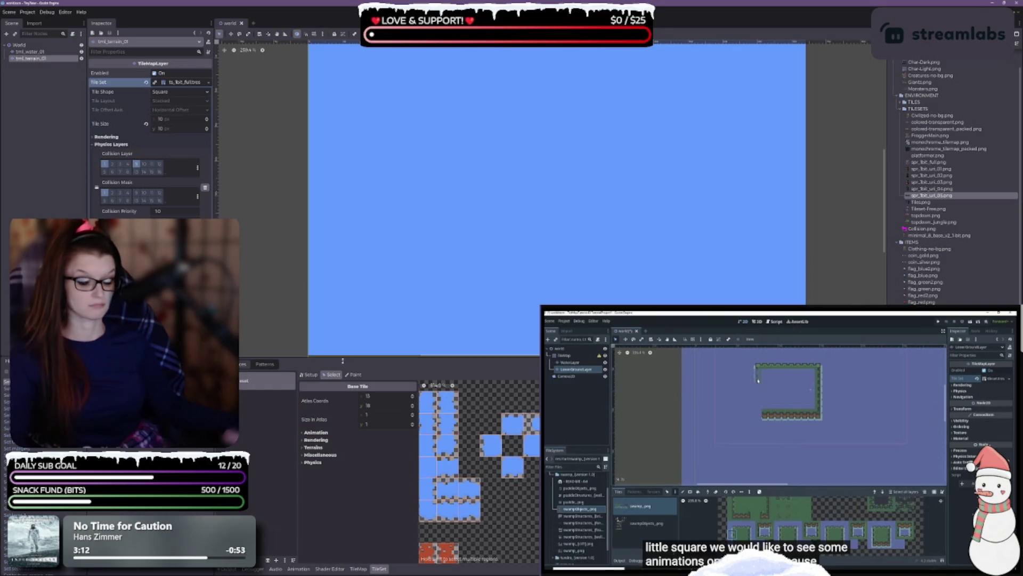
{"action": "left_click_drag", "start_coordinate": [343, 361], "coordinate": [341, 361]}
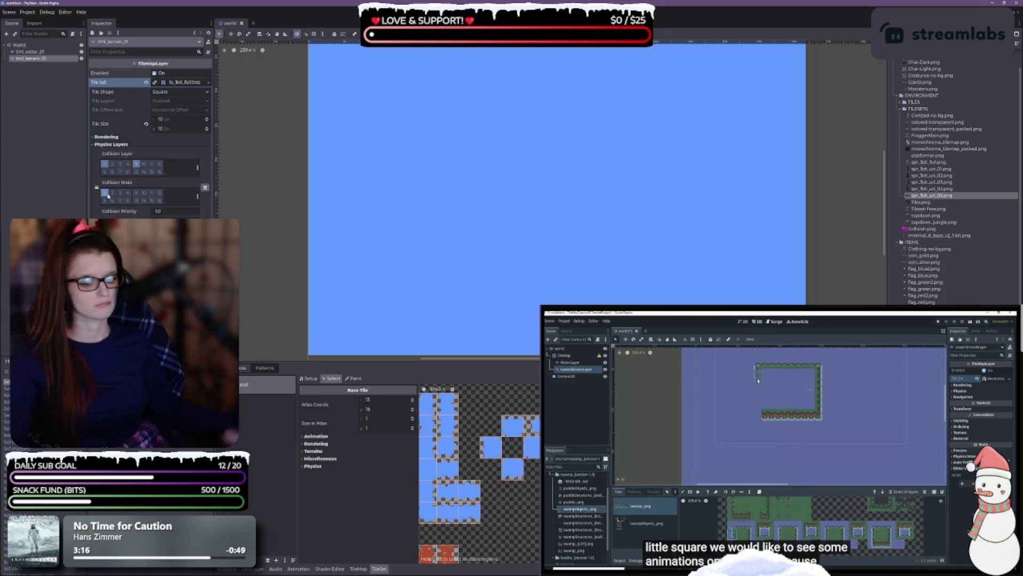
Toggle another collision layer bit, save, and show the atlas Setup properties.
{"action": "left_click", "coordinate": [141, 166]}
{"action": "key", "text": "ctrl+s"}
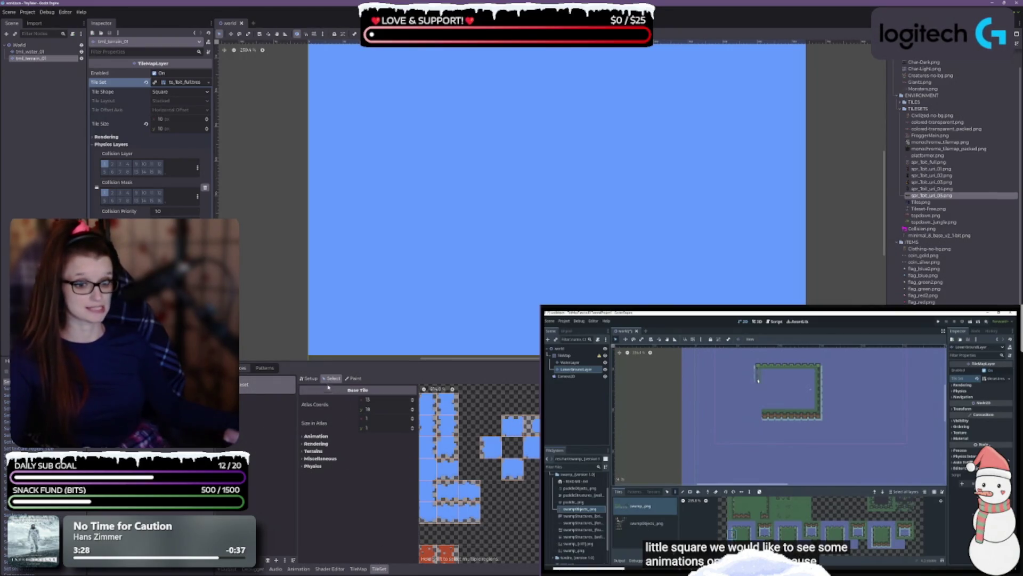
{"action": "left_click", "coordinate": [309, 378]}
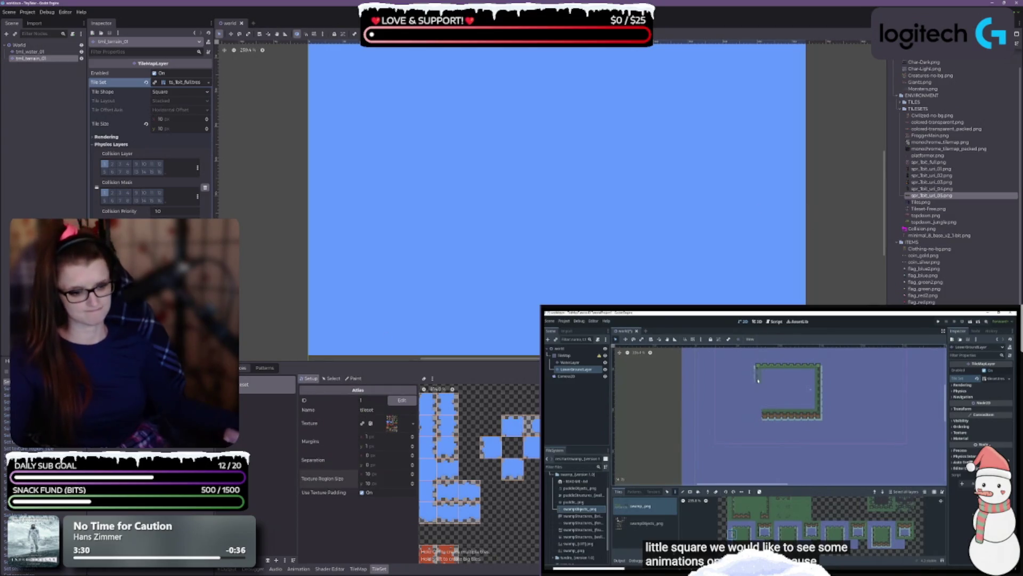
Zoom out the TileSet atlas view and switch to the TileMap painting panel.
{"action": "scroll", "coordinate": [480, 475], "scroll_direction": "down", "scroll_amount": 5}
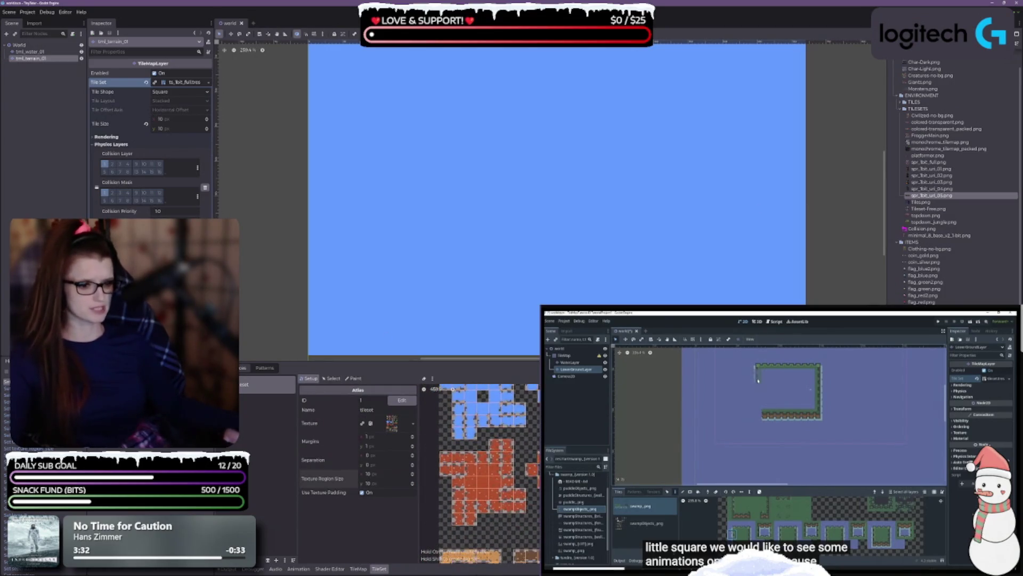
{"action": "scroll", "coordinate": [480, 474], "scroll_direction": "down", "scroll_amount": 1}
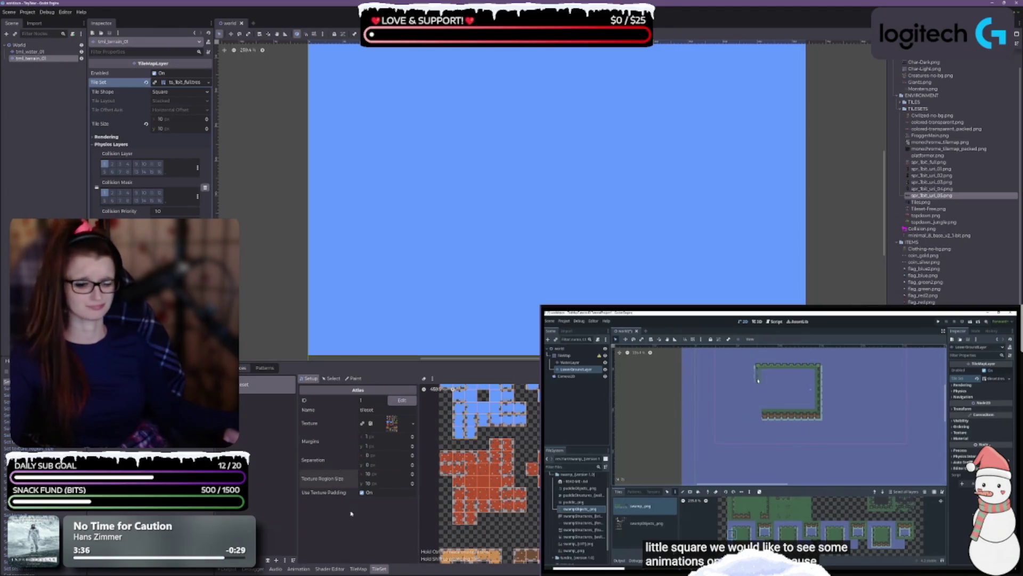
{"action": "left_click", "coordinate": [358, 569]}
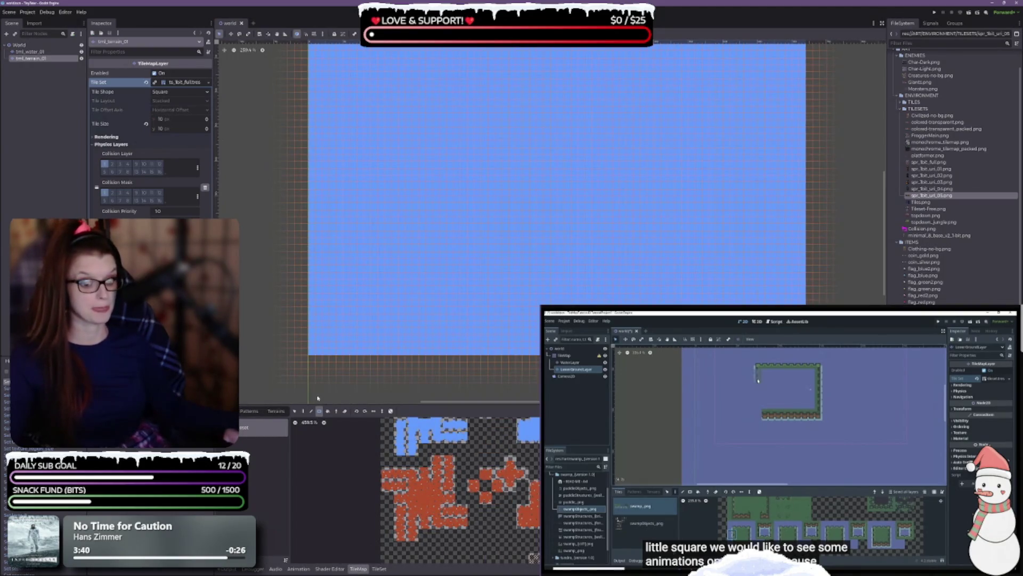
Choose the Paint tool and greatly enlarge the tile picker panel to browse the atlas.
{"action": "left_click", "coordinate": [304, 411]}
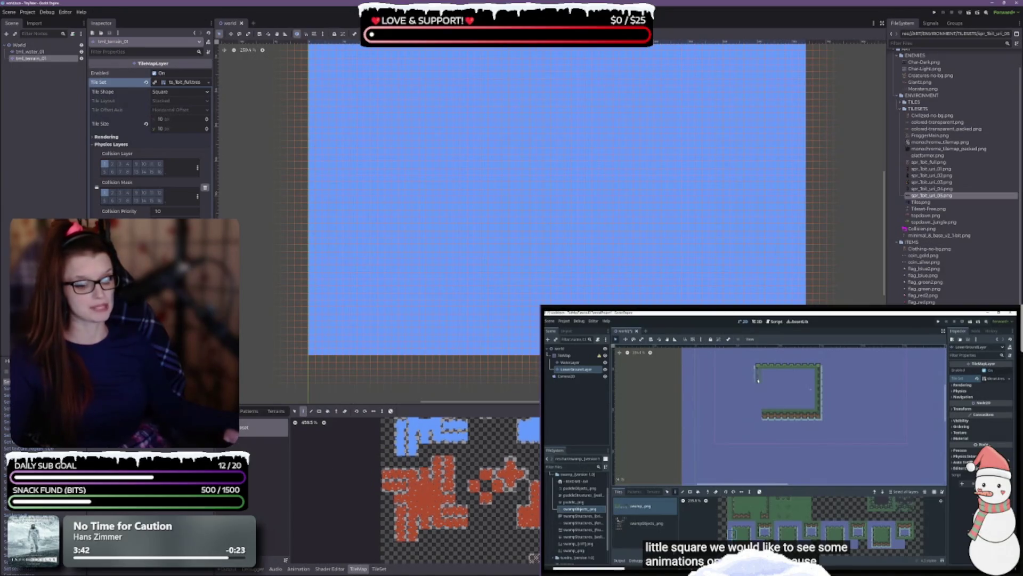
{"action": "scroll", "coordinate": [444, 490], "scroll_direction": "up", "scroll_amount": 5}
{"action": "scroll", "coordinate": [464, 454], "scroll_direction": "up", "scroll_amount": 6}
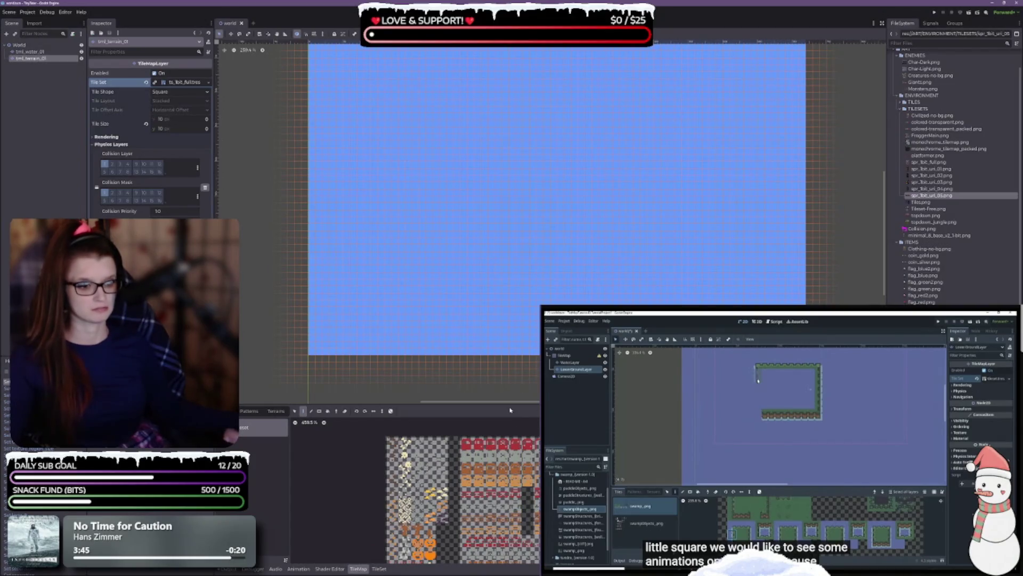
{"action": "left_click_drag", "start_coordinate": [510, 408], "coordinate": [507, 355]}
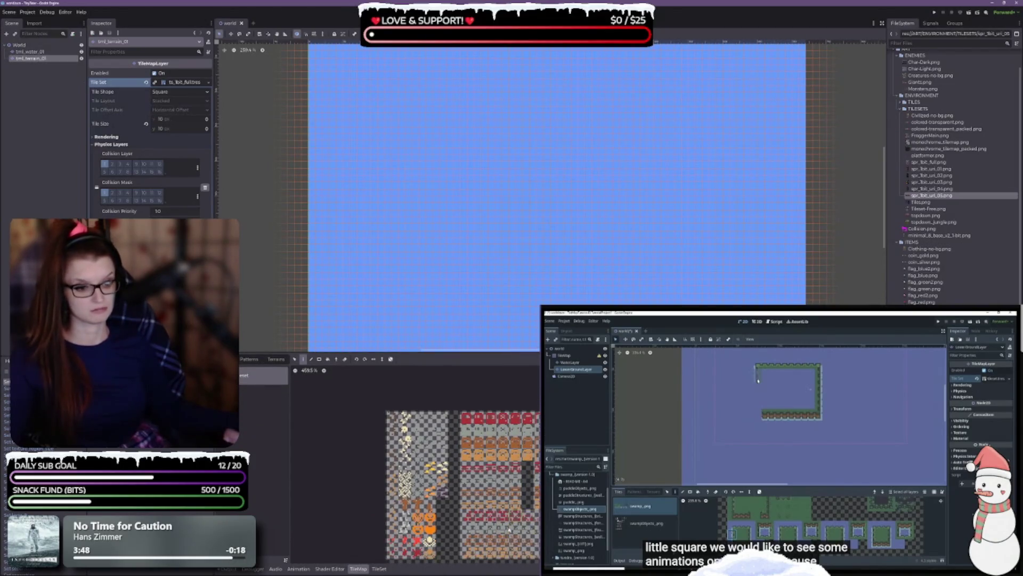
{"action": "scroll", "coordinate": [510, 528], "scroll_direction": "down", "scroll_amount": 5}
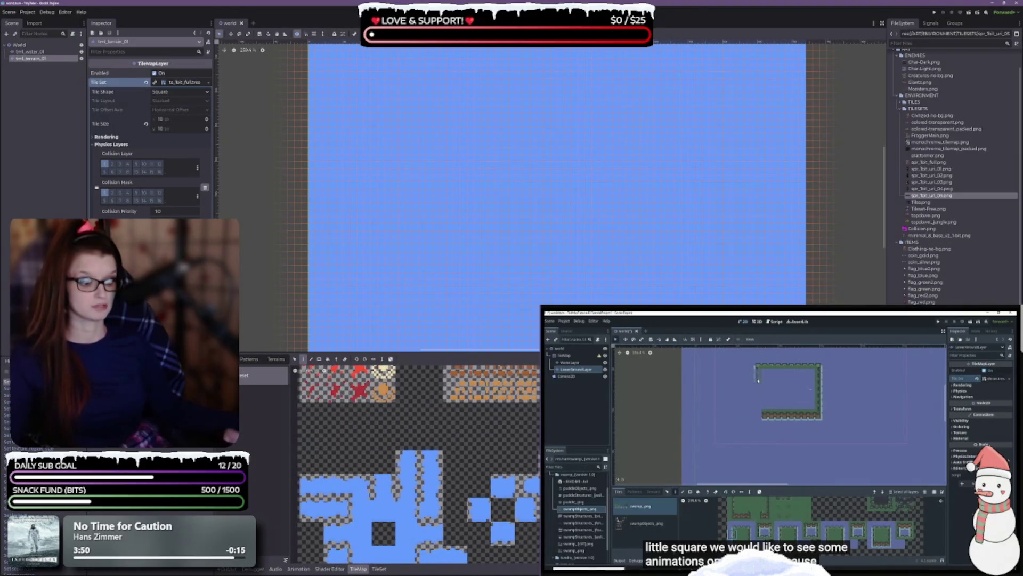
{"action": "scroll", "coordinate": [509, 528], "scroll_direction": "down", "scroll_amount": 5}
{"action": "scroll", "coordinate": [447, 536], "scroll_direction": "up", "scroll_amount": 3}
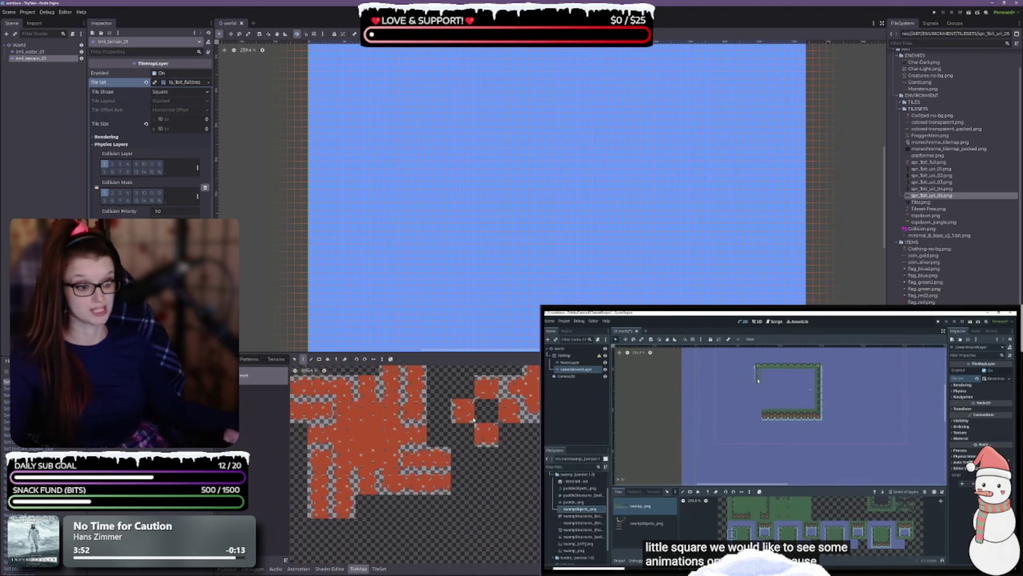
{"action": "scroll", "coordinate": [462, 497], "scroll_direction": "down", "scroll_amount": 5}
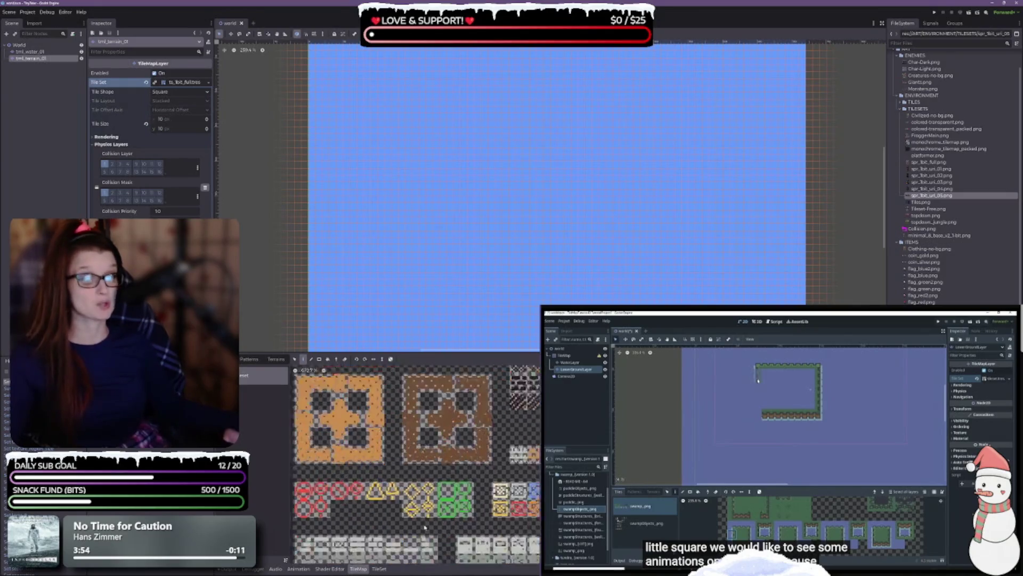
{"action": "scroll", "coordinate": [480, 530], "scroll_direction": "down", "scroll_amount": 5}
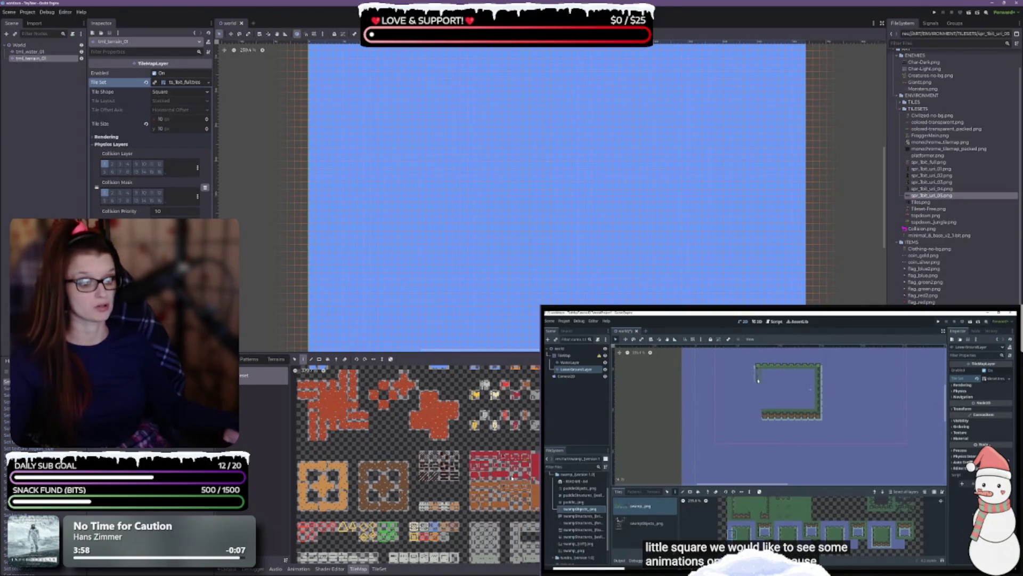
{"action": "scroll", "coordinate": [512, 476], "scroll_direction": "up", "scroll_amount": 3}
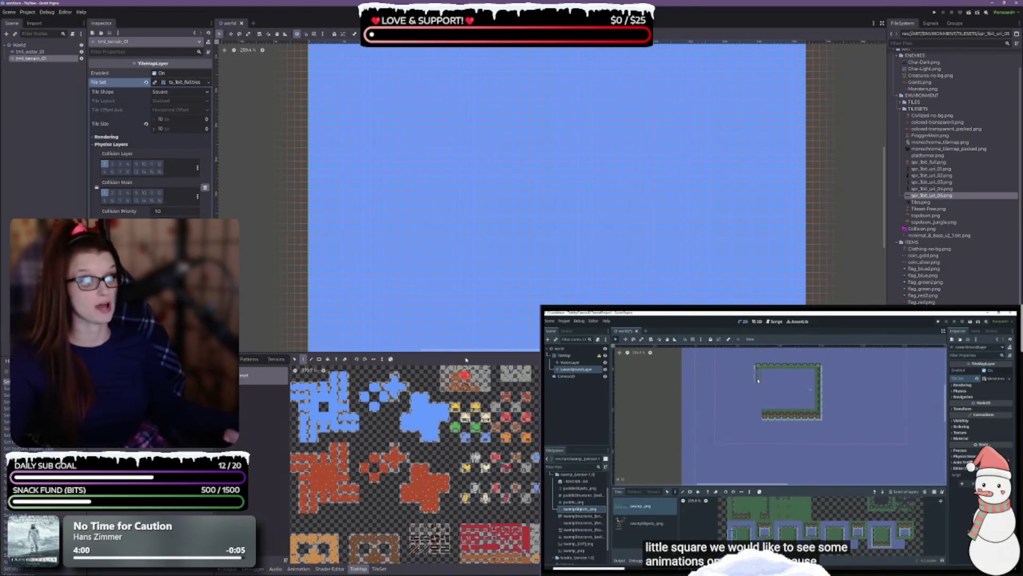
{"action": "left_click_drag", "start_coordinate": [464, 351], "coordinate": [466, 177]}
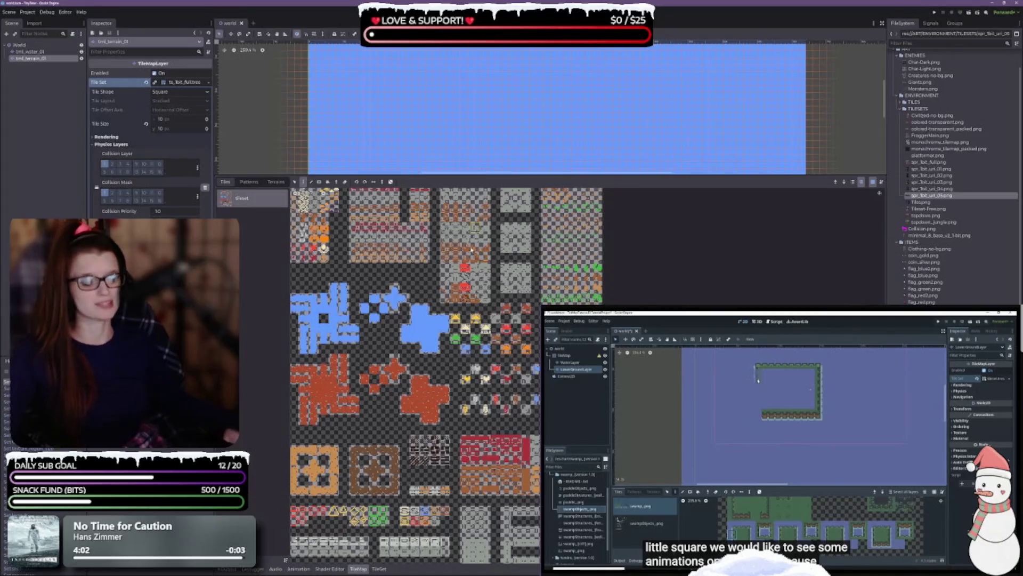
Scroll and pan through the whole tile atlas for the red lava tiles, then shrink the panel back.
{"action": "scroll", "coordinate": [446, 343], "scroll_direction": "up", "scroll_amount": 2}
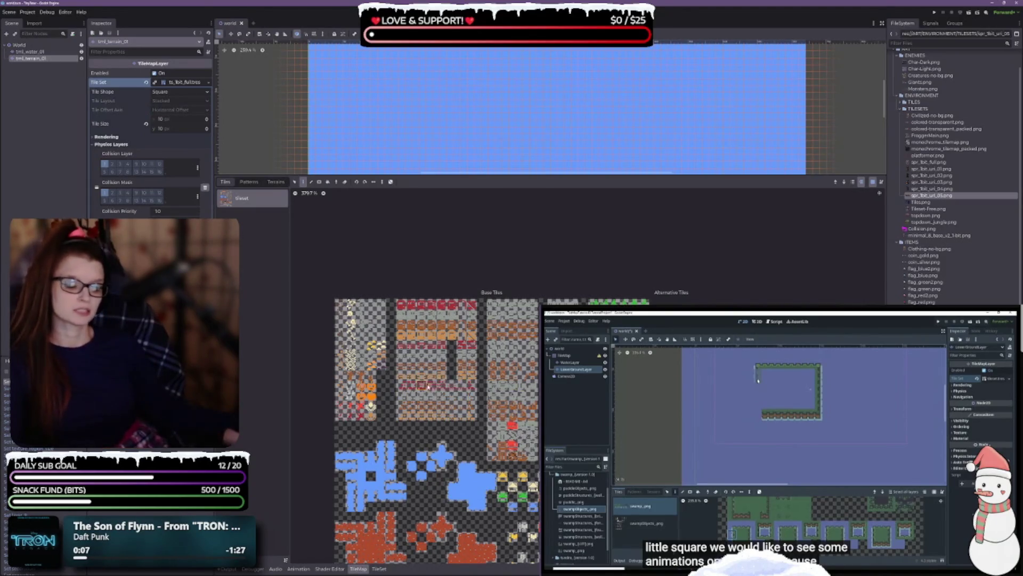
{"action": "scroll", "coordinate": [526, 331], "scroll_direction": "up", "scroll_amount": 3}
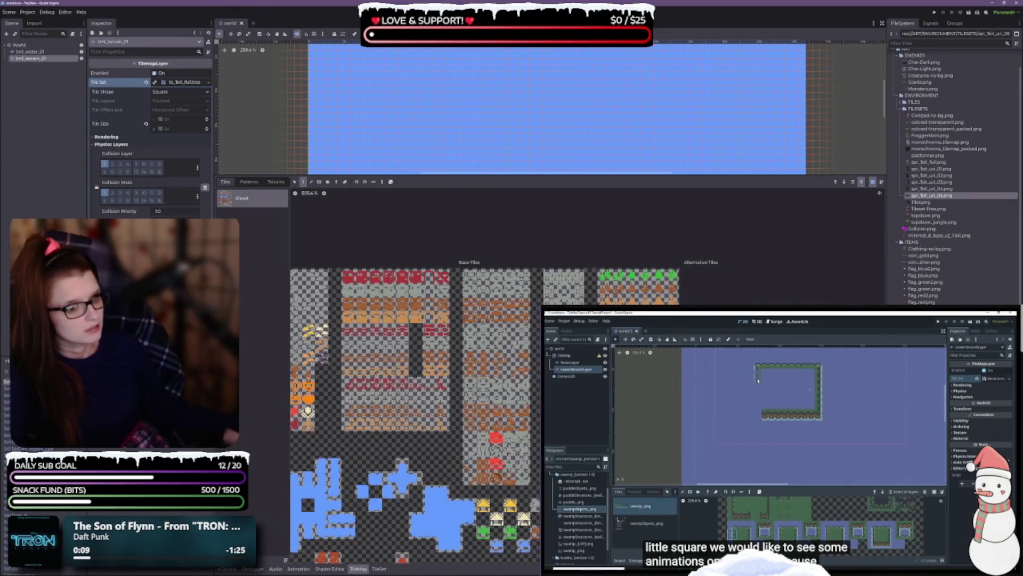
{"action": "scroll", "coordinate": [549, 330], "scroll_direction": "up", "scroll_amount": 8}
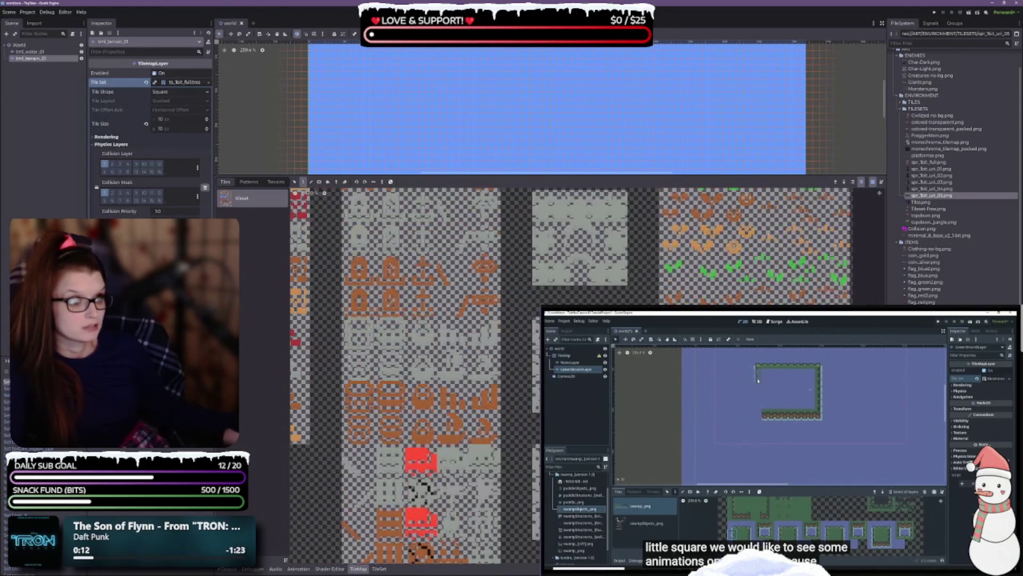
{"action": "scroll", "coordinate": [549, 330], "scroll_direction": "down", "scroll_amount": 5}
{"action": "scroll", "coordinate": [548, 330], "scroll_direction": "up", "scroll_amount": 3}
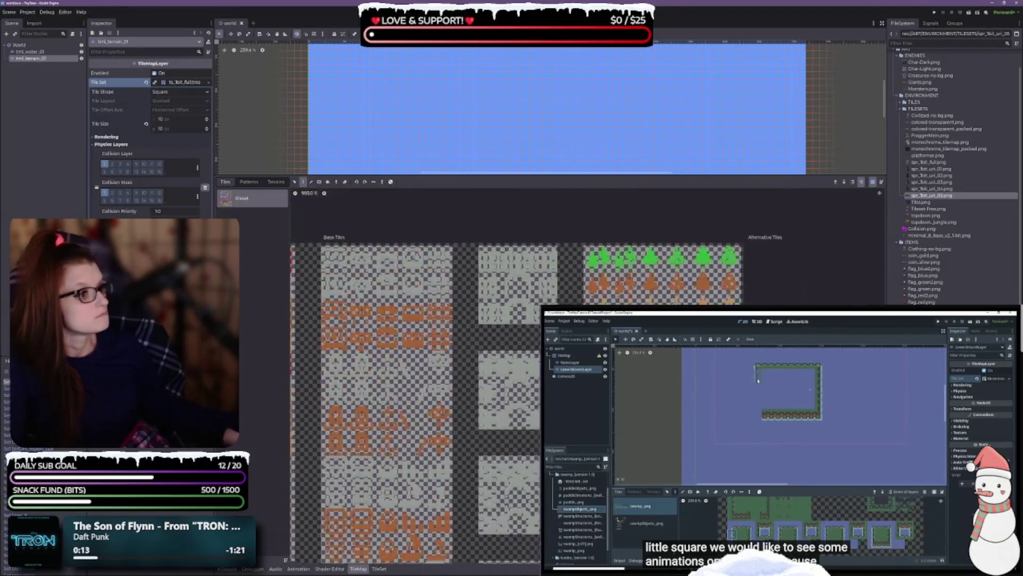
{"action": "scroll", "coordinate": [548, 330], "scroll_direction": "up", "scroll_amount": 3}
{"action": "scroll", "coordinate": [549, 330], "scroll_direction": "up", "scroll_amount": 4}
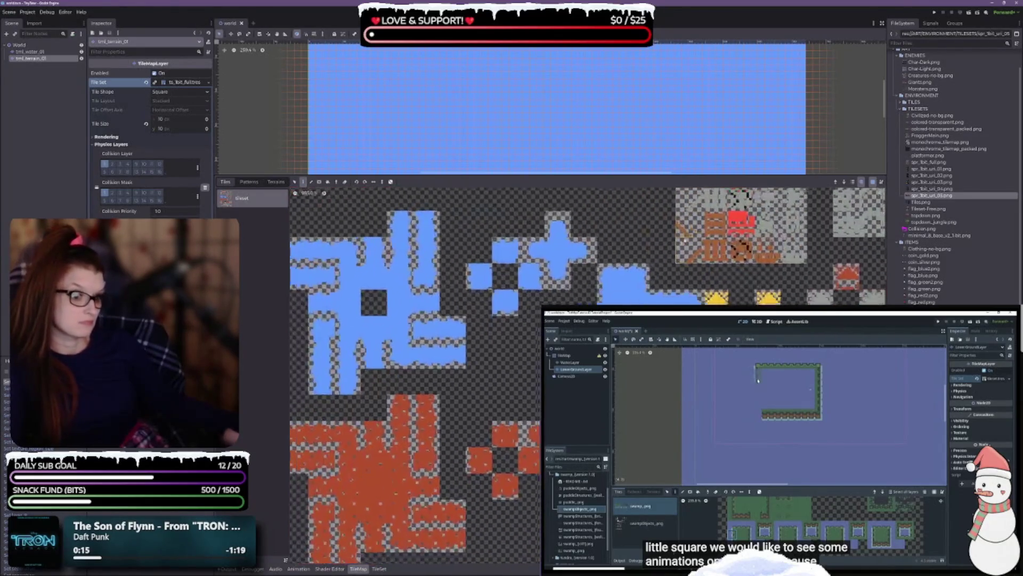
{"action": "scroll", "coordinate": [350, 341], "scroll_direction": "down", "scroll_amount": 5}
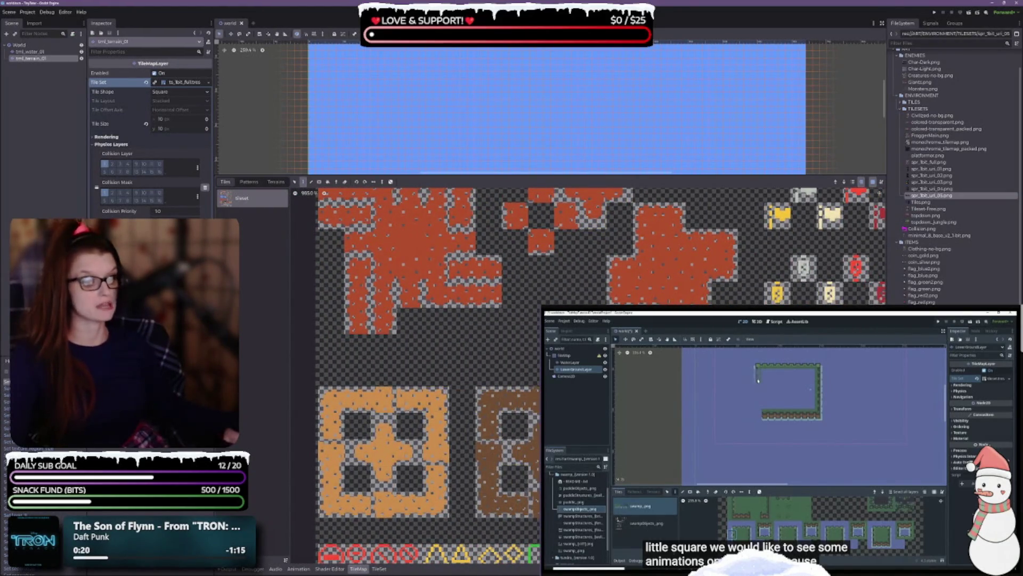
{"action": "scroll", "coordinate": [536, 477], "scroll_direction": "down", "scroll_amount": 4}
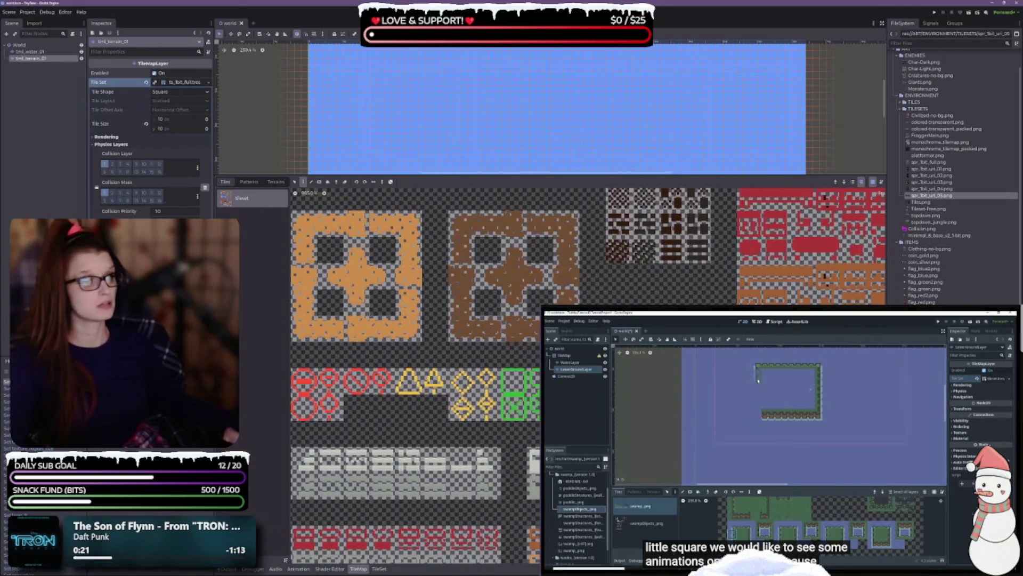
{"action": "scroll", "coordinate": [687, 256], "scroll_direction": "down", "scroll_amount": 3}
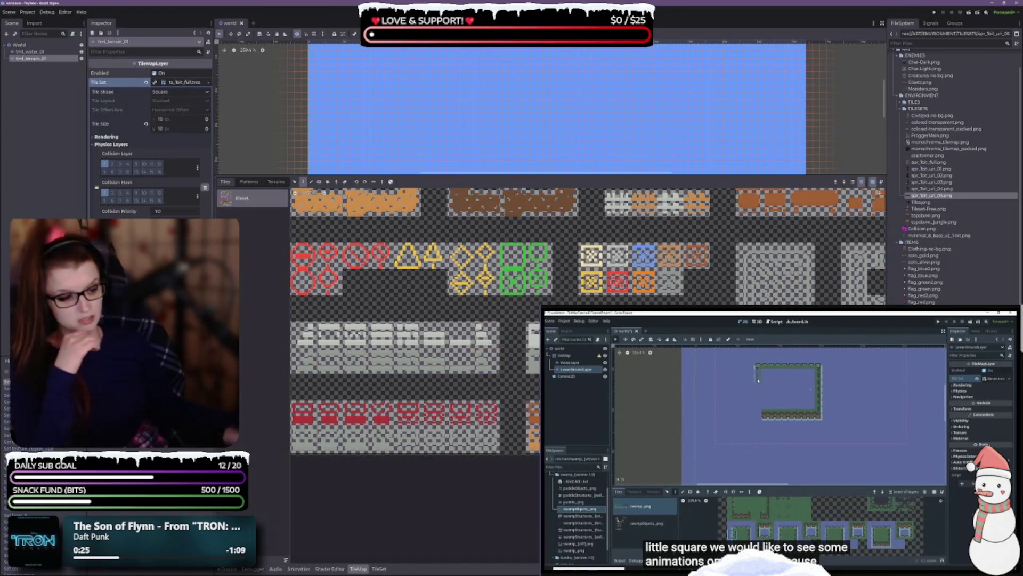
{"action": "scroll", "coordinate": [645, 269], "scroll_direction": "right", "scroll_amount": 5}
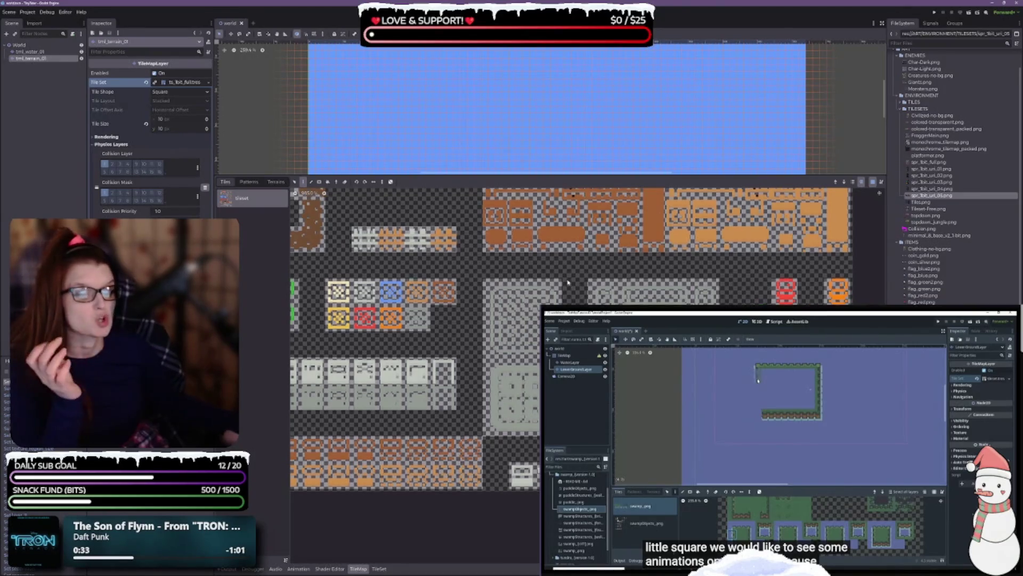
{"action": "scroll", "coordinate": [415, 347], "scroll_direction": "up", "scroll_amount": 5}
{"action": "scroll", "coordinate": [475, 381], "scroll_direction": "up", "scroll_amount": 5}
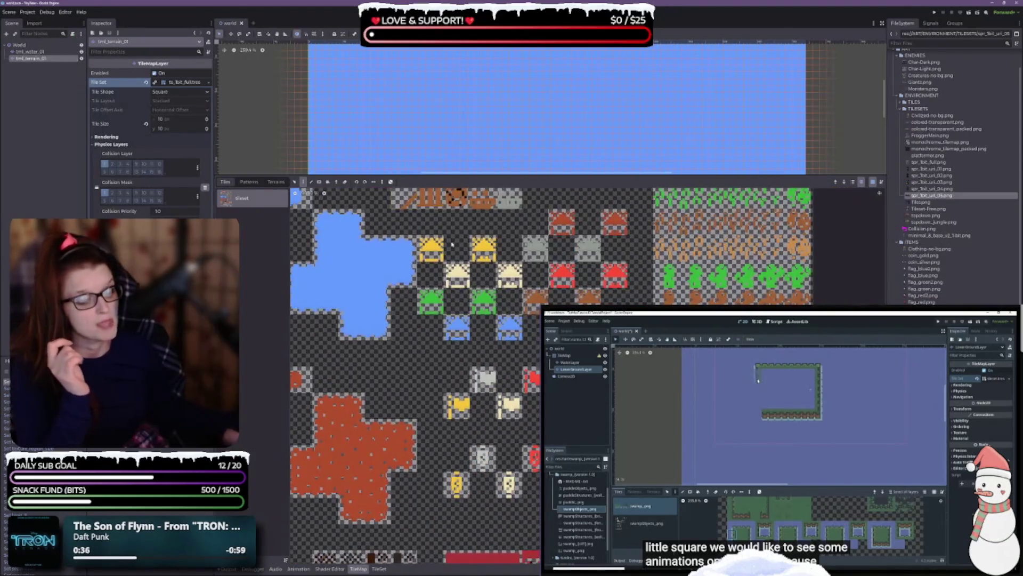
{"action": "scroll", "coordinate": [533, 305], "scroll_direction": "down", "scroll_amount": 2}
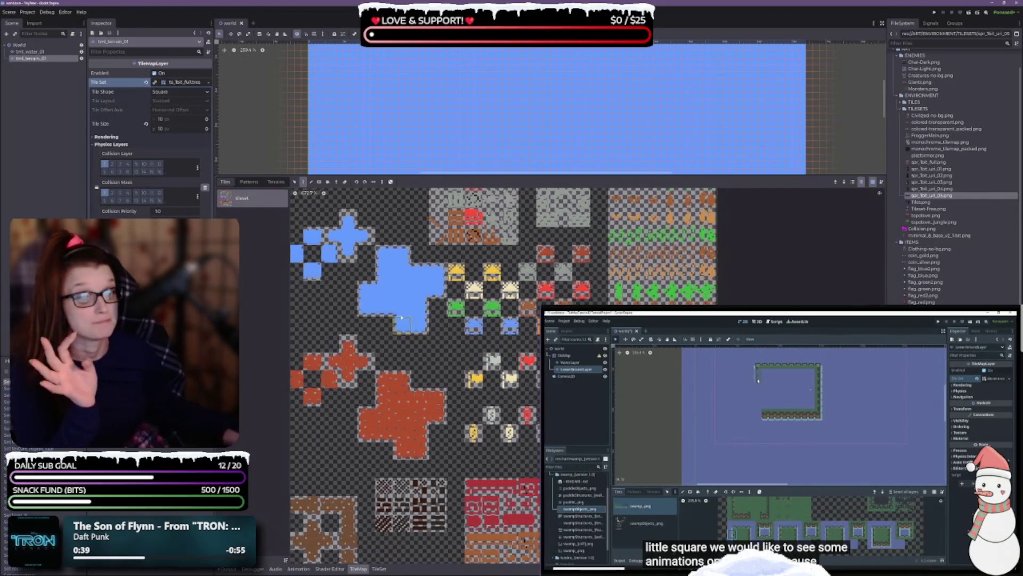
{"action": "left_click_drag", "start_coordinate": [401, 318], "coordinate": [700, 261]}
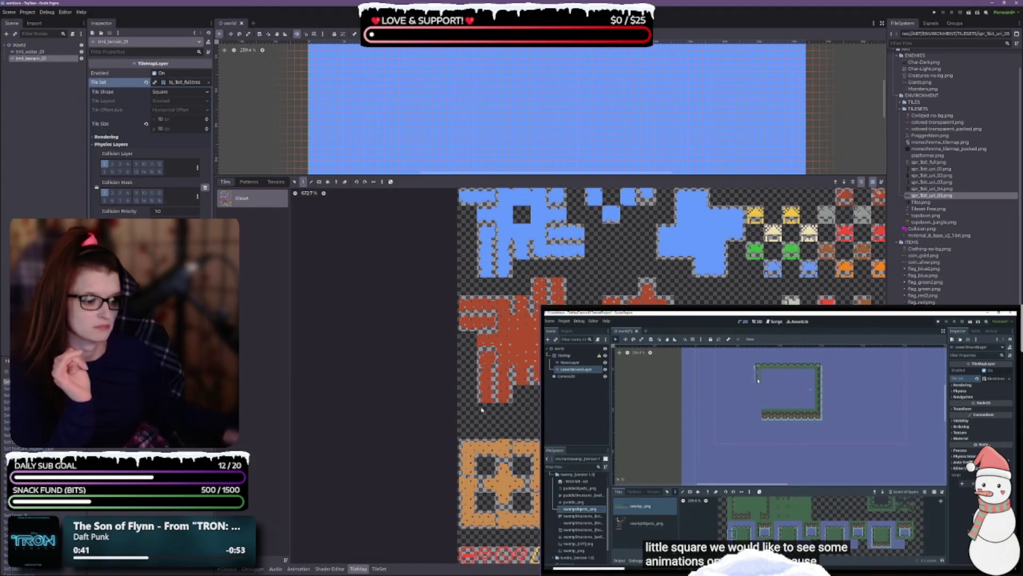
{"action": "scroll", "coordinate": [481, 410], "scroll_direction": "up", "scroll_amount": 5}
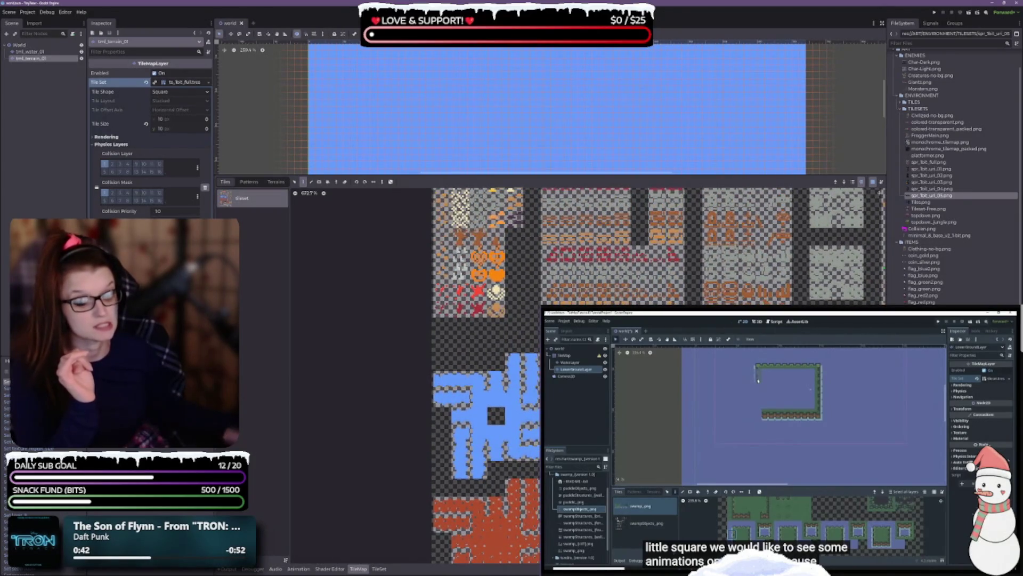
{"action": "scroll", "coordinate": [524, 368], "scroll_direction": "down", "scroll_amount": 3}
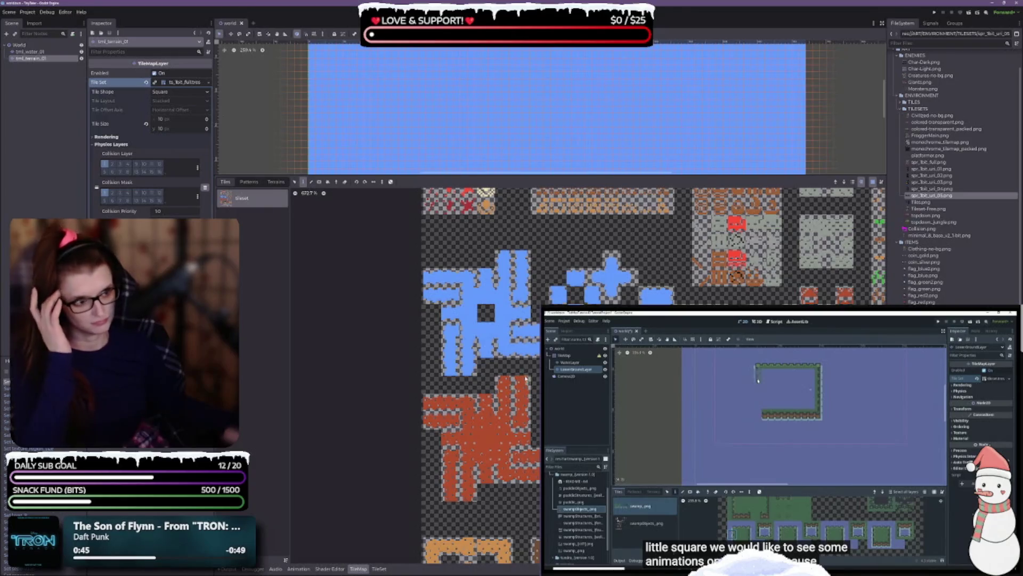
{"action": "left_click_drag", "start_coordinate": [603, 169], "coordinate": [606, 215]}
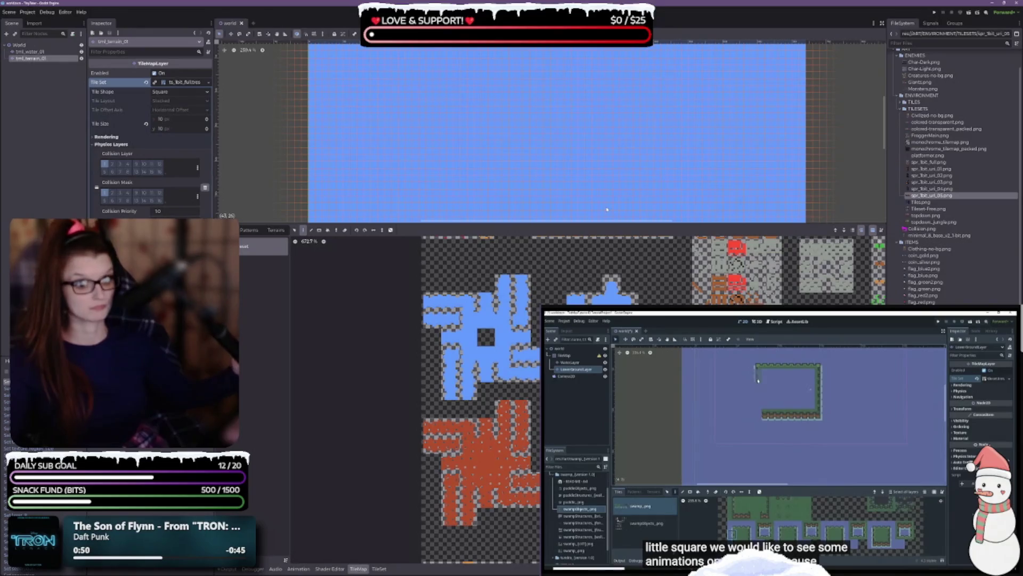
Save the scene and switch back to Aseprite's tileset atlas, zooming out.
{"action": "key", "text": "ctrl+s"}
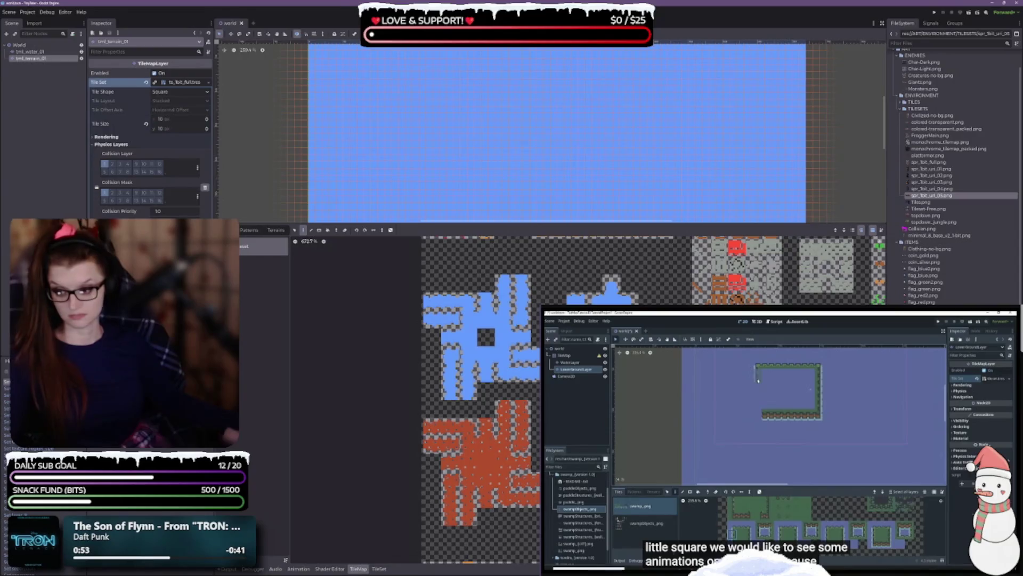
{"action": "key", "text": "alt+Tab"}
{"action": "key", "text": "minus"}
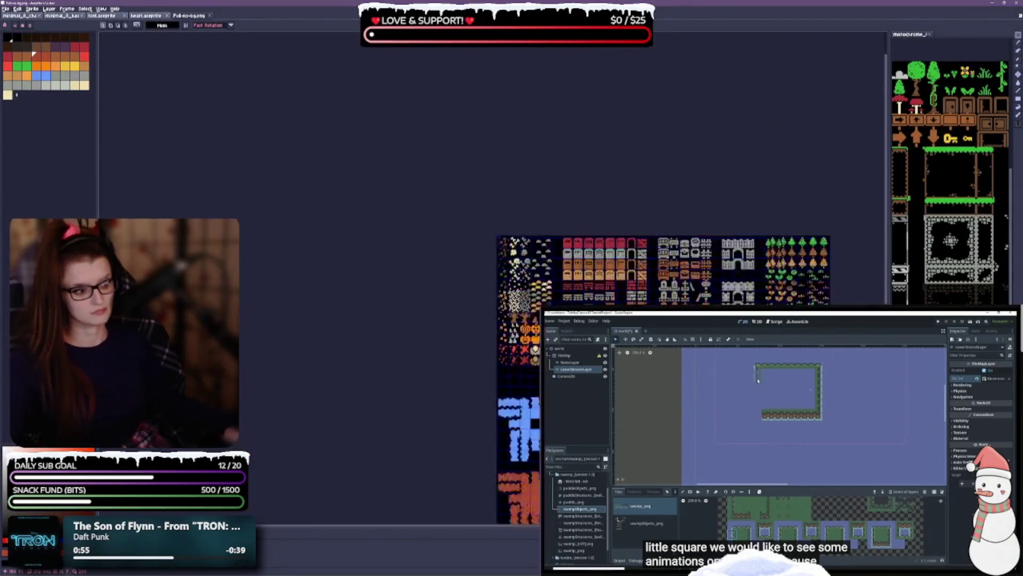
Zoom in and pan the sprite sheet to the blue water and orange tile groups.
{"action": "key", "text": "plus"}
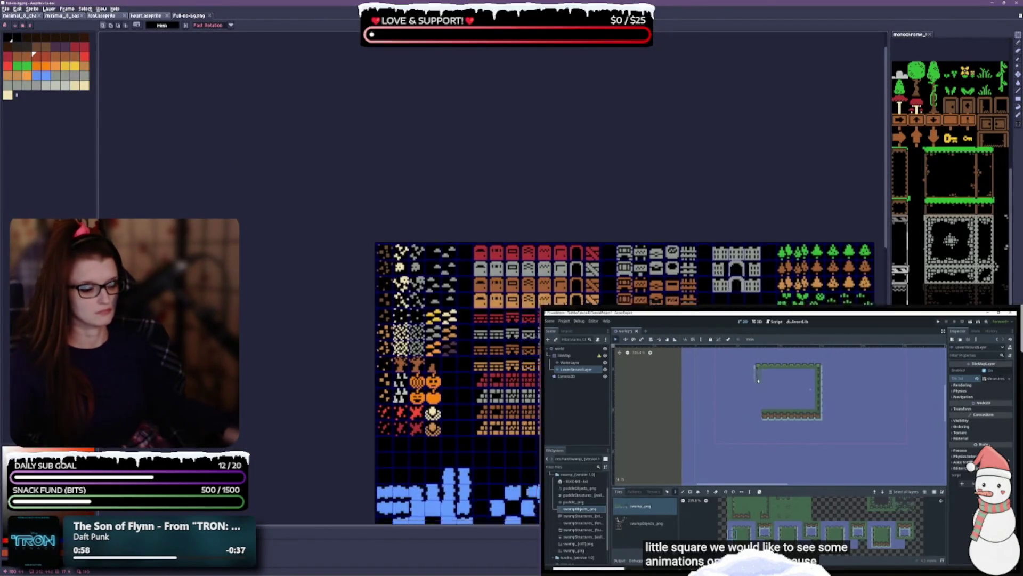
{"action": "left_click_drag", "start_coordinate": [506, 319], "coordinate": [390, 188]}
{"action": "key", "text": "plus"}
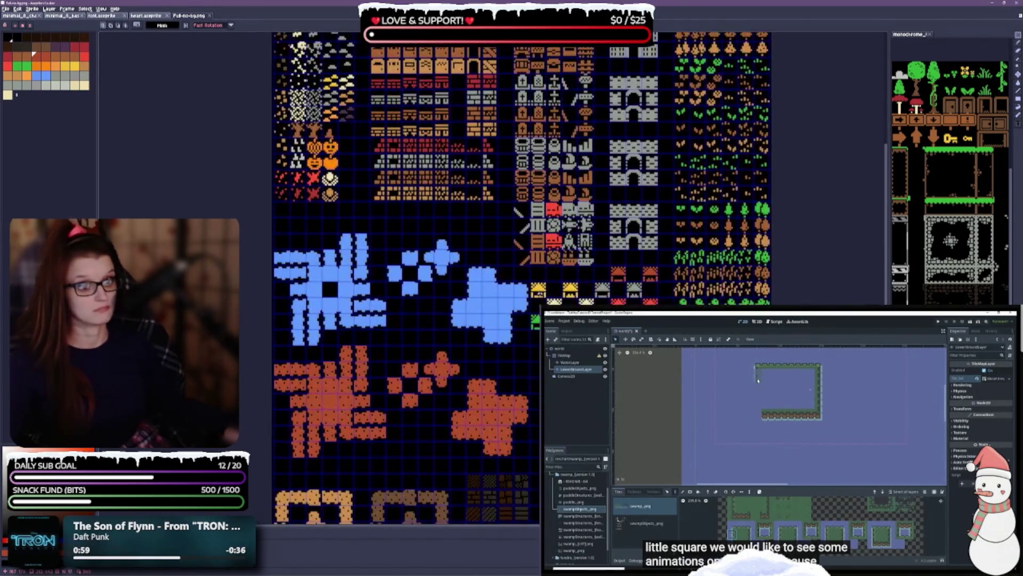
{"action": "key", "text": "plus"}
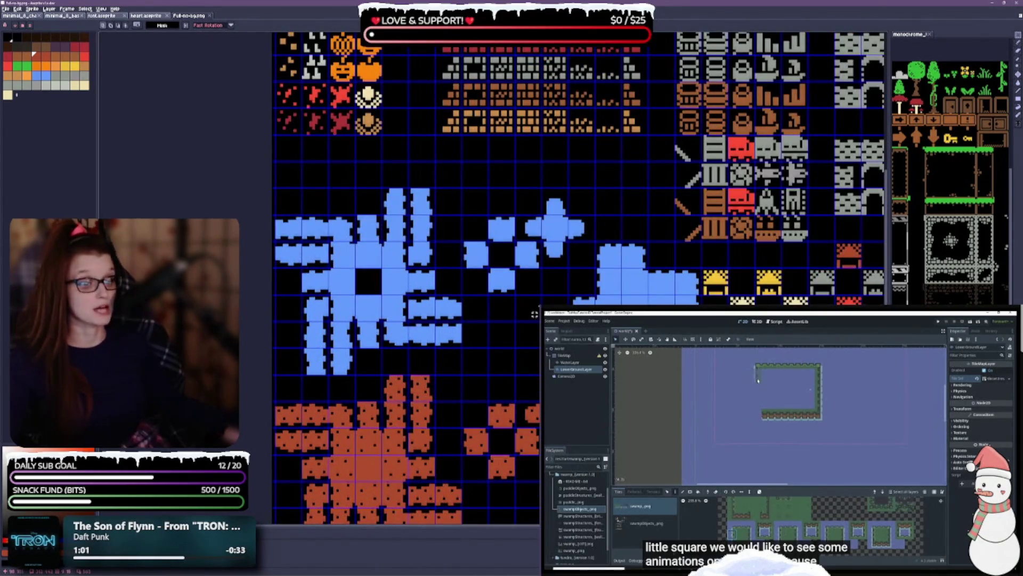
{"action": "left_click_drag", "start_coordinate": [491, 378], "coordinate": [465, 104]}
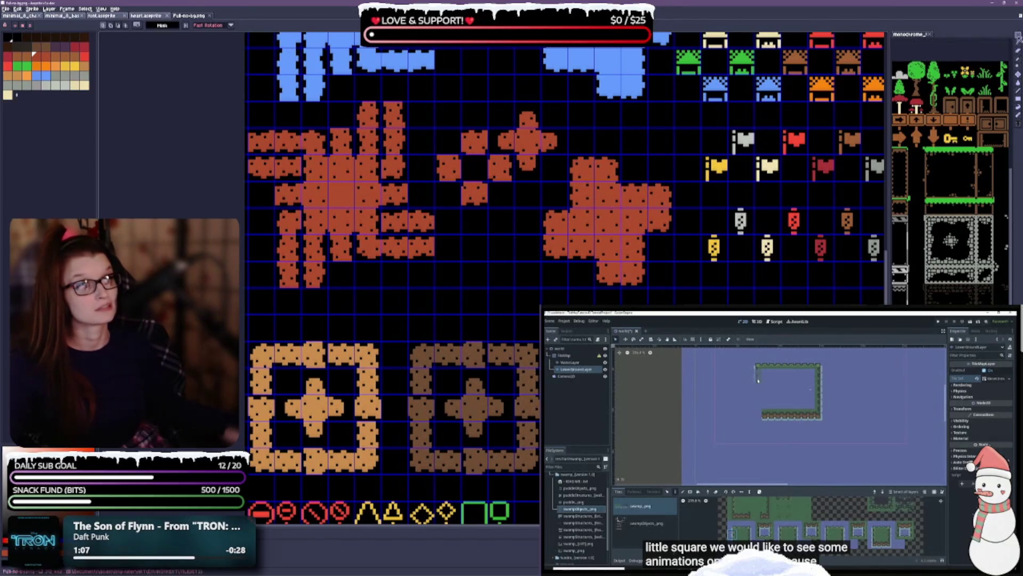
{"action": "left_click_drag", "start_coordinate": [397, 270], "coordinate": [424, 493]}
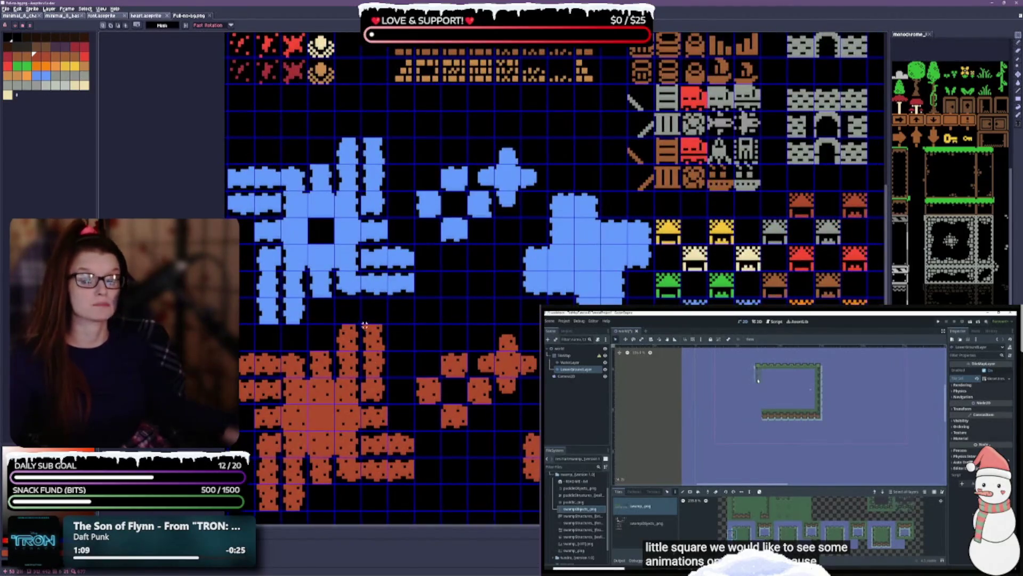
{"action": "left_click_drag", "start_coordinate": [365, 324], "coordinate": [382, 432]}
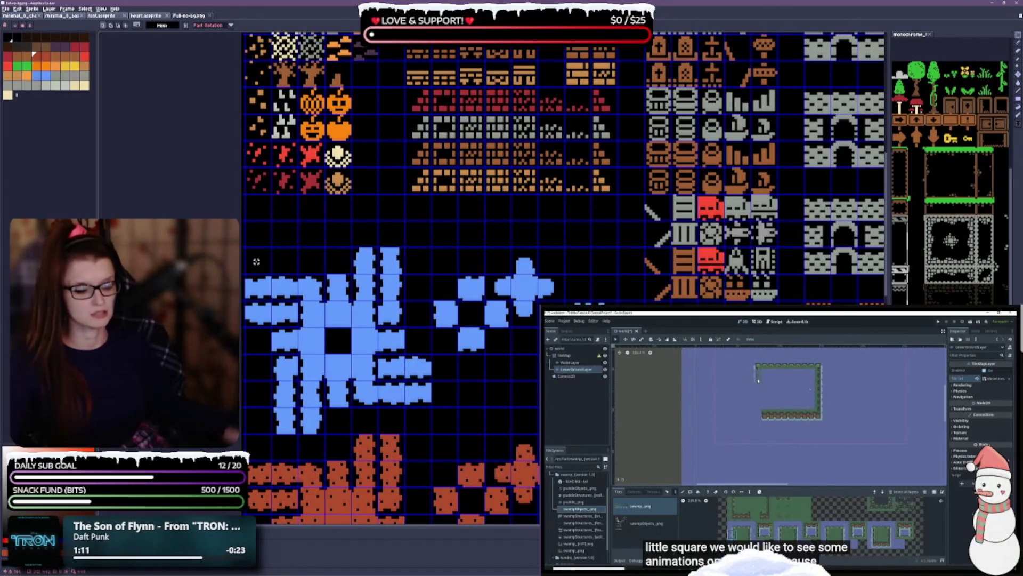
Marquee-select the block of blue water tiles, then clear the selection.
{"action": "mouse_move", "coordinate": [256, 261]}
{"action": "left_mouse_down"}
{"action": "mouse_move", "coordinate": [331, 302]}
{"action": "mouse_move", "coordinate": [422, 421]}
{"action": "left_mouse_up"}
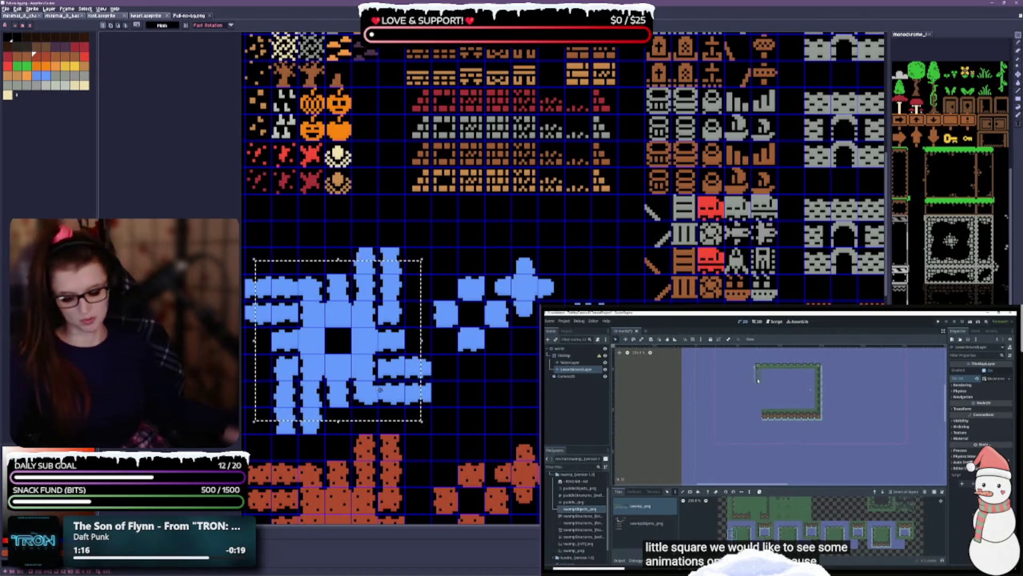
{"action": "key", "text": "ctrl+d"}
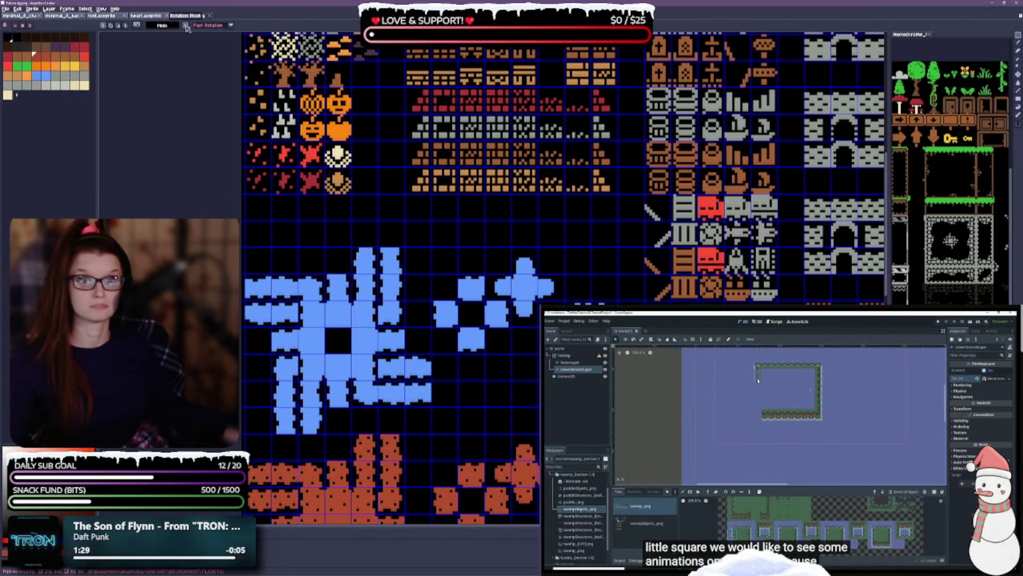
{"action": "left_click", "coordinate": [101, 9]}
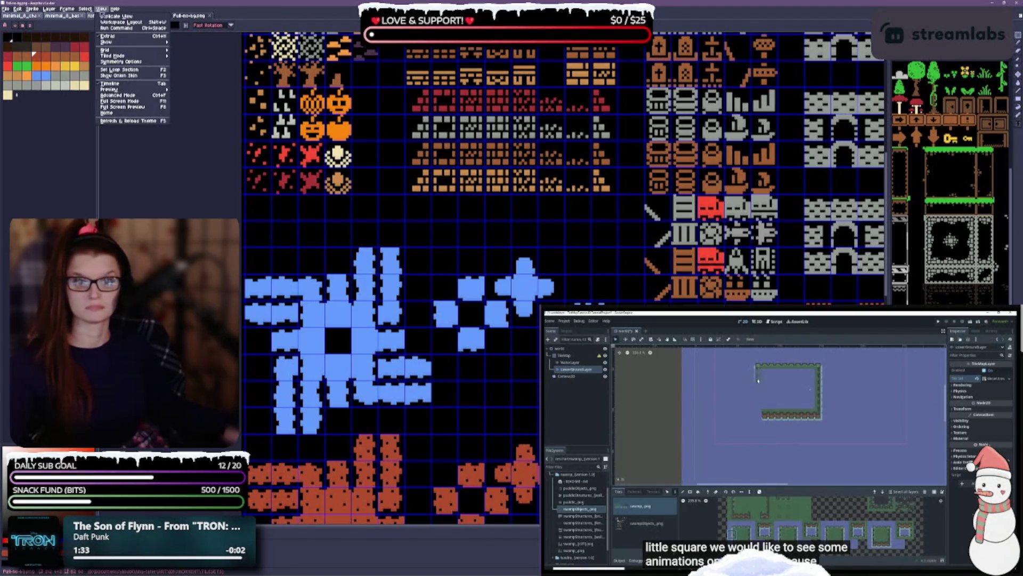
{"action": "mouse_move", "coordinate": [109, 50]}
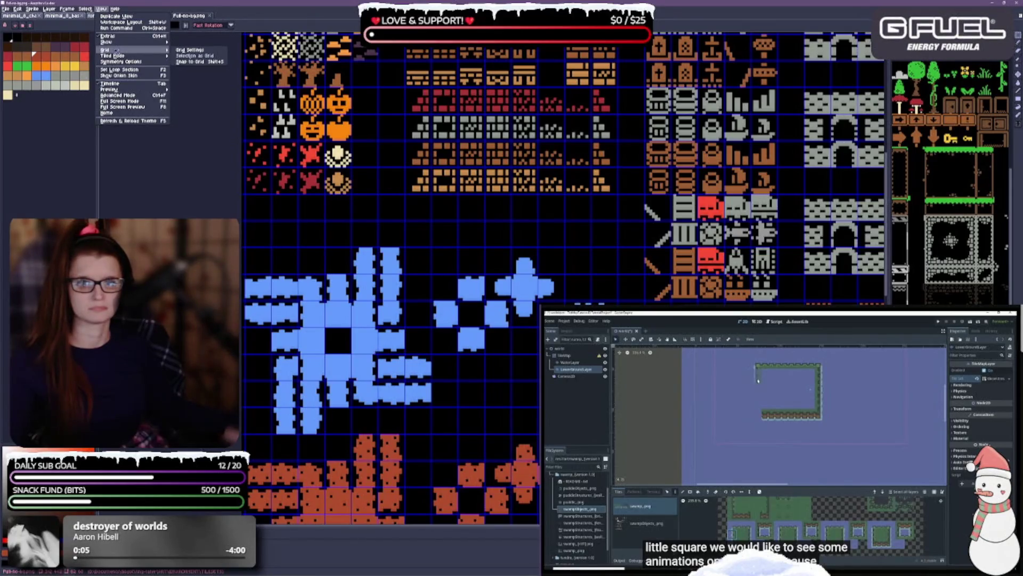
{"action": "mouse_move", "coordinate": [85, 10]}
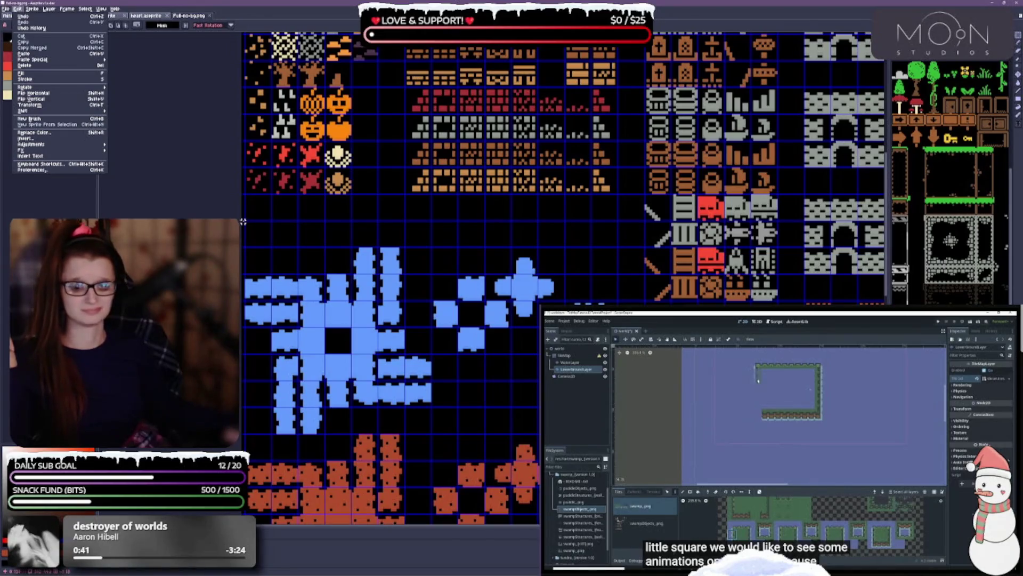
{"action": "left_click", "coordinate": [200, 218]}
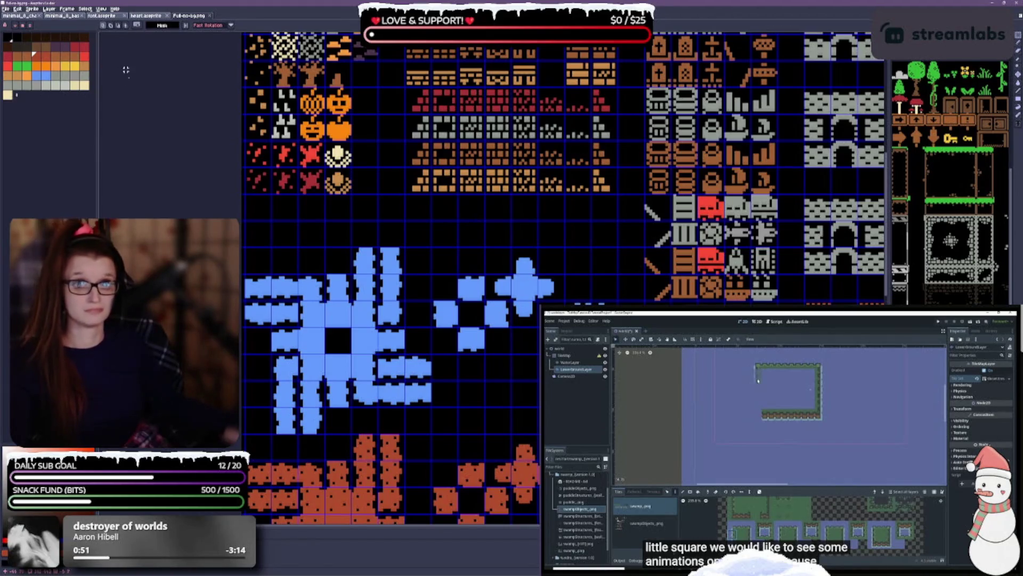
{"action": "left_click", "coordinate": [185, 25]}
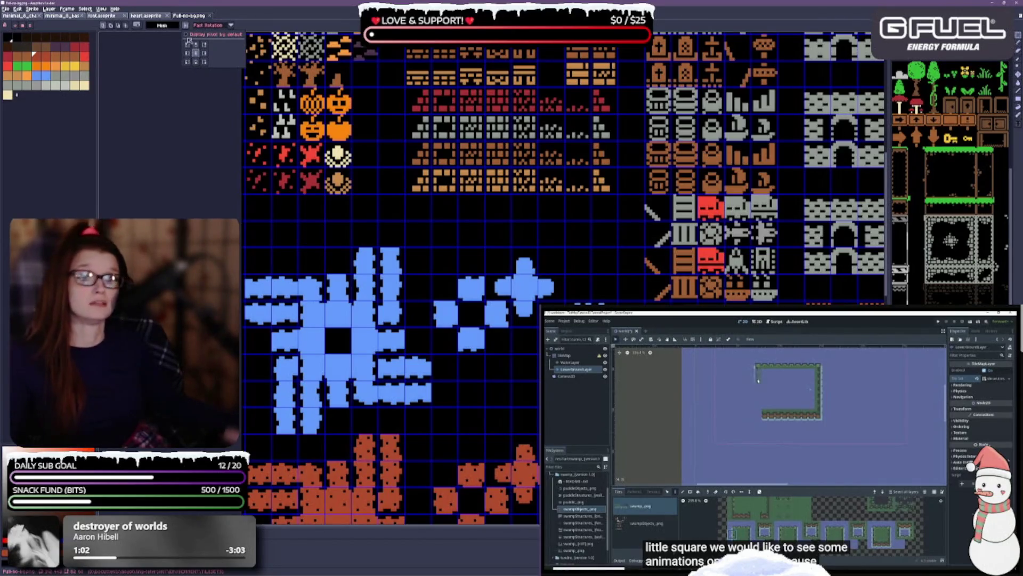
Close the pivot options and pan to the blue and orange tile groups.
{"action": "left_click", "coordinate": [160, 59]}
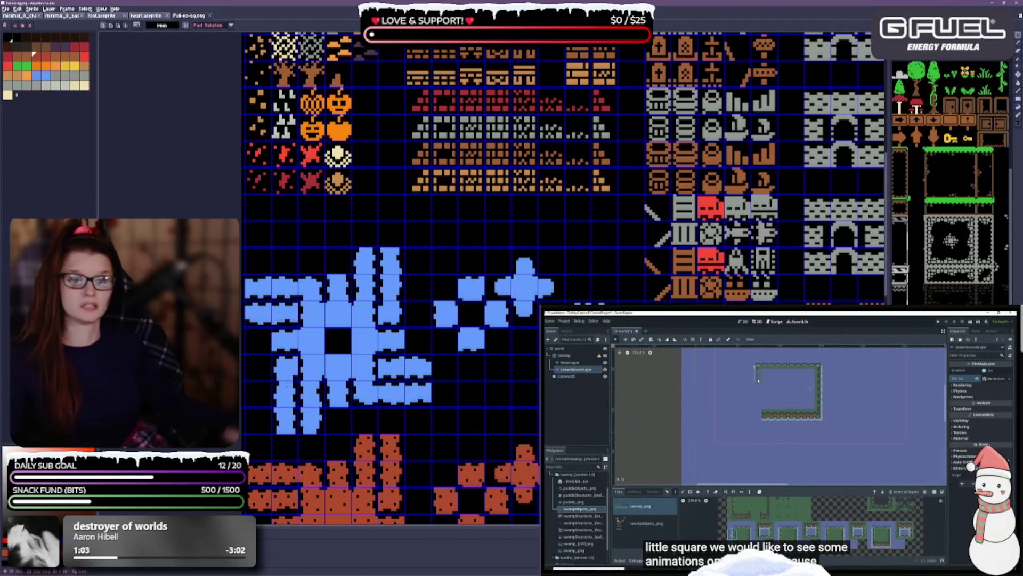
{"action": "left_click_drag", "start_coordinate": [398, 295], "coordinate": [376, 255]}
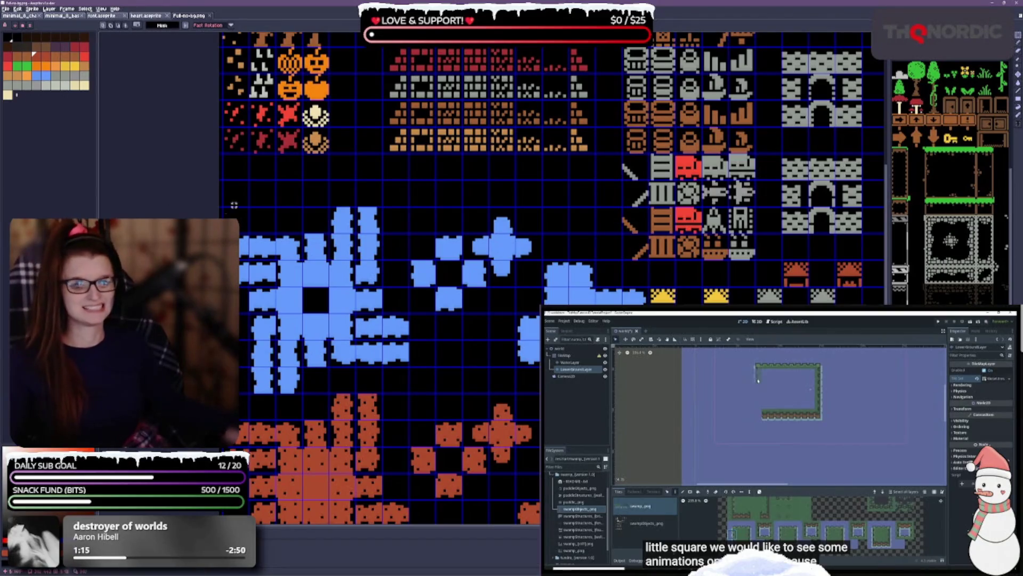
{"action": "left_click_drag", "start_coordinate": [329, 228], "coordinate": [290, 239]}
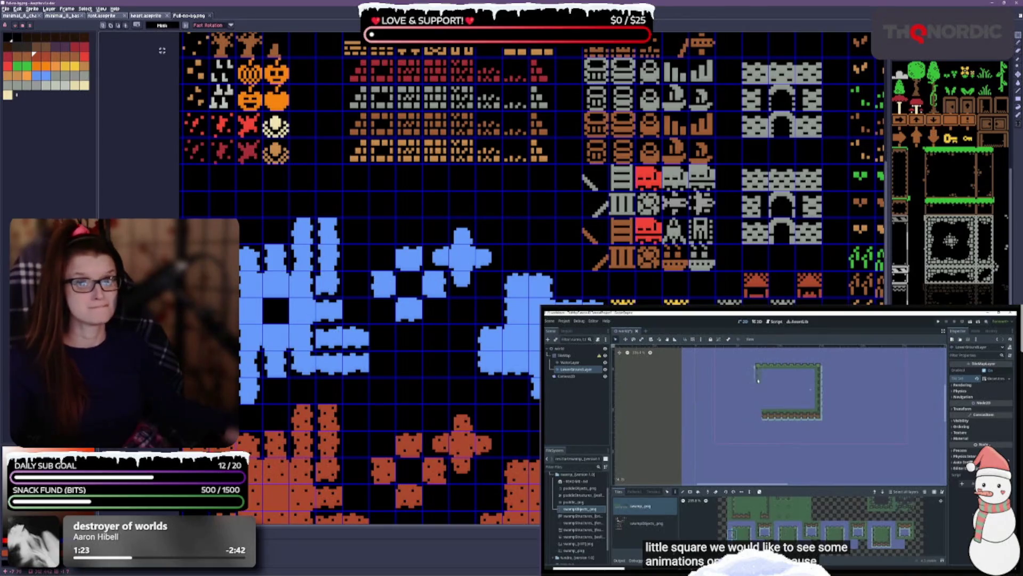
Set the transparent colour to index mode and keep Fast Rotation.
{"action": "left_click", "coordinate": [166, 25]}
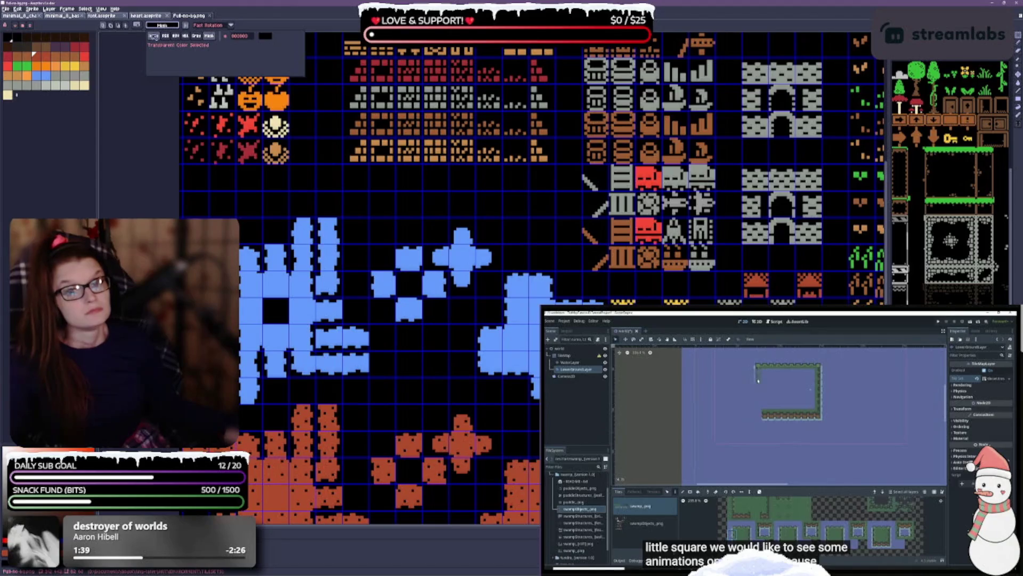
{"action": "left_click", "coordinate": [153, 36]}
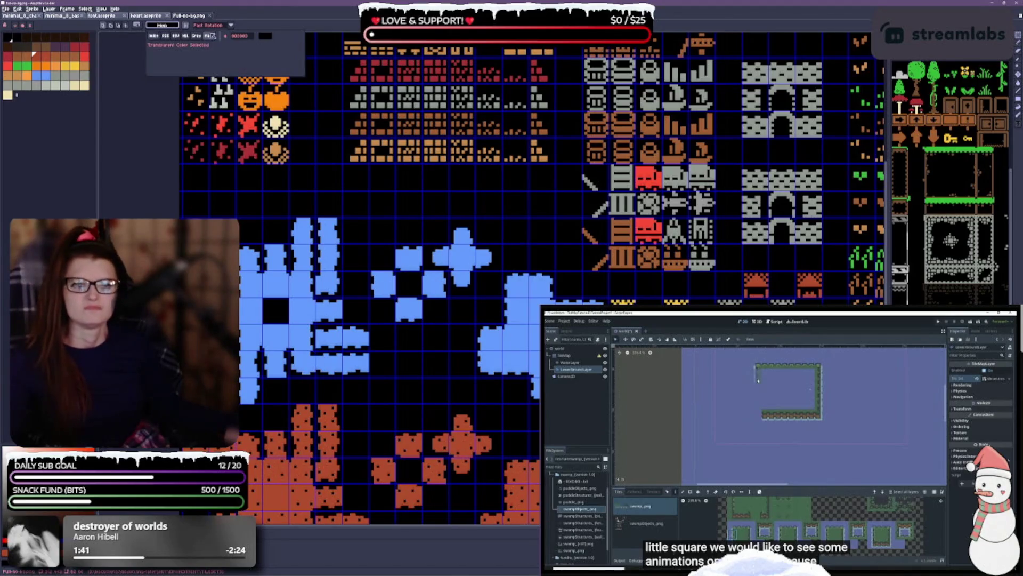
{"action": "left_click", "coordinate": [168, 50]}
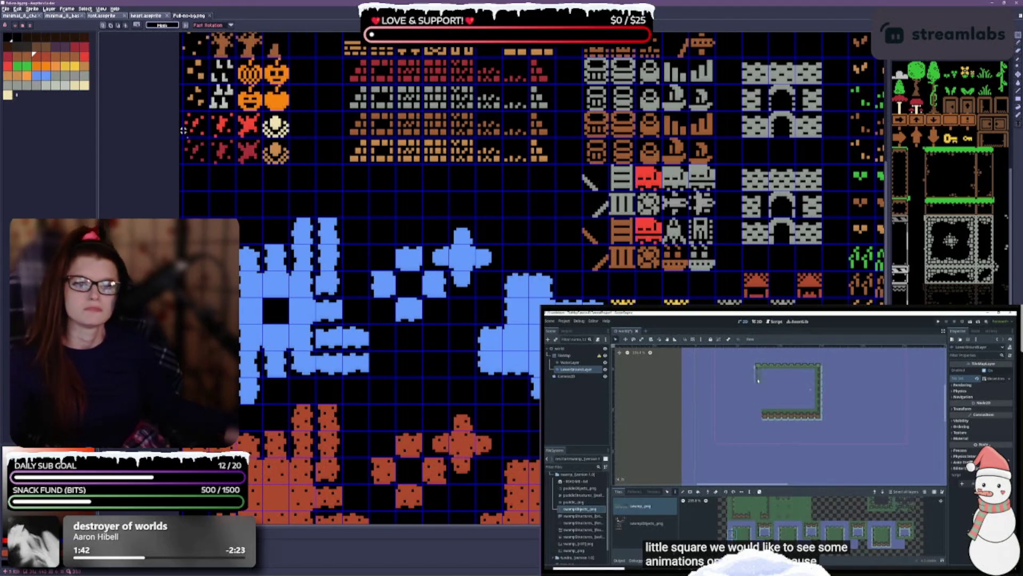
{"action": "left_click", "coordinate": [230, 25]}
{"action": "left_click", "coordinate": [231, 25]}
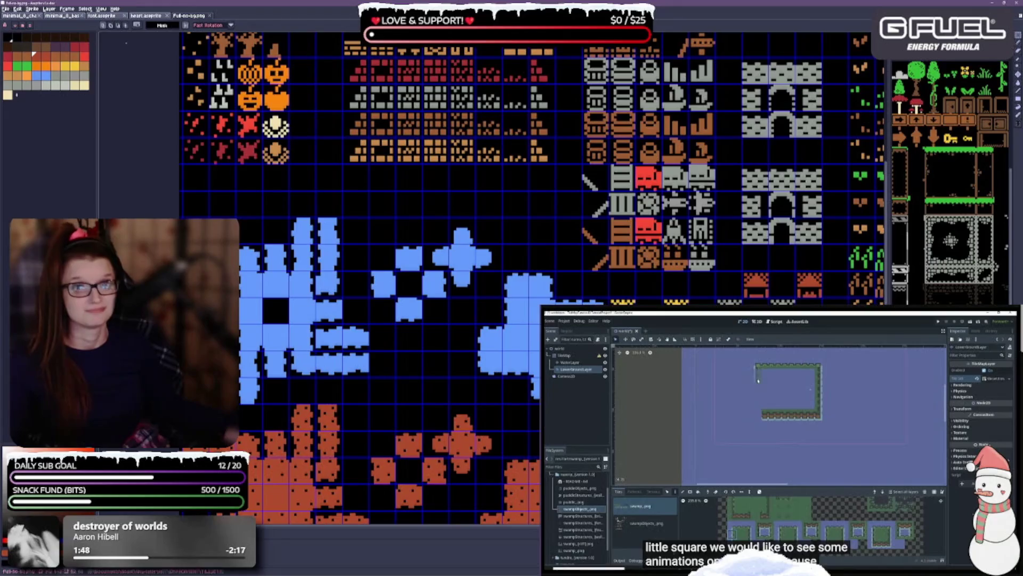
Enable View > Grid > Snap to Grid and select the large blue tile group.
{"action": "left_click", "coordinate": [97, 9]}
{"action": "left_click", "coordinate": [101, 9]}
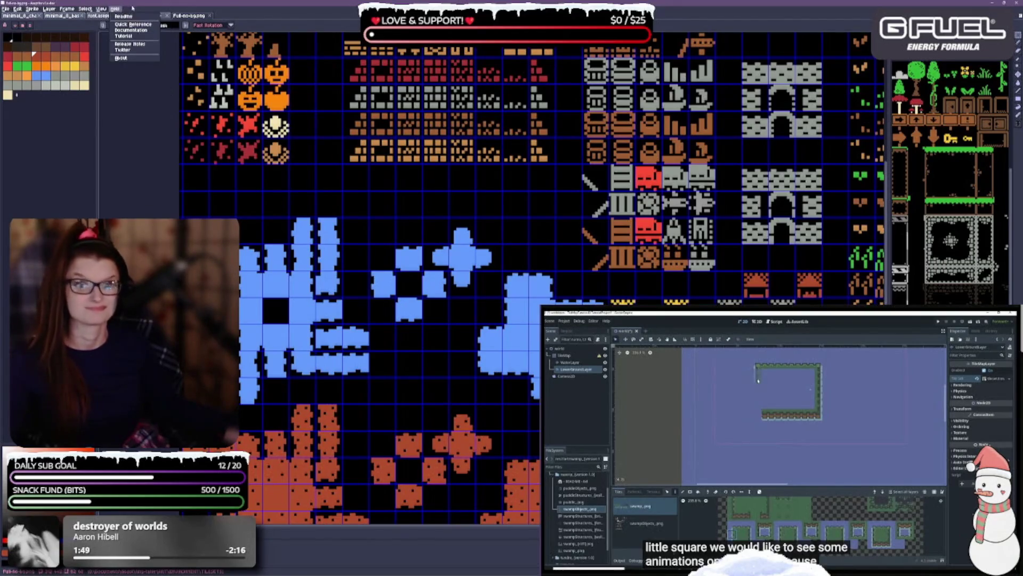
{"action": "left_click", "coordinate": [102, 9]}
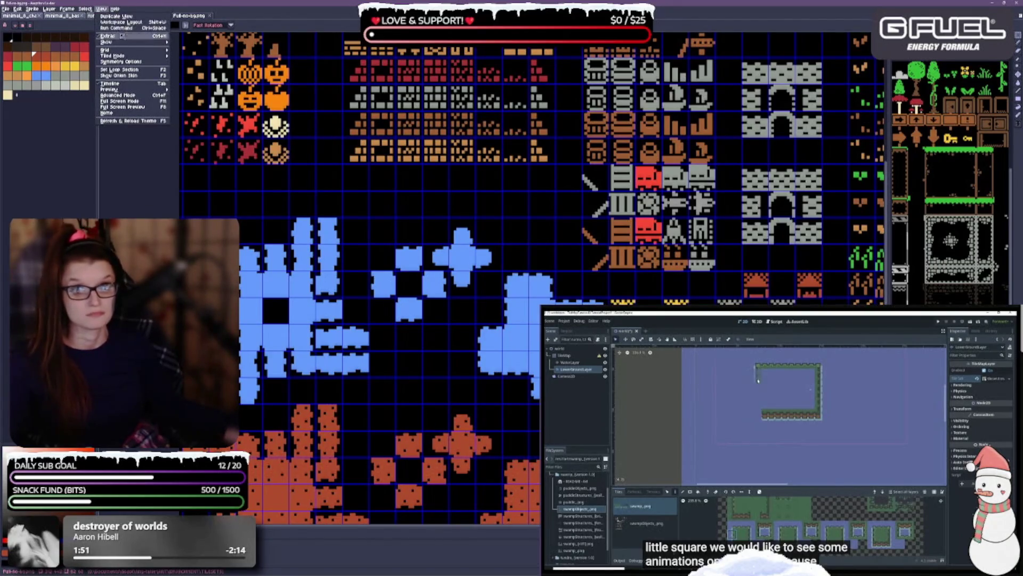
{"action": "mouse_move", "coordinate": [124, 42]}
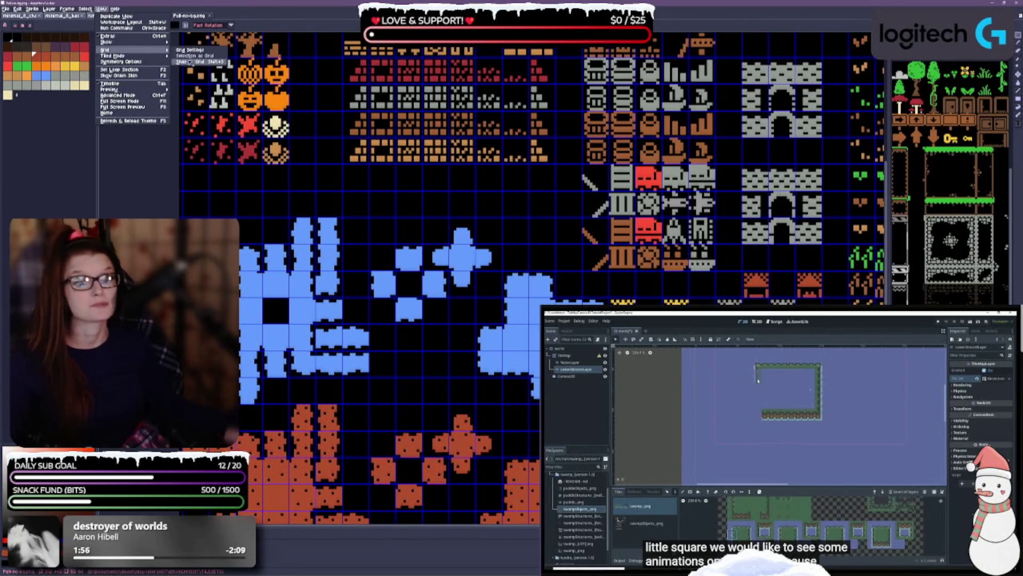
{"action": "left_click", "coordinate": [191, 61]}
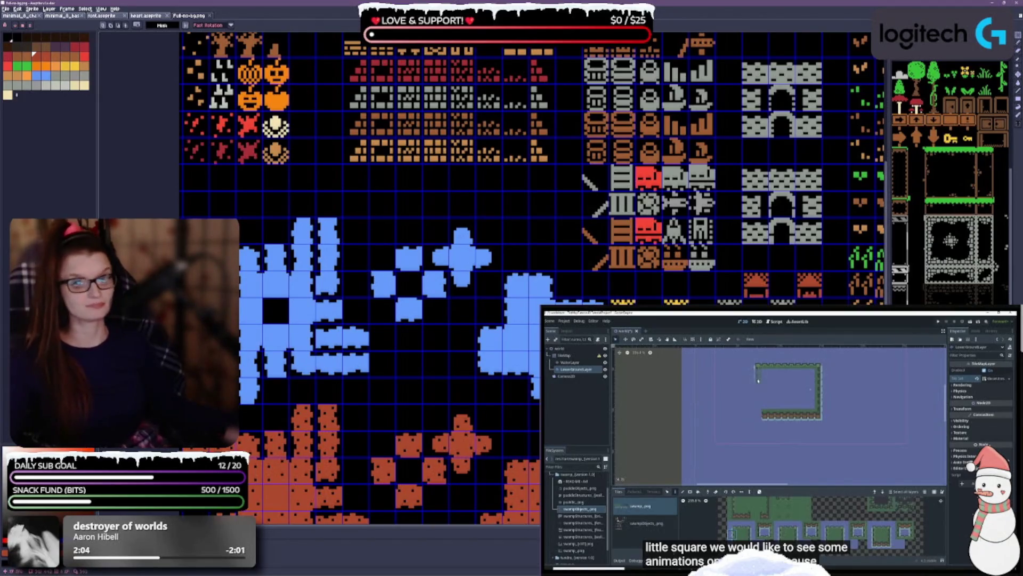
{"action": "scroll", "coordinate": [416, 292], "scroll_direction": "down", "scroll_amount": 2}
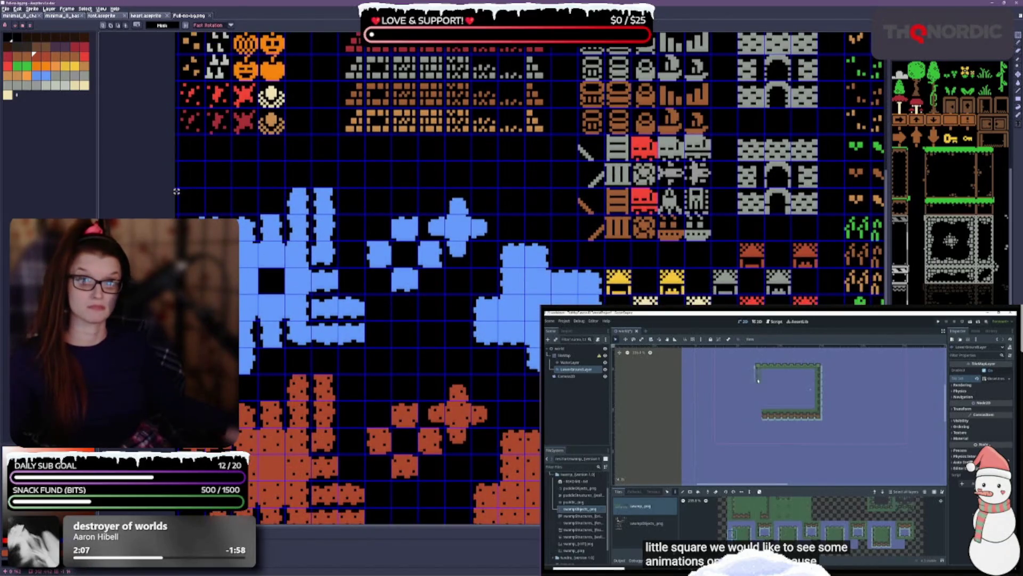
{"action": "mouse_move", "coordinate": [177, 190]}
{"action": "left_mouse_down"}
{"action": "mouse_move", "coordinate": [232, 220]}
{"action": "mouse_move", "coordinate": [283, 320]}
{"action": "mouse_move", "coordinate": [350, 348]}
{"action": "mouse_move", "coordinate": [365, 373]}
{"action": "left_mouse_up"}
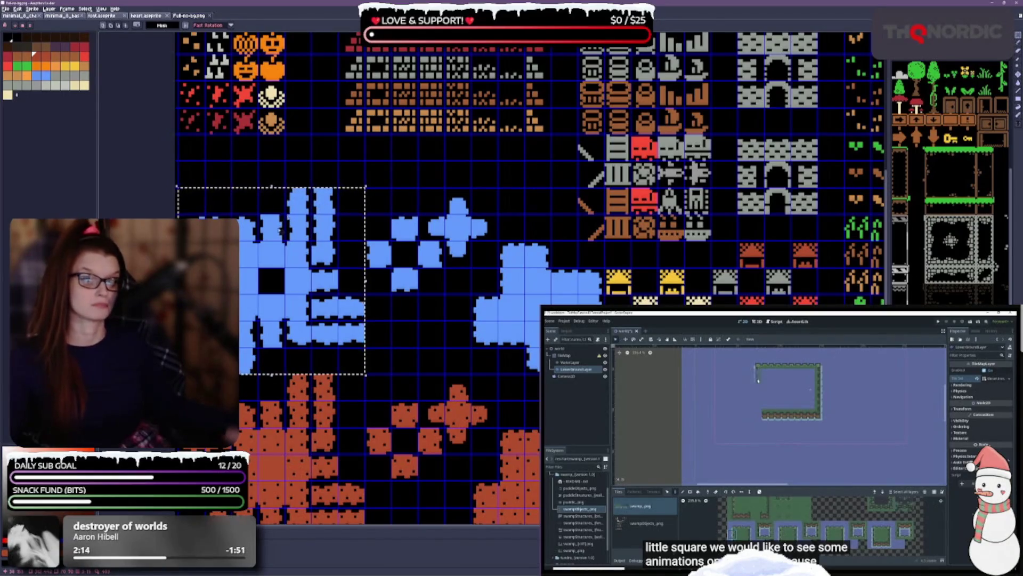
Move the selected blue tiles upward and raise a 3x3 blue block one row.
{"action": "left_click_drag", "start_coordinate": [271, 252], "coordinate": [273, 210]}
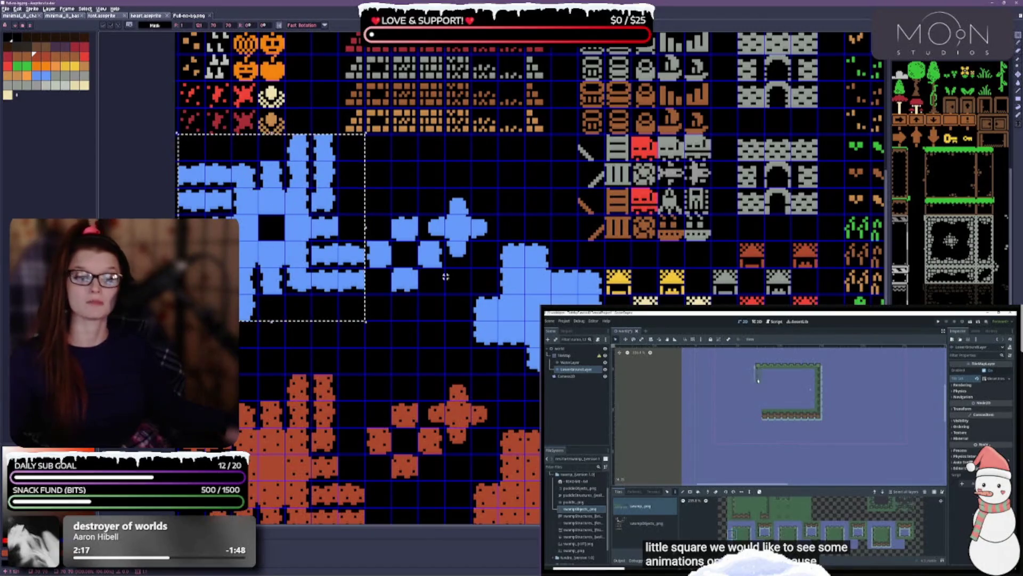
{"action": "left_click_drag", "start_coordinate": [398, 233], "coordinate": [336, 282]}
{"action": "left_click", "coordinate": [337, 282]}
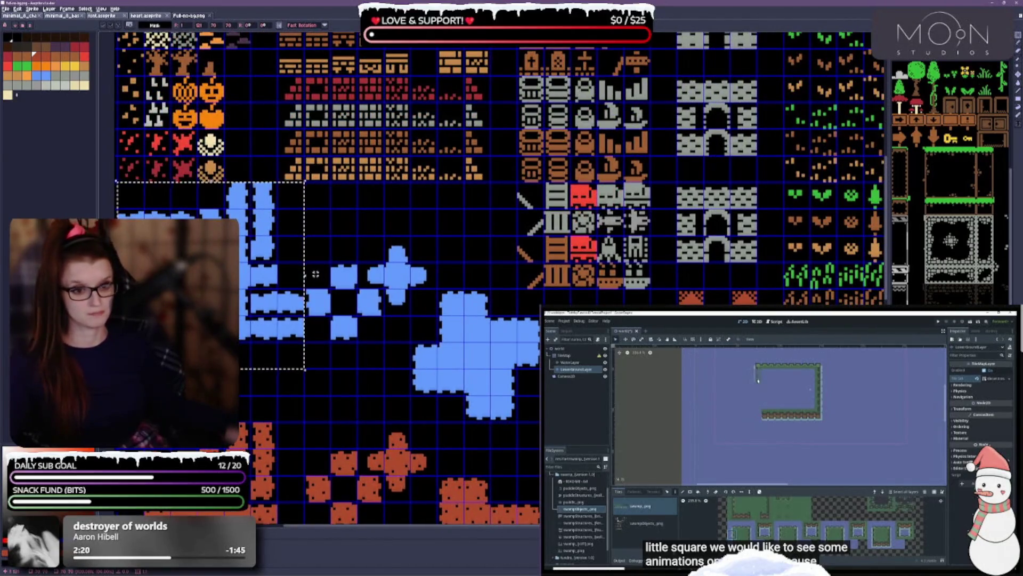
{"action": "left_click_drag", "start_coordinate": [377, 344], "coordinate": [377, 344]}
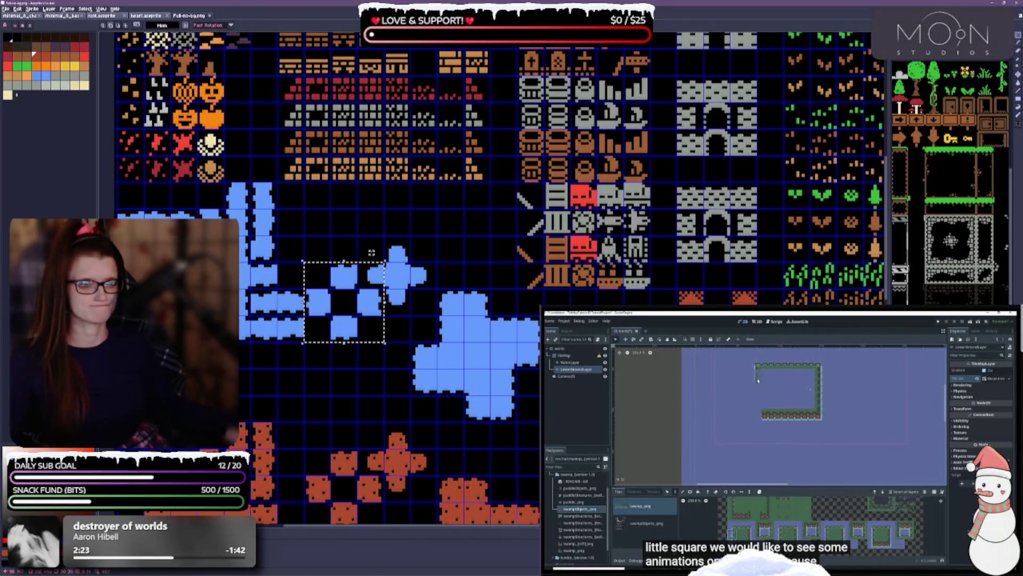
{"action": "left_click_drag", "start_coordinate": [357, 234], "coordinate": [410, 267]}
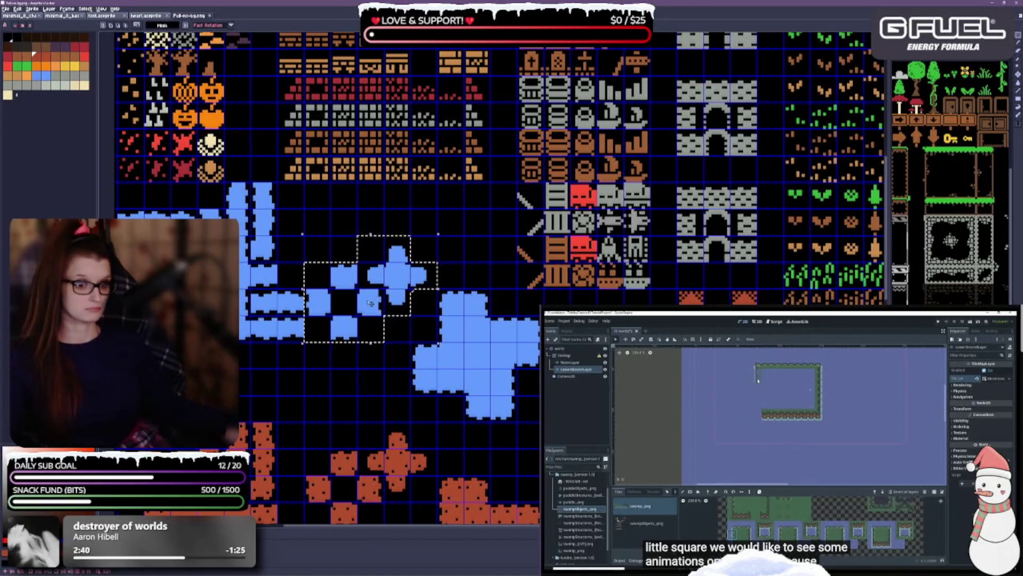
{"action": "mouse_move", "coordinate": [370, 303]}
{"action": "left_mouse_down"}
{"action": "mouse_move", "coordinate": [374, 264]}
{"action": "mouse_move", "coordinate": [346, 261]}
{"action": "mouse_move", "coordinate": [376, 261]}
{"action": "left_mouse_up"}
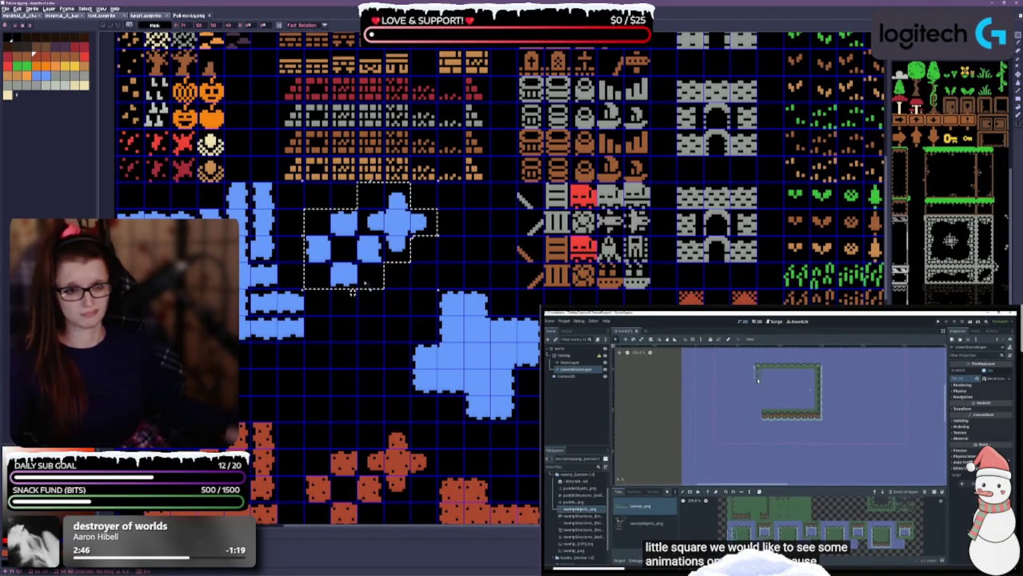
{"action": "left_click_drag", "start_coordinate": [489, 334], "coordinate": [543, 281]}
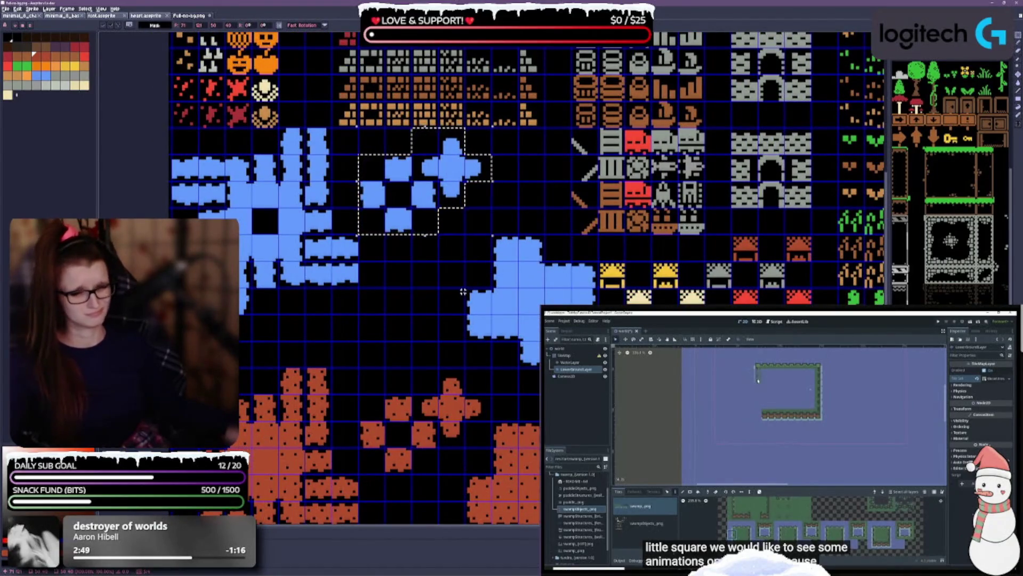
{"action": "left_click", "coordinate": [395, 304]}
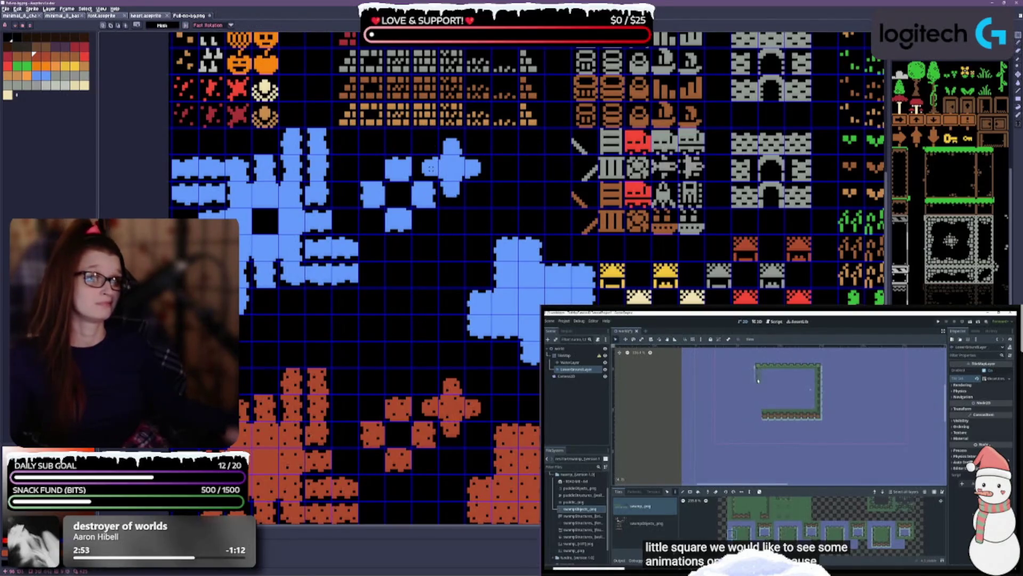
Shift the small blue cross one cell right, lift the ring tiles, and deselect.
{"action": "mouse_move", "coordinate": [413, 157]}
{"action": "left_mouse_down"}
{"action": "mouse_move", "coordinate": [463, 180]}
{"action": "mouse_move", "coordinate": [481, 172]}
{"action": "left_mouse_up"}
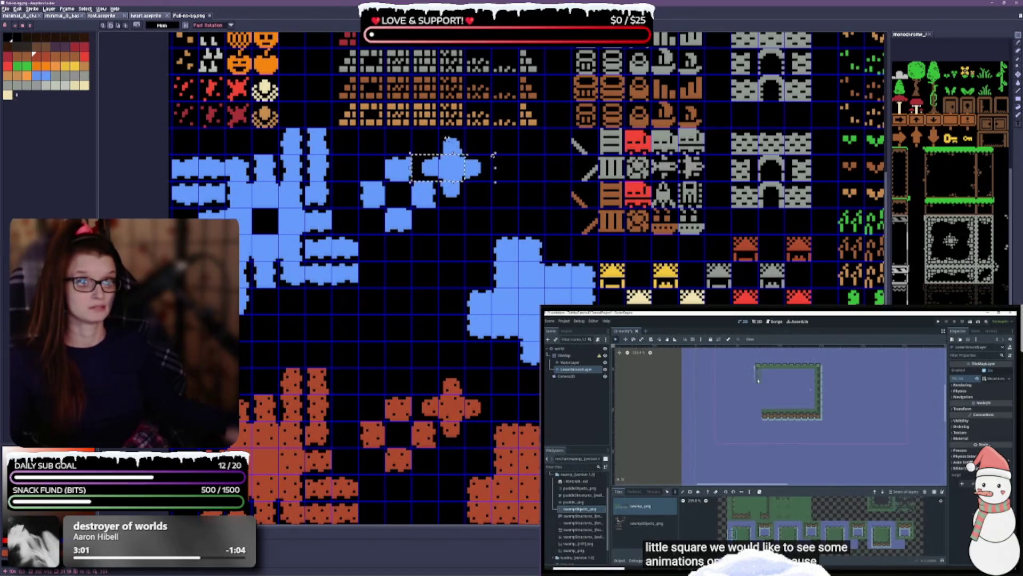
{"action": "left_click_drag", "start_coordinate": [439, 129], "coordinate": [464, 154]}
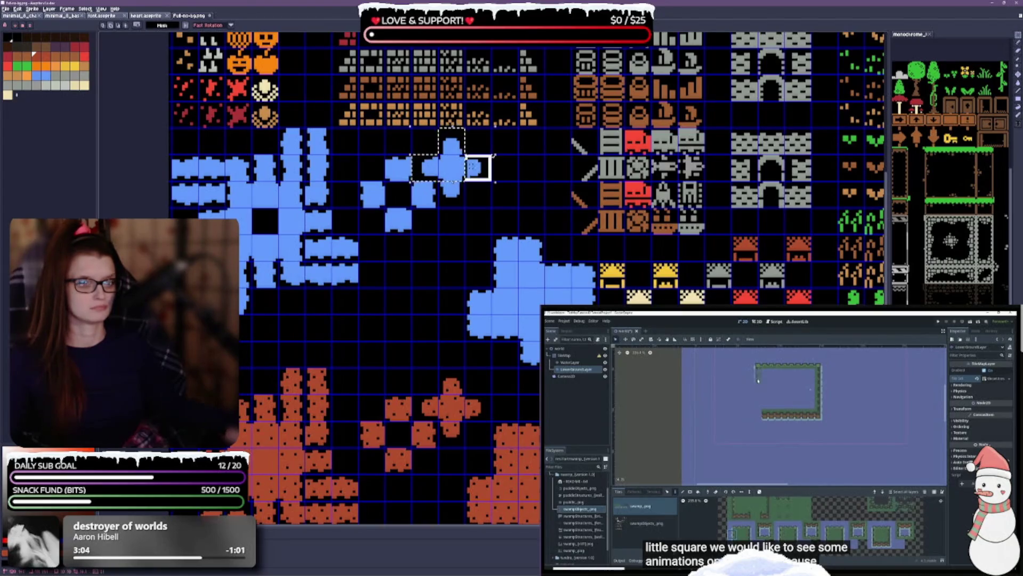
{"action": "left_click", "coordinate": [453, 196]}
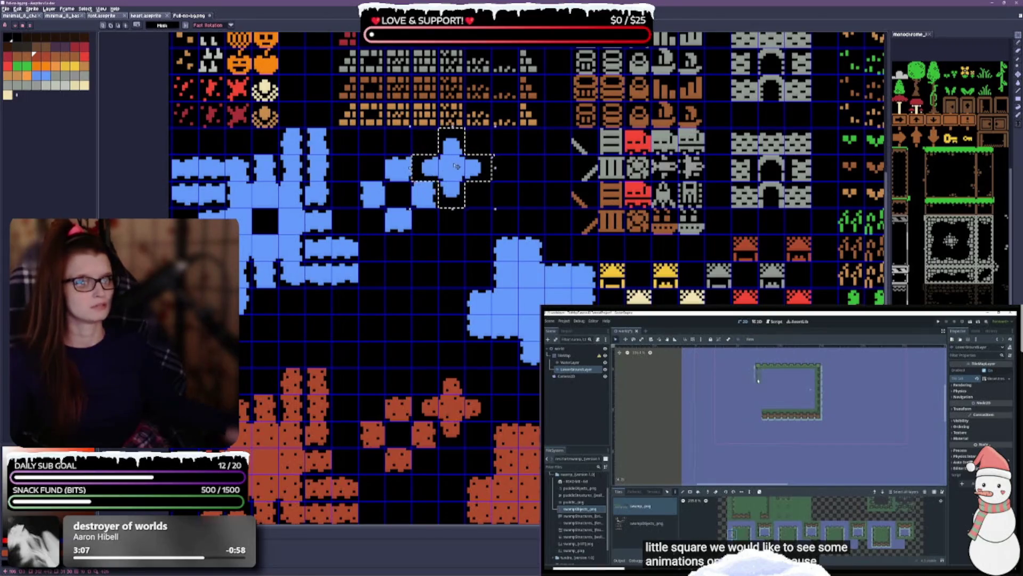
{"action": "mouse_move", "coordinate": [446, 169]}
{"action": "left_mouse_down"}
{"action": "mouse_move", "coordinate": [513, 169]}
{"action": "mouse_move", "coordinate": [485, 165]}
{"action": "left_mouse_up"}
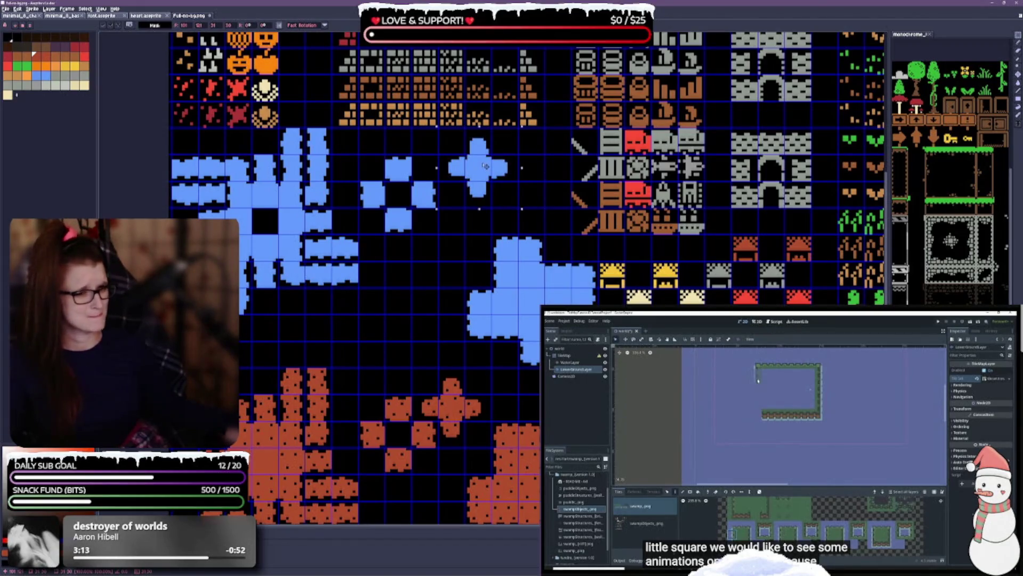
{"action": "left_click", "coordinate": [398, 166]}
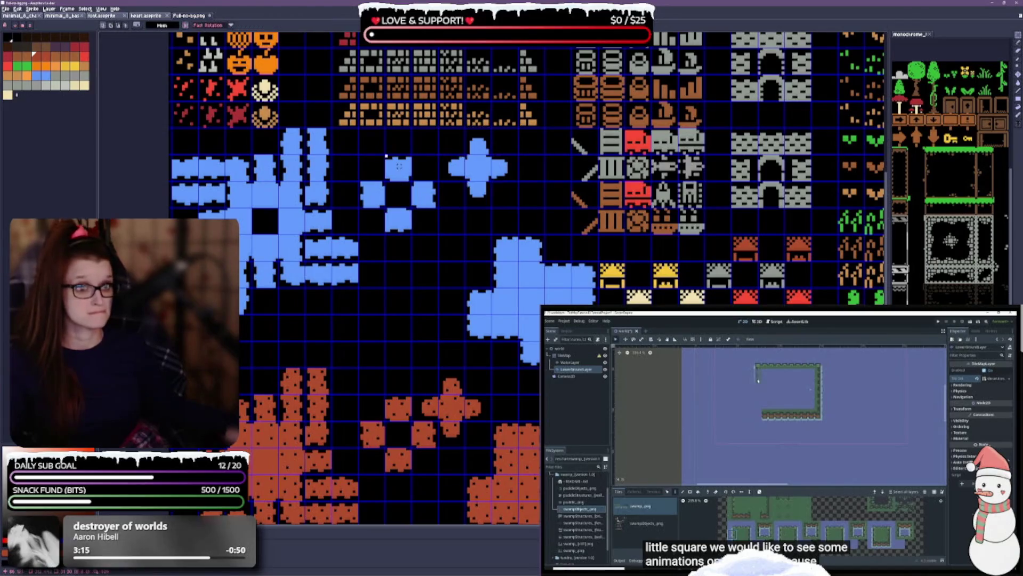
{"action": "left_click_drag", "start_coordinate": [399, 169], "coordinate": [403, 226]}
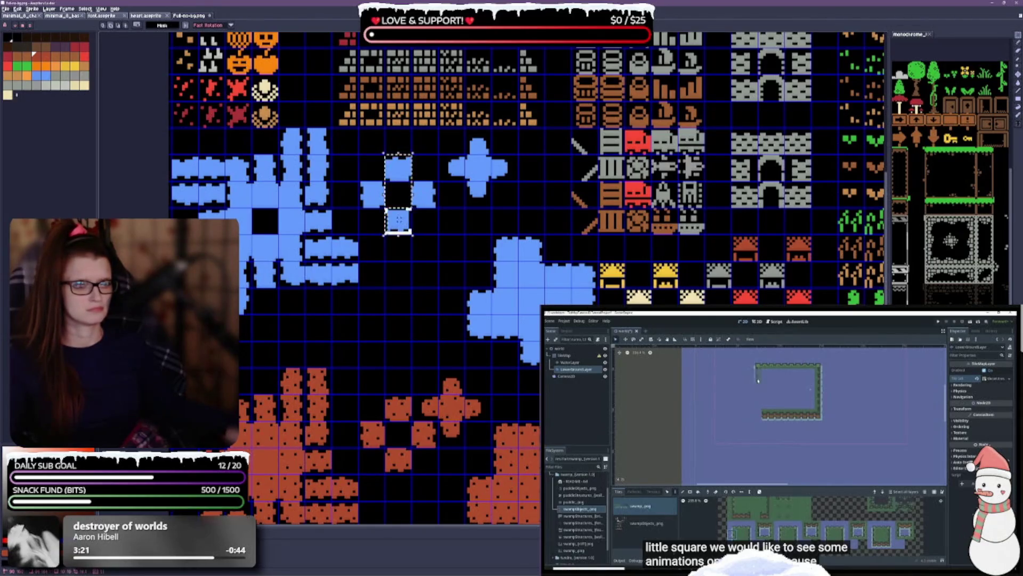
{"action": "mouse_move", "coordinate": [358, 181]}
{"action": "left_mouse_down"}
{"action": "mouse_move", "coordinate": [384, 208]}
{"action": "mouse_move", "coordinate": [438, 208]}
{"action": "mouse_move", "coordinate": [400, 190]}
{"action": "mouse_move", "coordinate": [397, 175]}
{"action": "mouse_move", "coordinate": [377, 175]}
{"action": "mouse_move", "coordinate": [401, 174]}
{"action": "left_mouse_up"}
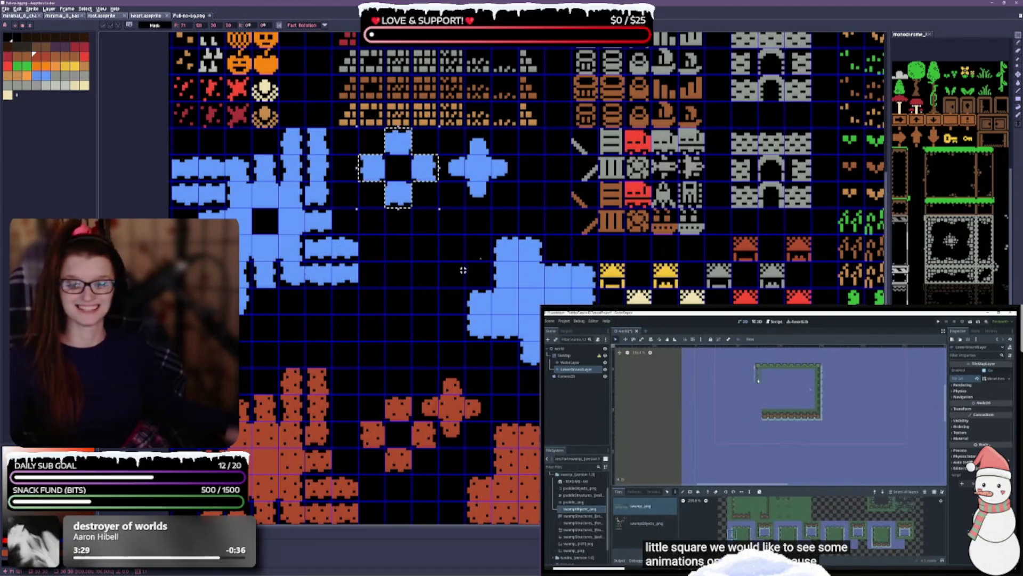
{"action": "key", "text": "ctrl+d"}
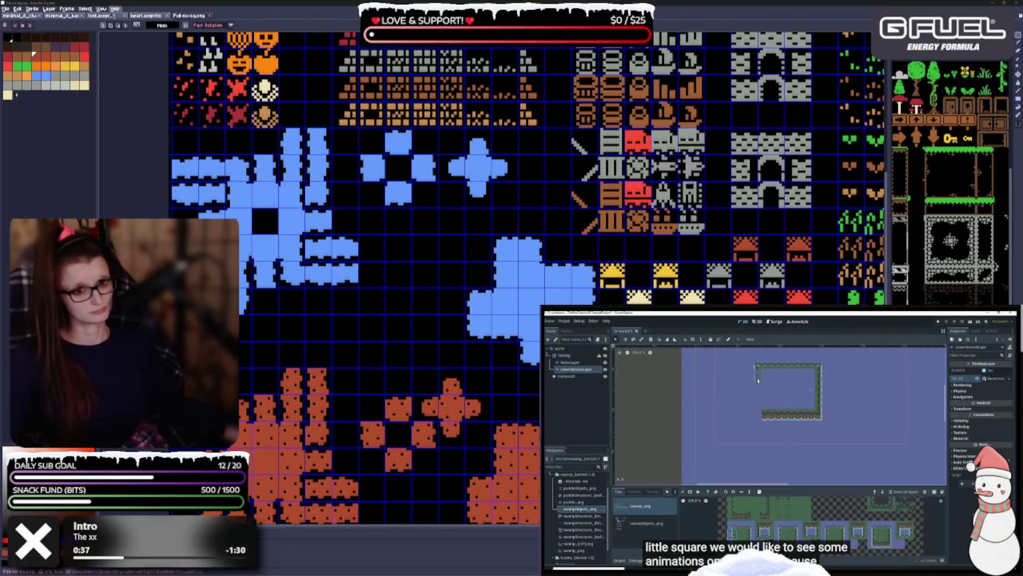
{"action": "left_click_drag", "start_coordinate": [300, 277], "coordinate": [308, 230]}
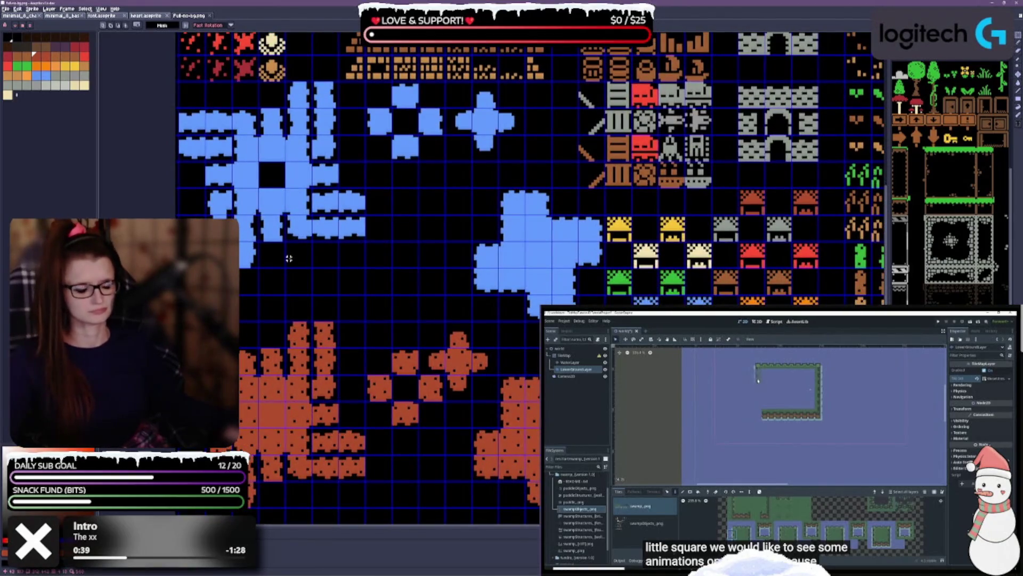
Select the large blue cross and set it down up-right beside the small tiles.
{"action": "left_click_drag", "start_coordinate": [368, 261], "coordinate": [337, 278]}
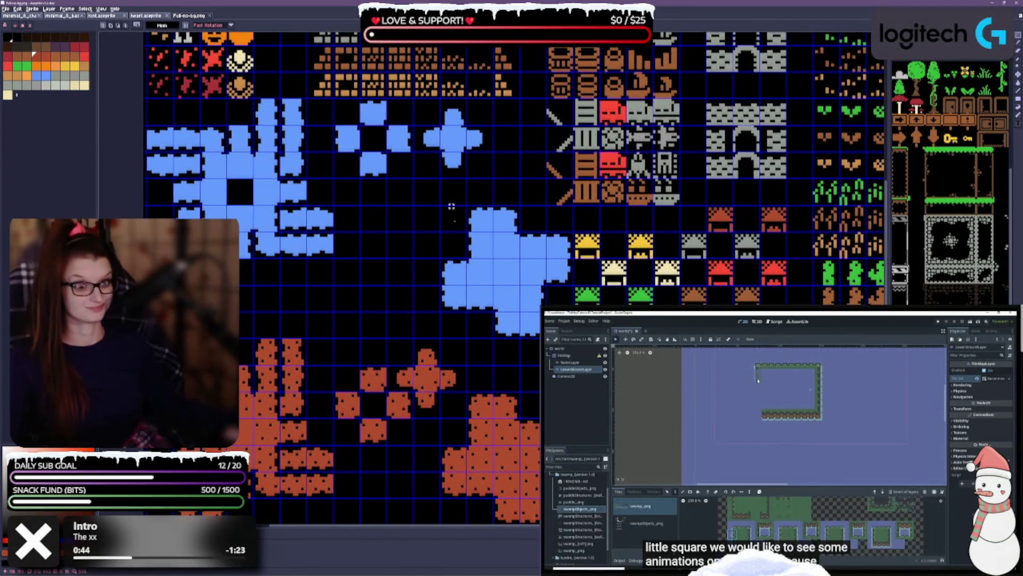
{"action": "left_click_drag", "start_coordinate": [449, 208], "coordinate": [546, 339]}
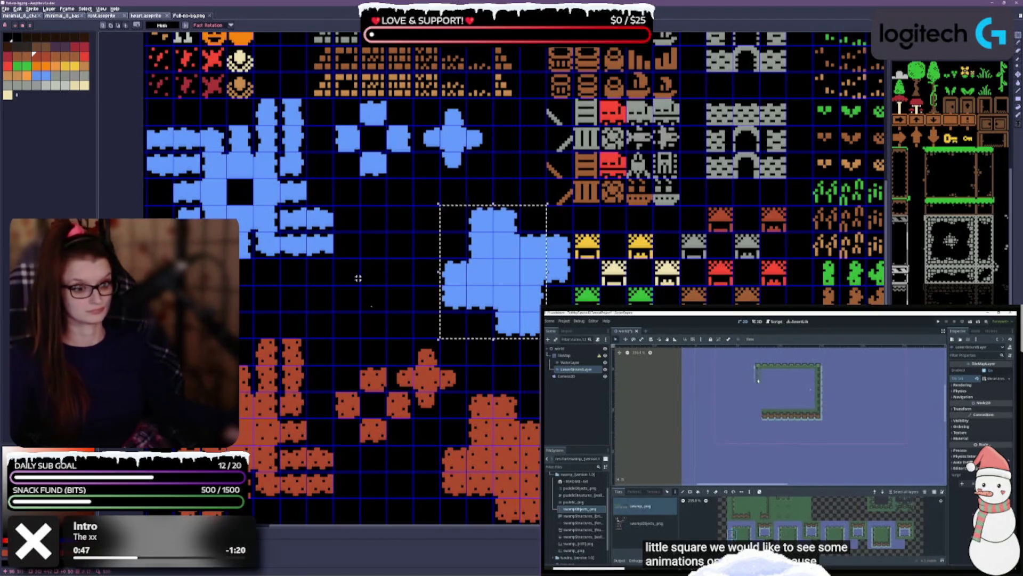
{"action": "left_click_drag", "start_coordinate": [547, 233], "coordinate": [574, 286]}
{"action": "mouse_move", "coordinate": [510, 275]}
{"action": "left_mouse_down"}
{"action": "mouse_move", "coordinate": [557, 229]}
{"action": "mouse_move", "coordinate": [558, 285]}
{"action": "mouse_move", "coordinate": [428, 282]}
{"action": "mouse_move", "coordinate": [444, 280]}
{"action": "mouse_move", "coordinate": [443, 263]}
{"action": "mouse_move", "coordinate": [468, 258]}
{"action": "mouse_move", "coordinate": [459, 258]}
{"action": "left_mouse_up"}
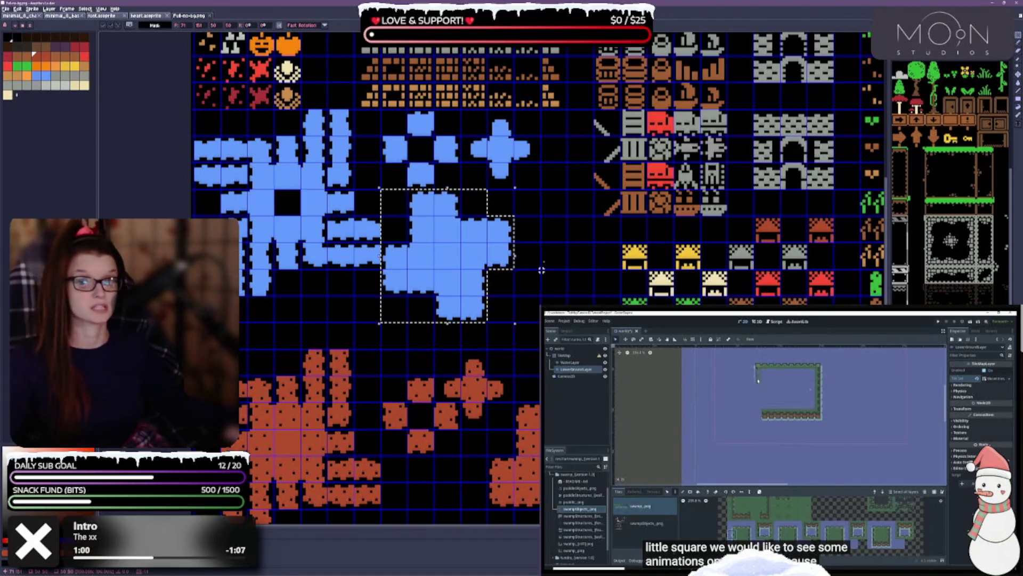
{"action": "scroll", "coordinate": [328, 307], "scroll_direction": "up", "scroll_amount": 3}
{"action": "scroll", "coordinate": [327, 308], "scroll_direction": "right", "scroll_amount": 2}
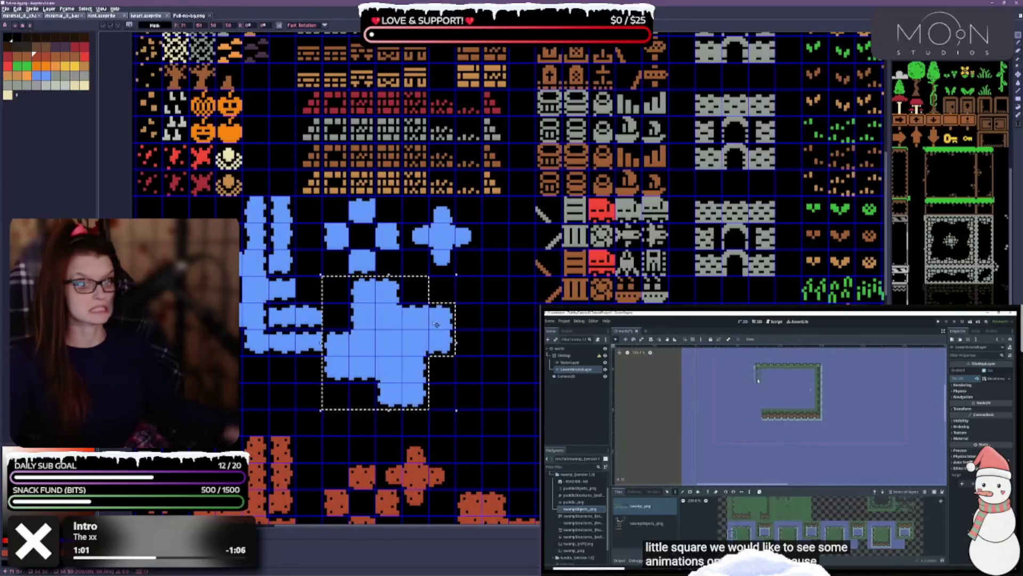
{"action": "scroll", "coordinate": [478, 277], "scroll_direction": "down", "scroll_amount": 3}
{"action": "mouse_move", "coordinate": [387, 267]}
{"action": "left_mouse_down"}
{"action": "mouse_move", "coordinate": [493, 267]}
{"action": "mouse_move", "coordinate": [467, 241]}
{"action": "mouse_move", "coordinate": [439, 243]}
{"action": "mouse_move", "coordinate": [412, 270]}
{"action": "mouse_move", "coordinate": [408, 242]}
{"action": "left_mouse_up"}
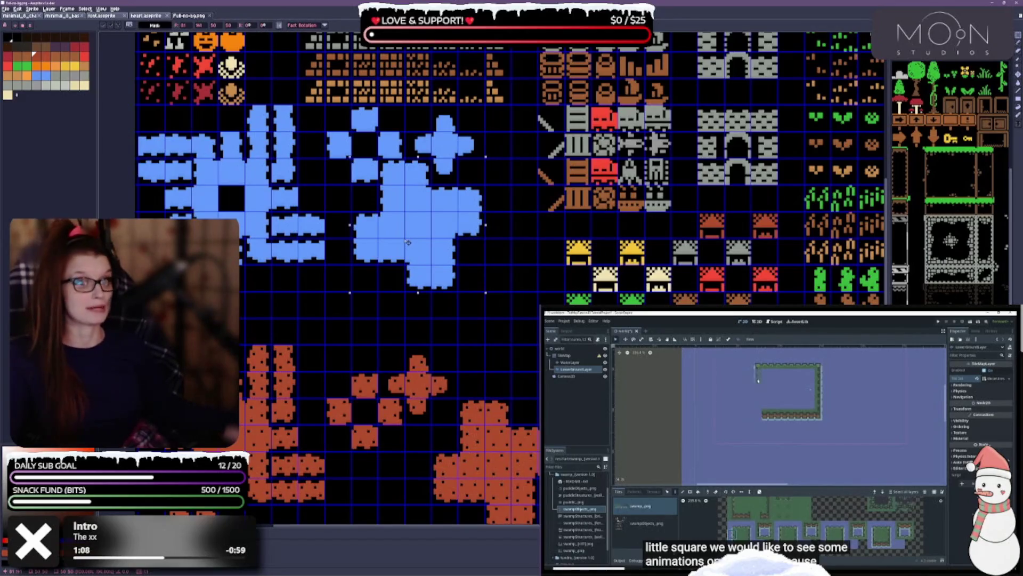
{"action": "left_click_drag", "start_coordinate": [408, 242], "coordinate": [409, 243]}
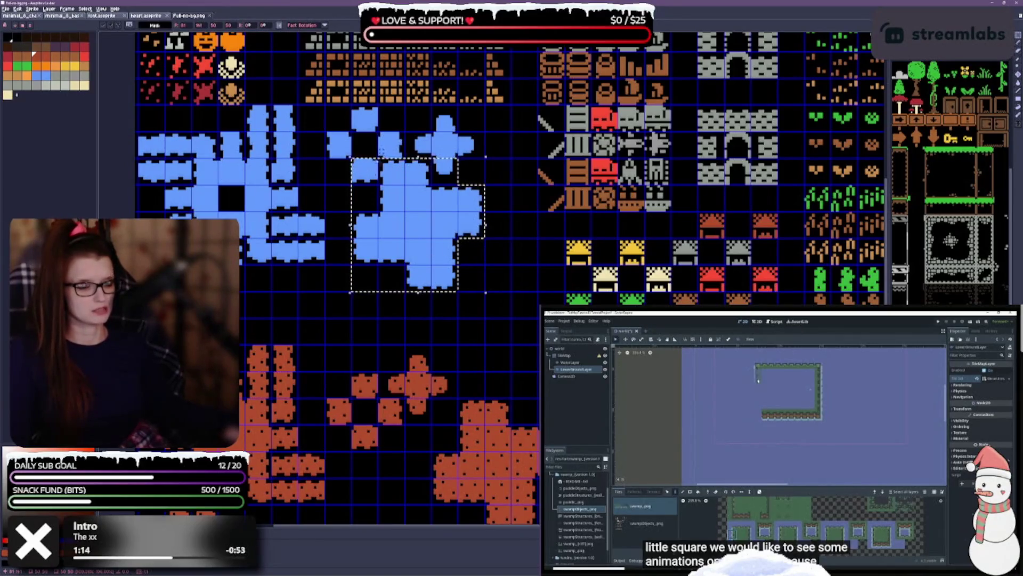
{"action": "scroll", "coordinate": [357, 168], "scroll_direction": "up", "scroll_amount": 2}
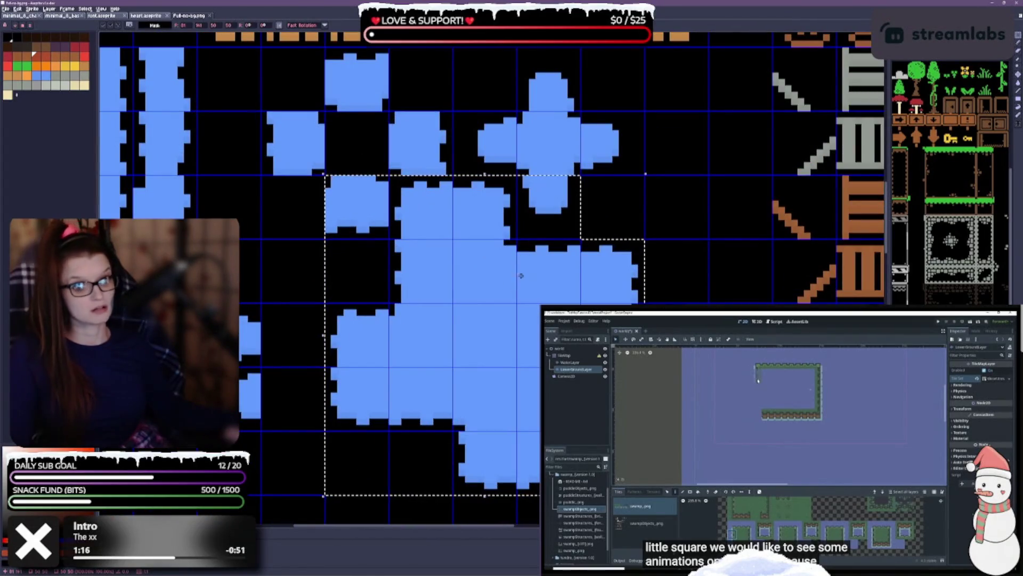
{"action": "scroll", "coordinate": [425, 242], "scroll_direction": "down", "scroll_amount": 2}
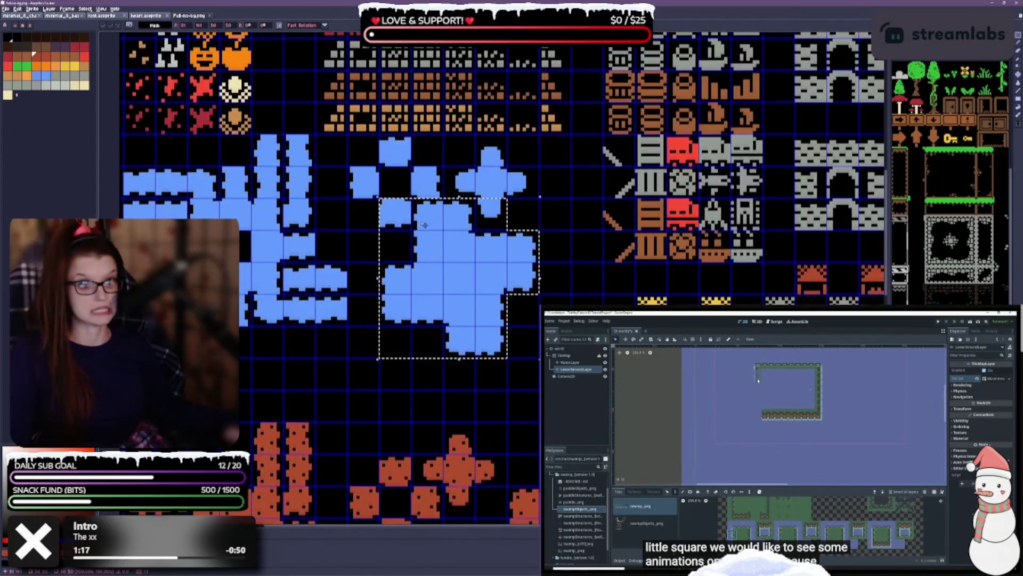
{"action": "left_click", "coordinate": [524, 293]}
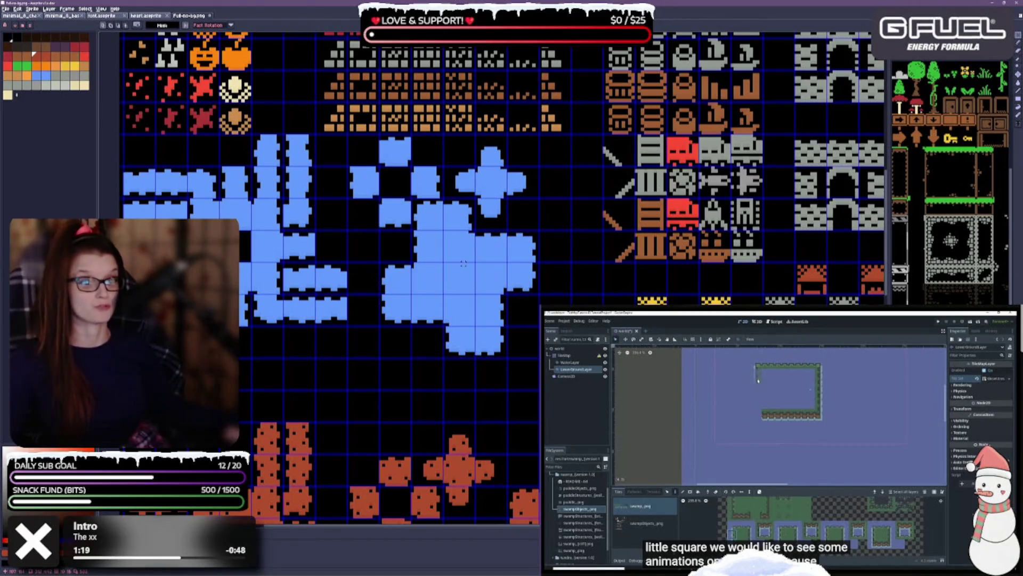
Reselect the whole blue tile group, shift it one tile left, and deselect.
{"action": "left_click_drag", "start_coordinate": [463, 263], "coordinate": [467, 312]}
{"action": "mouse_move", "coordinate": [372, 225]}
{"action": "left_mouse_down"}
{"action": "mouse_move", "coordinate": [530, 373]}
{"action": "mouse_move", "coordinate": [536, 408]}
{"action": "left_mouse_up"}
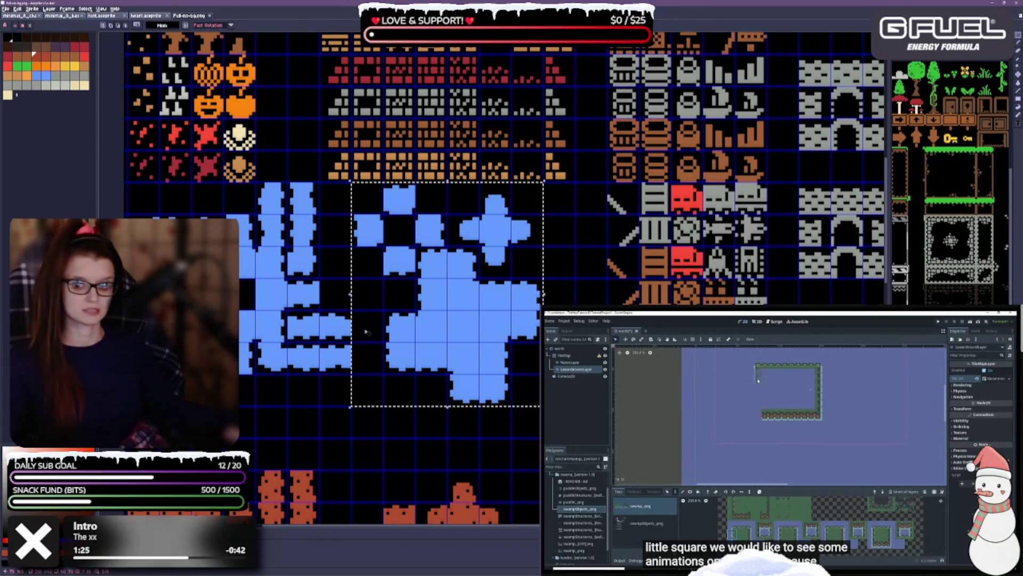
{"action": "left_click_drag", "start_coordinate": [365, 336], "coordinate": [366, 327]}
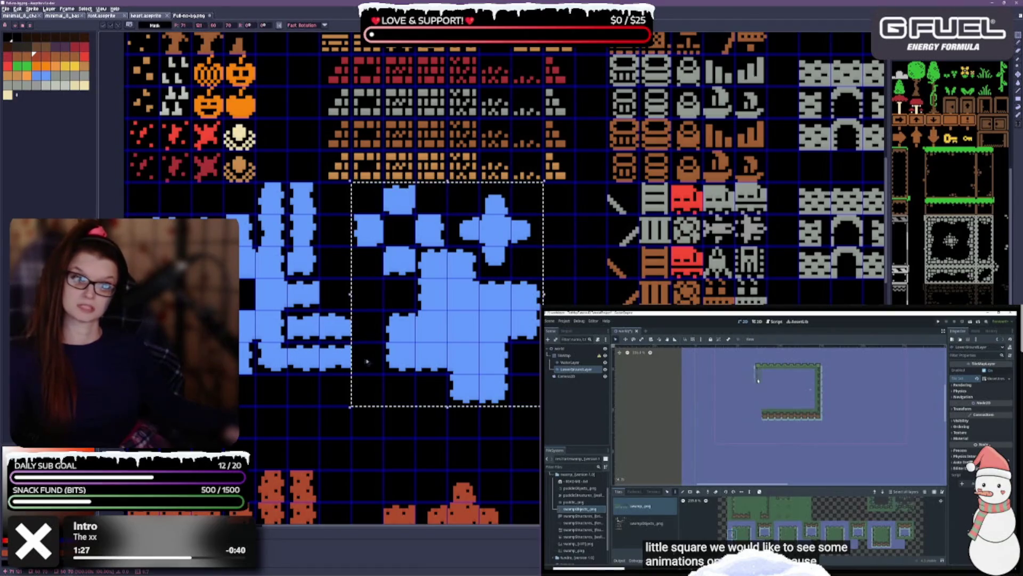
{"action": "key", "text": "Return"}
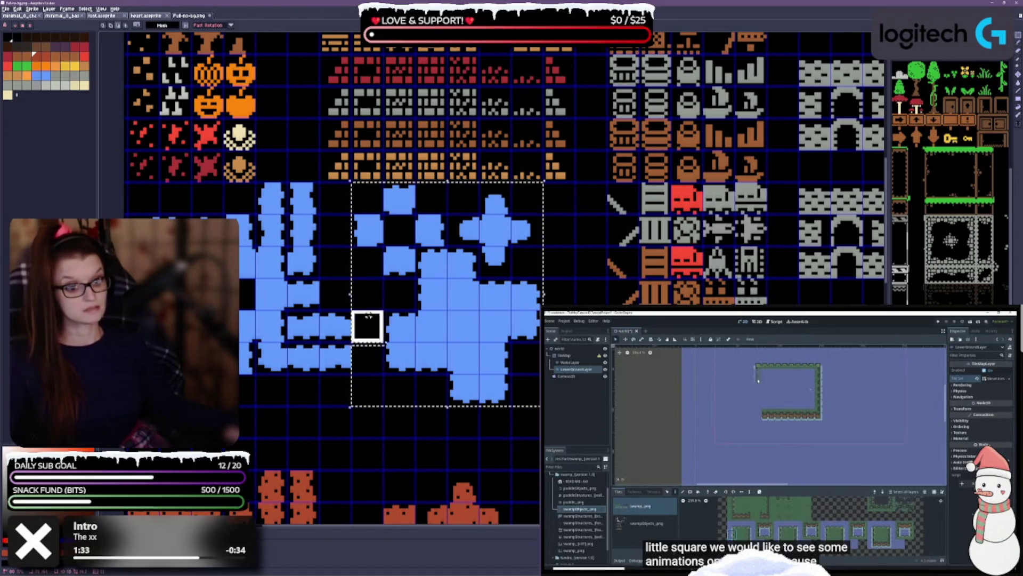
{"action": "left_click", "coordinate": [369, 362]}
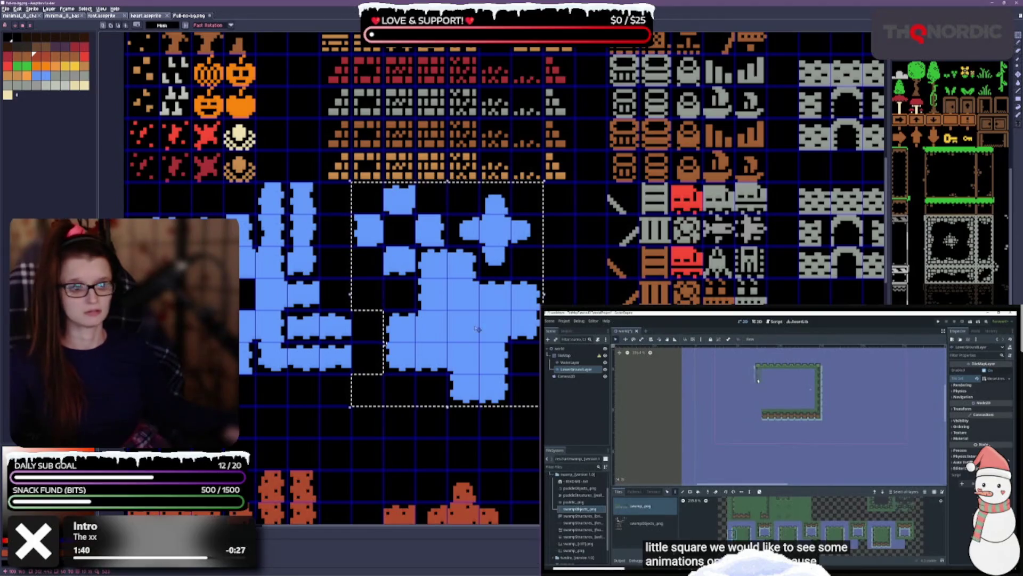
{"action": "left_click_drag", "start_coordinate": [477, 329], "coordinate": [442, 327]}
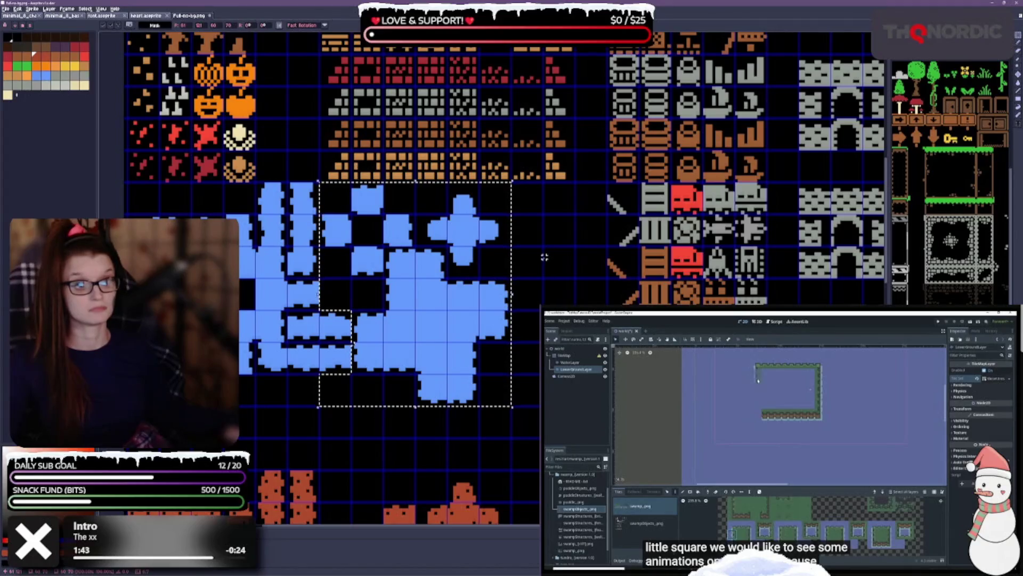
{"action": "key", "text": "ctrl+d"}
{"action": "scroll", "coordinate": [483, 270], "scroll_direction": "down", "scroll_amount": 1}
{"action": "scroll", "coordinate": [443, 190], "scroll_direction": "down", "scroll_amount": 1}
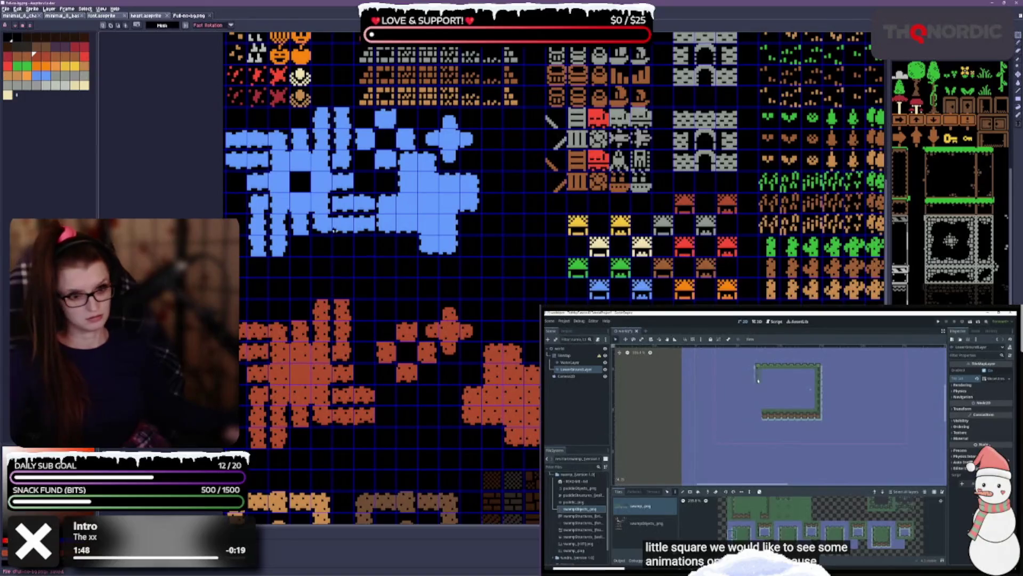
Shift a selected group of orange tiles one tile right and deselect them.
{"action": "scroll", "coordinate": [438, 267], "scroll_direction": "down", "scroll_amount": 1}
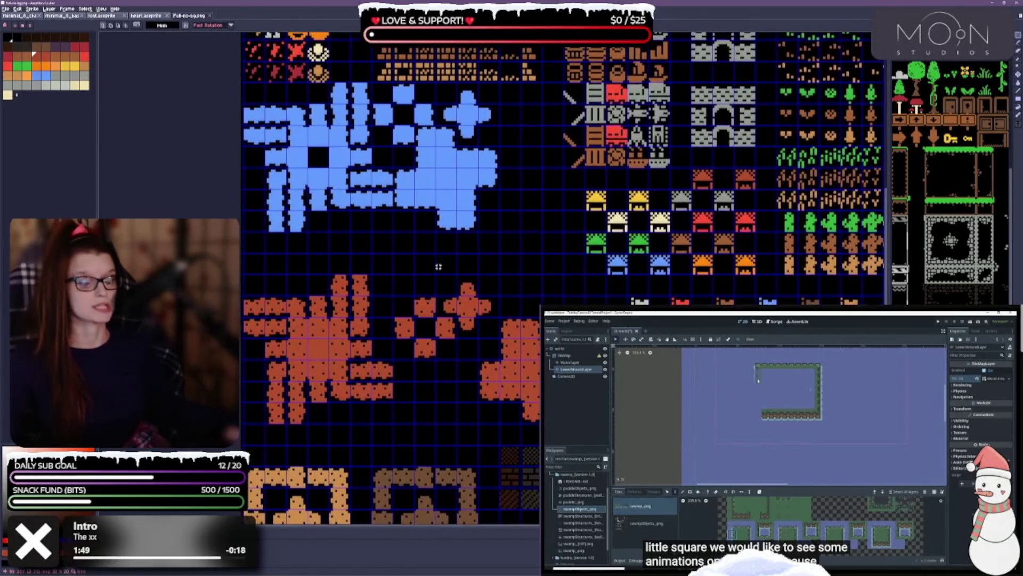
{"action": "scroll", "coordinate": [438, 267], "scroll_direction": "up", "scroll_amount": 1}
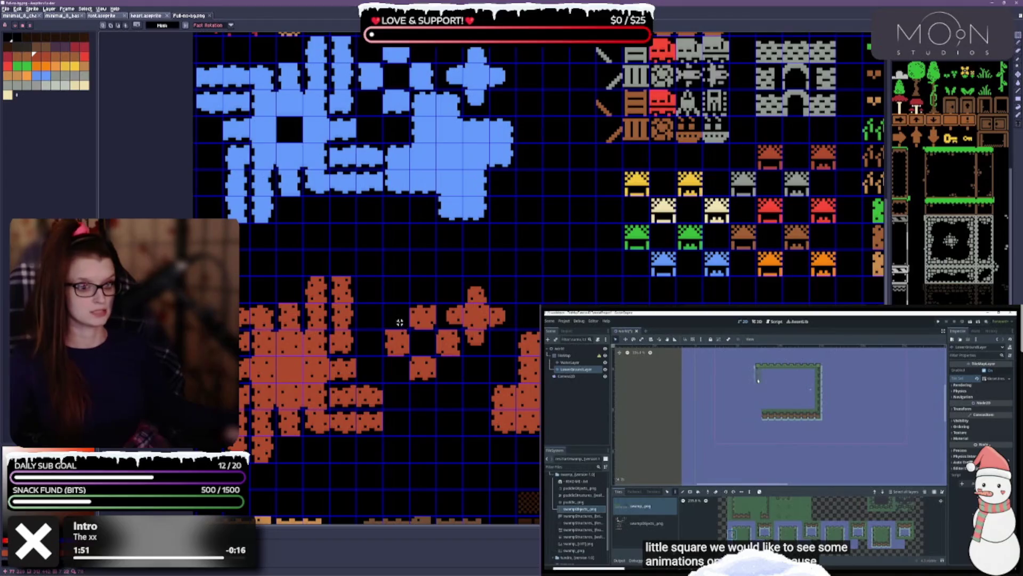
{"action": "mouse_move", "coordinate": [400, 322]}
{"action": "left_mouse_down"}
{"action": "mouse_move", "coordinate": [456, 353]}
{"action": "mouse_move", "coordinate": [459, 377]}
{"action": "left_mouse_up"}
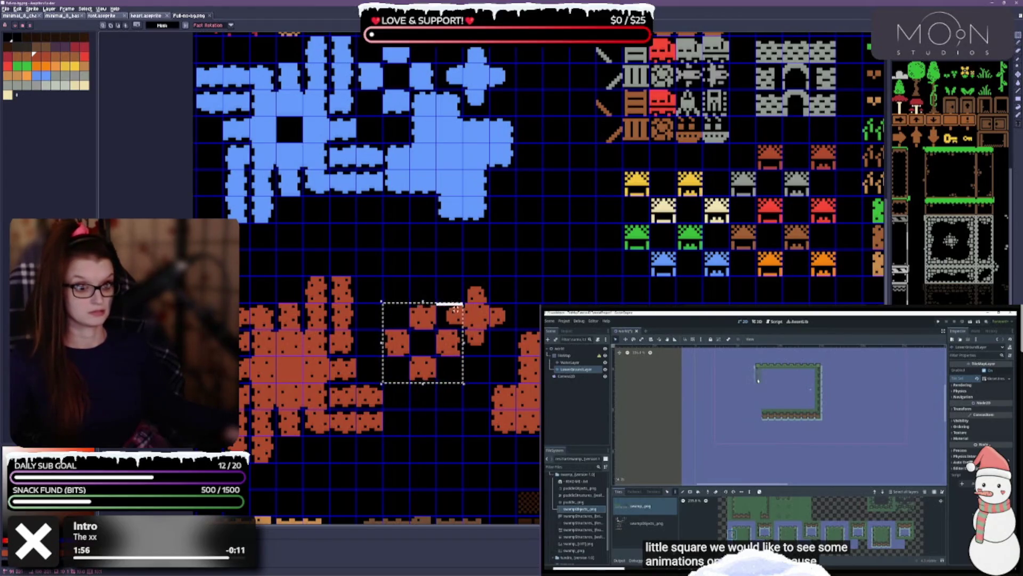
{"action": "mouse_move", "coordinate": [454, 309]}
{"action": "left_mouse_down"}
{"action": "mouse_move", "coordinate": [460, 317]}
{"action": "mouse_move", "coordinate": [410, 382]}
{"action": "left_mouse_up"}
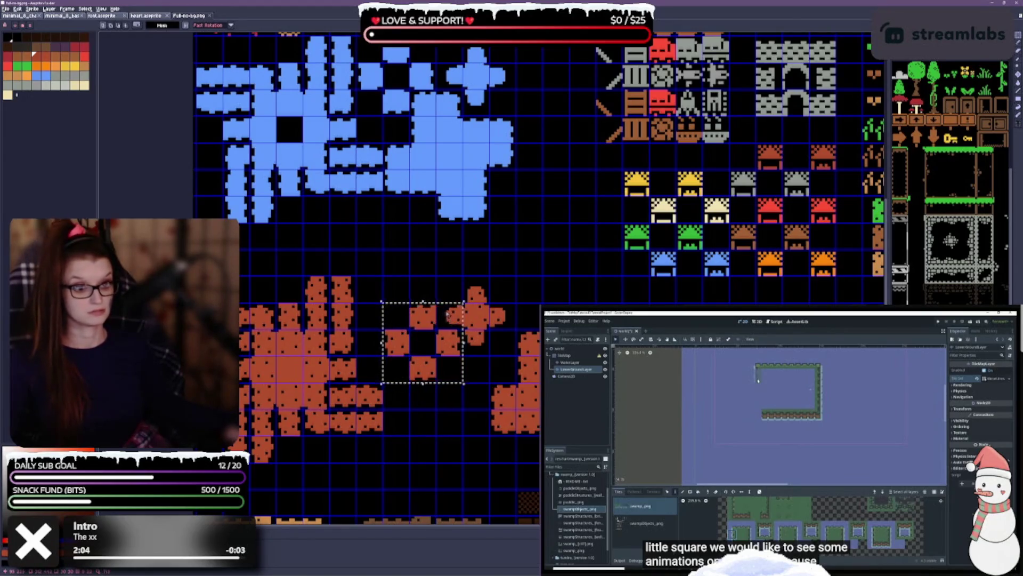
{"action": "left_click_drag", "start_coordinate": [448, 315], "coordinate": [459, 320]}
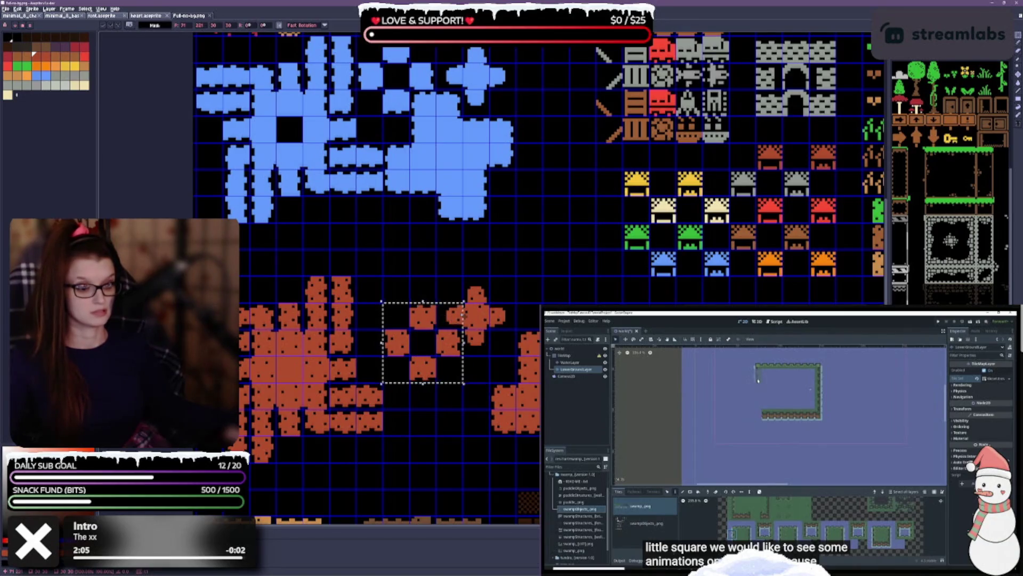
{"action": "key", "text": "ctrl+d"}
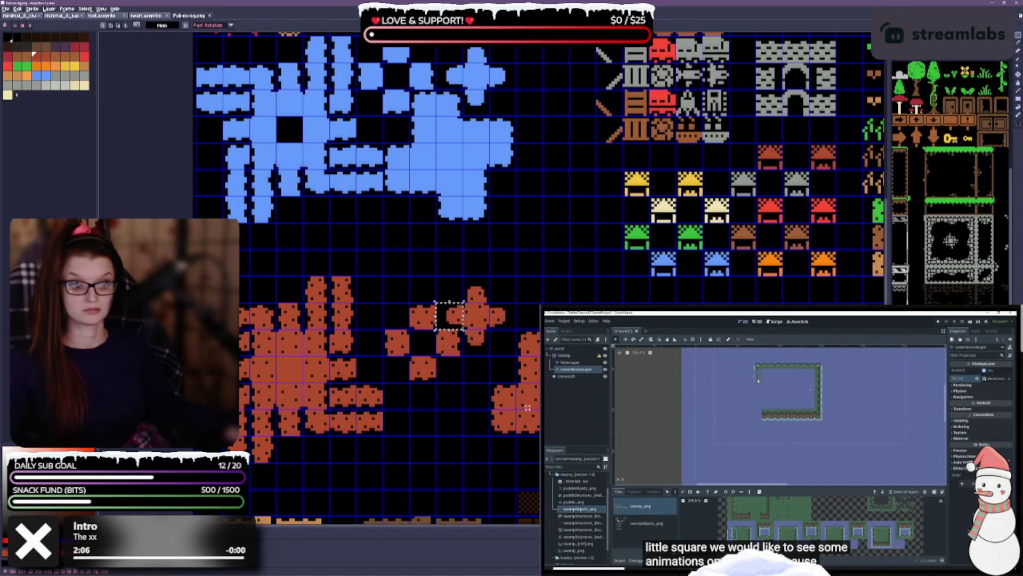
Reposition the orange cross tiles and move the 3x3 orange block one tile left.
{"action": "left_click_drag", "start_coordinate": [463, 302], "coordinate": [382, 382]}
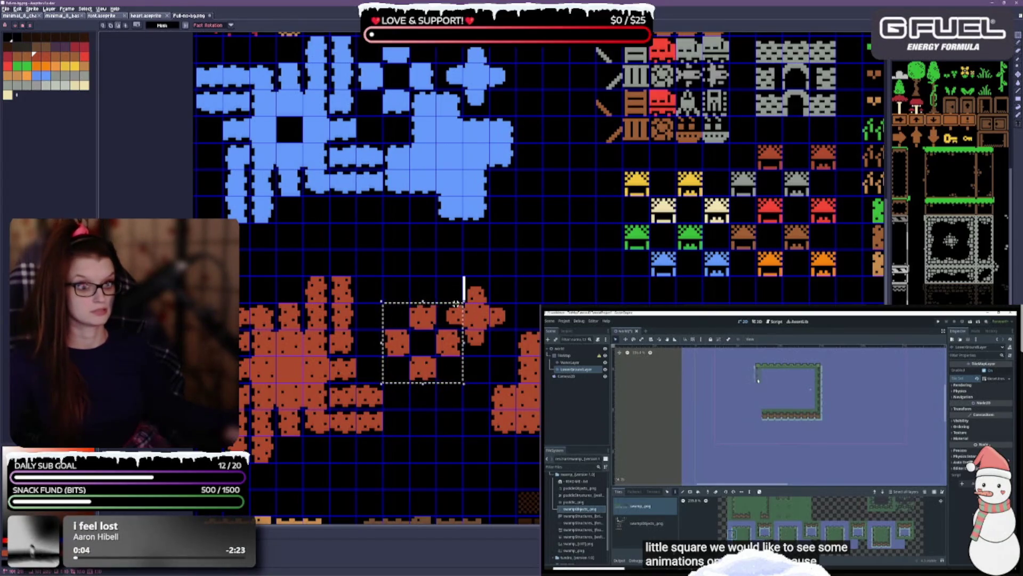
{"action": "mouse_move", "coordinate": [463, 301]}
{"action": "left_mouse_down"}
{"action": "mouse_move", "coordinate": [435, 304]}
{"action": "mouse_move", "coordinate": [436, 332]}
{"action": "mouse_move", "coordinate": [402, 337]}
{"action": "mouse_move", "coordinate": [397, 310]}
{"action": "left_mouse_up"}
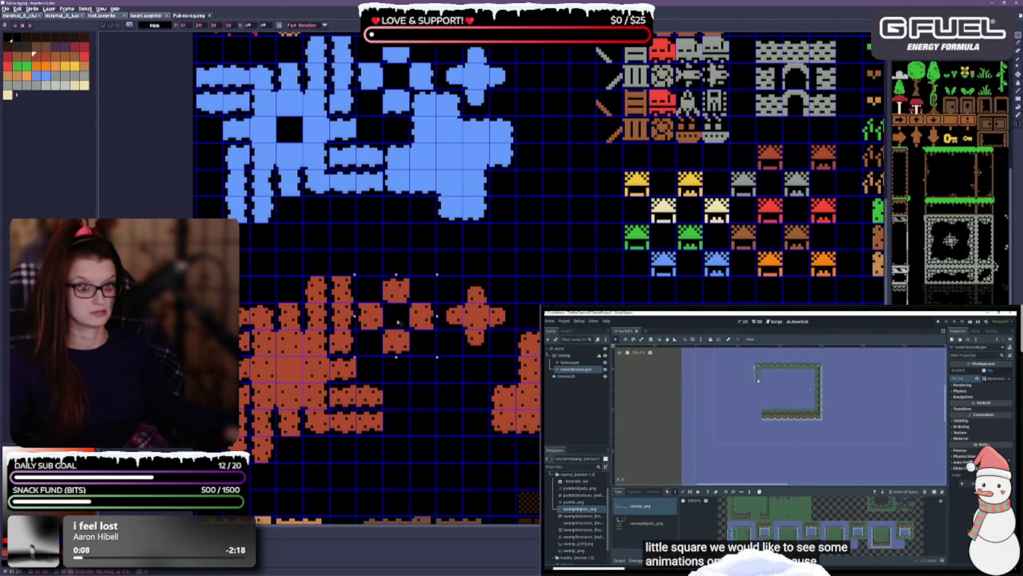
{"action": "left_click", "coordinate": [458, 282]}
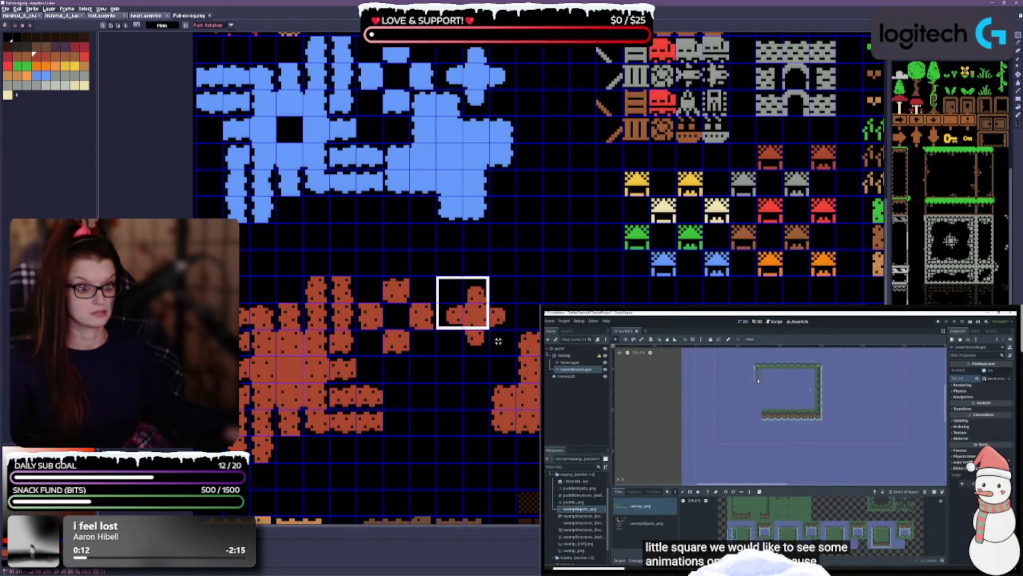
{"action": "mouse_move", "coordinate": [503, 344]}
{"action": "left_mouse_down"}
{"action": "mouse_move", "coordinate": [485, 330]}
{"action": "mouse_move", "coordinate": [474, 296]}
{"action": "mouse_move", "coordinate": [477, 325]}
{"action": "mouse_move", "coordinate": [550, 368]}
{"action": "mouse_move", "coordinate": [554, 403]}
{"action": "left_mouse_up"}
{"action": "left_click", "coordinate": [462, 286]}
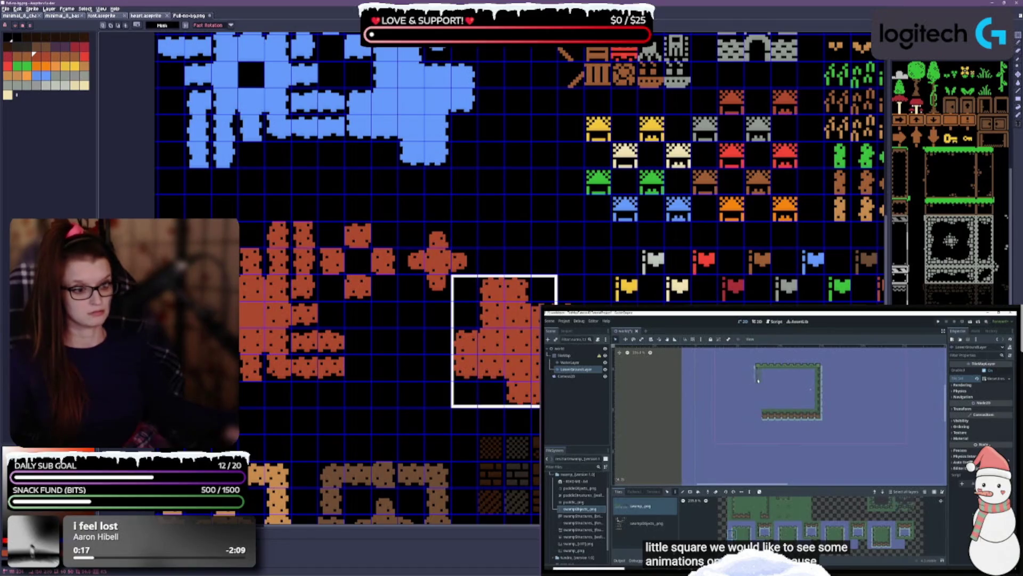
{"action": "left_click_drag", "start_coordinate": [533, 340], "coordinate": [399, 340]}
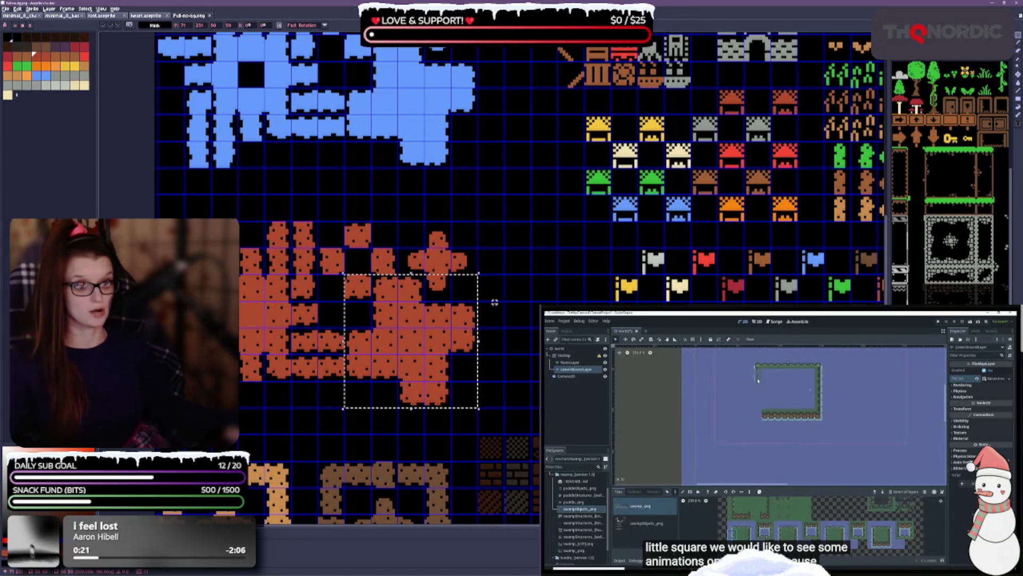
Lift the entire orange lava block up beneath the blue tiles and save the tileset.
{"action": "key", "text": "ctrl+d"}
{"action": "left_click_drag", "start_coordinate": [494, 320], "coordinate": [556, 281]}
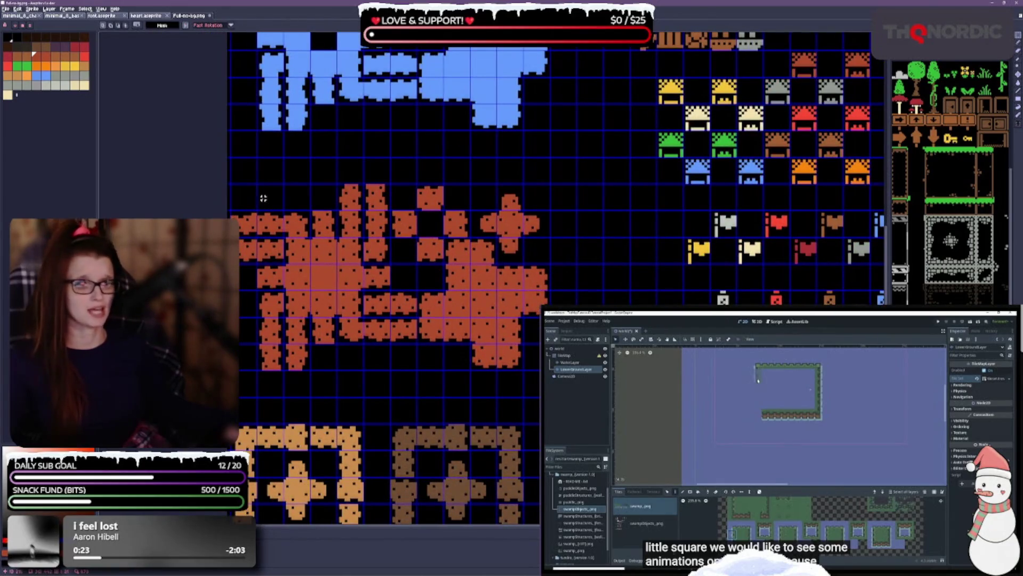
{"action": "mouse_move", "coordinate": [234, 186]}
{"action": "left_mouse_down"}
{"action": "mouse_move", "coordinate": [549, 366]}
{"action": "mouse_move", "coordinate": [523, 366]}
{"action": "mouse_move", "coordinate": [549, 368]}
{"action": "left_mouse_up"}
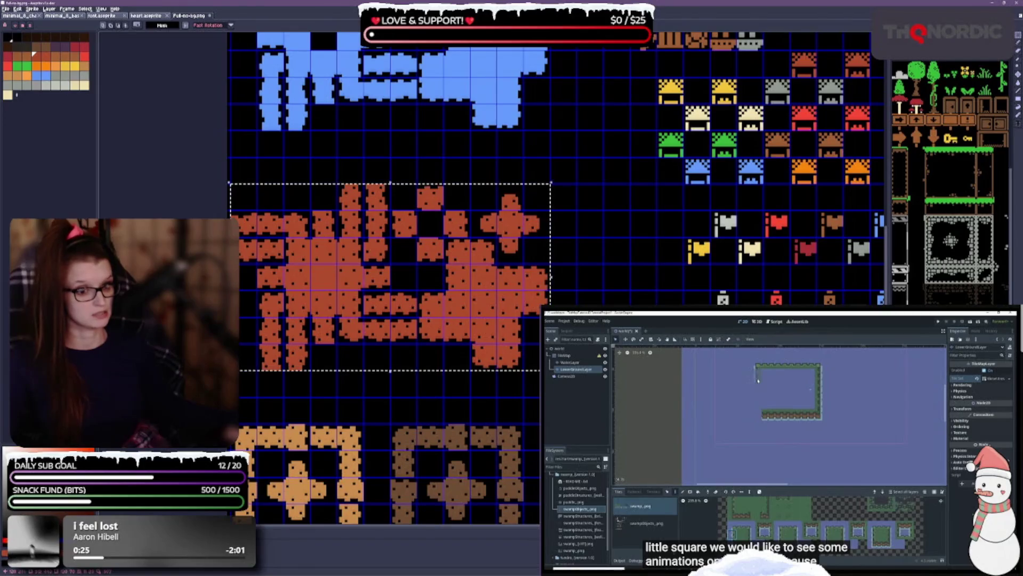
{"action": "scroll", "coordinate": [312, 351], "scroll_direction": "up", "scroll_amount": 3}
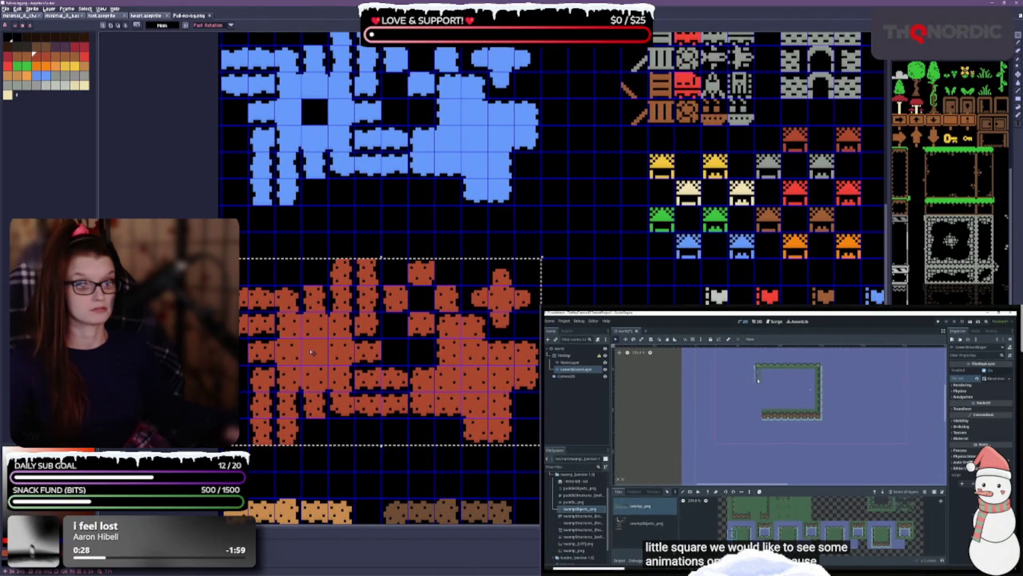
{"action": "mouse_move", "coordinate": [312, 352]}
{"action": "left_mouse_down"}
{"action": "mouse_move", "coordinate": [320, 281]}
{"action": "mouse_move", "coordinate": [320, 308]}
{"action": "left_mouse_up"}
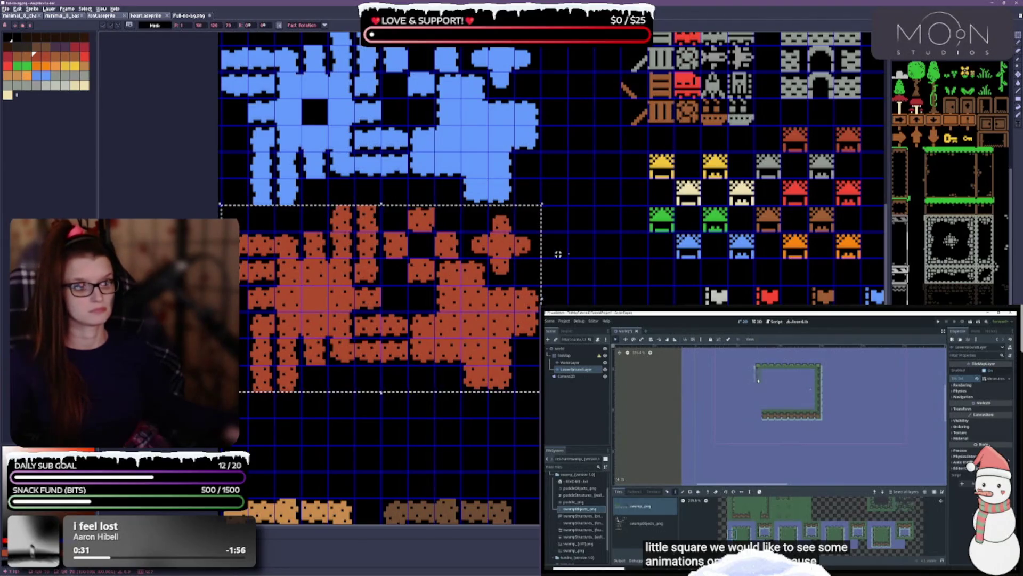
{"action": "left_click", "coordinate": [547, 270]}
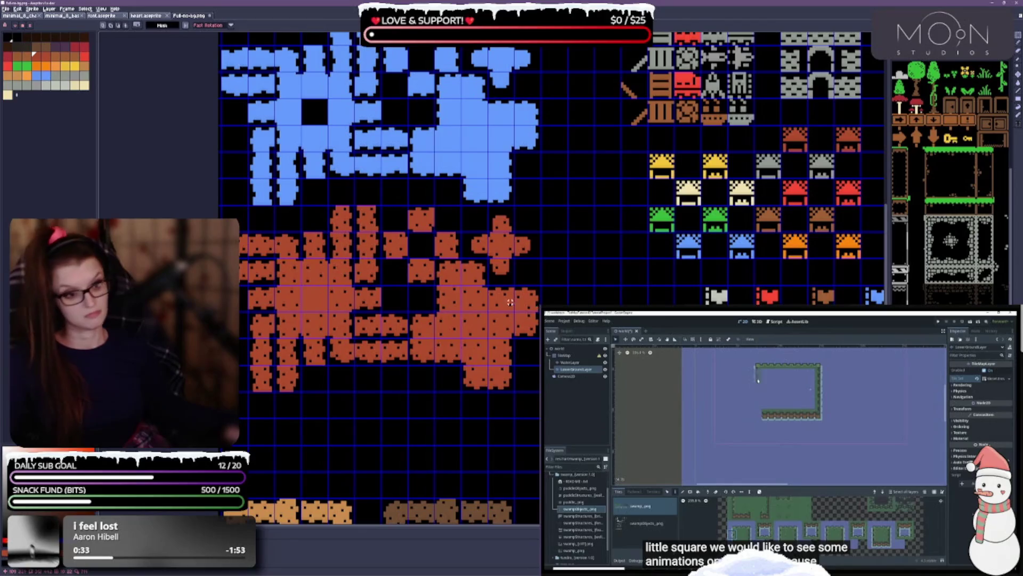
{"action": "key", "text": "ctrl+s"}
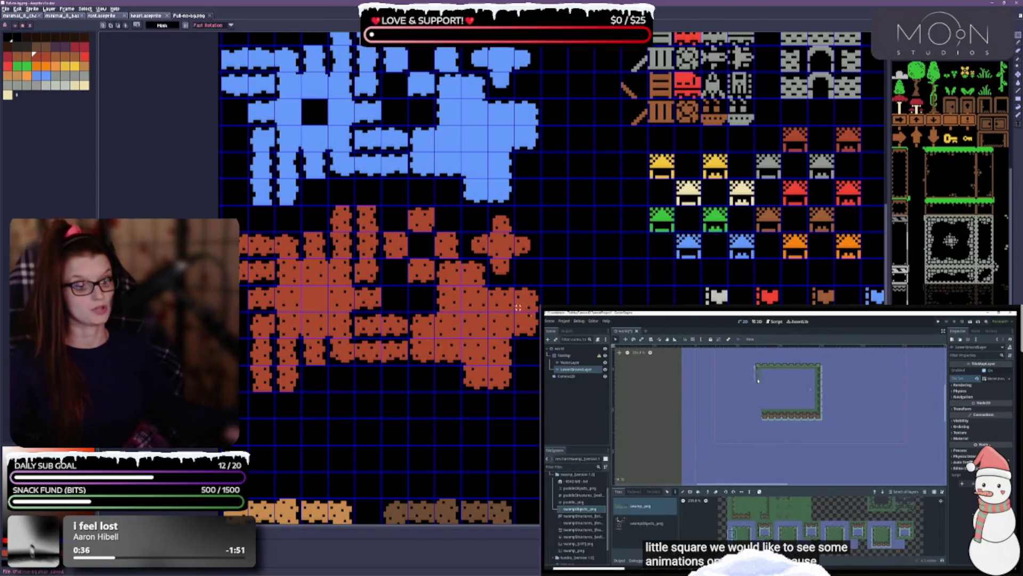
{"action": "scroll", "coordinate": [535, 198], "scroll_direction": "up", "scroll_amount": 4}
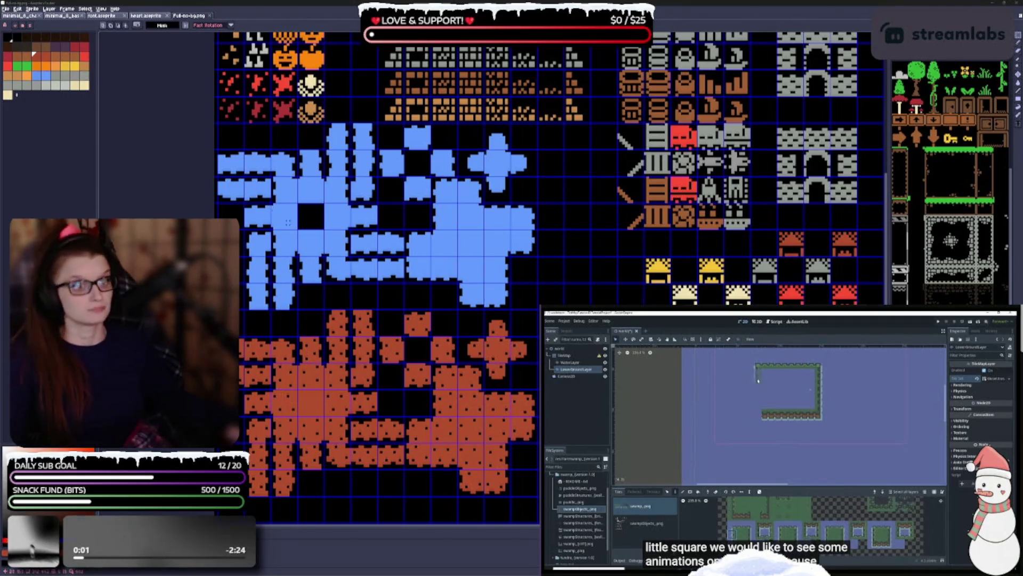
Scroll down to the grey wall and sign tiles and marquee-select the grey tile rows.
{"action": "scroll", "coordinate": [549, 171], "scroll_direction": "down", "scroll_amount": 3}
{"action": "left_click_drag", "start_coordinate": [511, 442], "coordinate": [505, 203]}
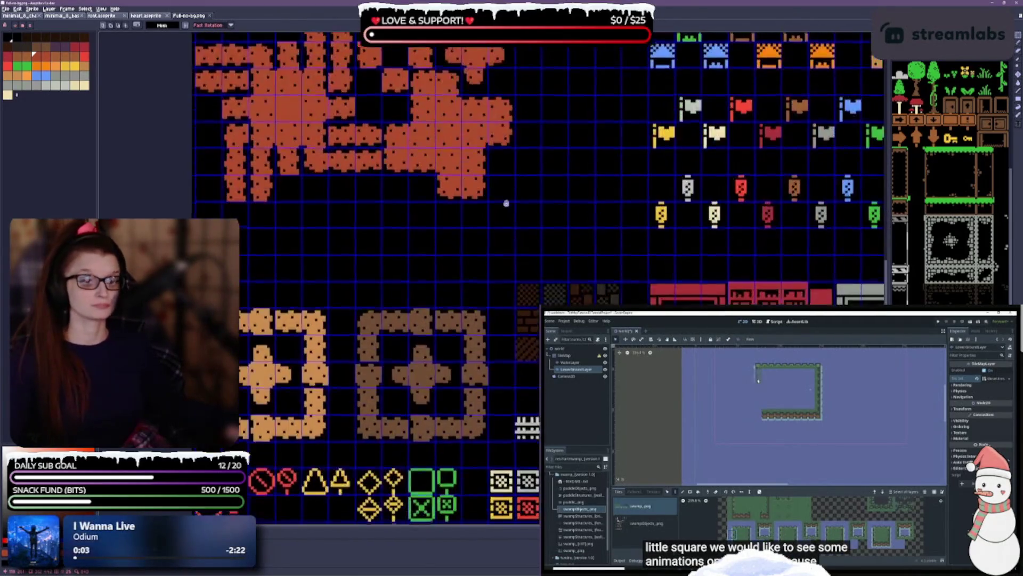
{"action": "left_click_drag", "start_coordinate": [435, 233], "coordinate": [424, 126]}
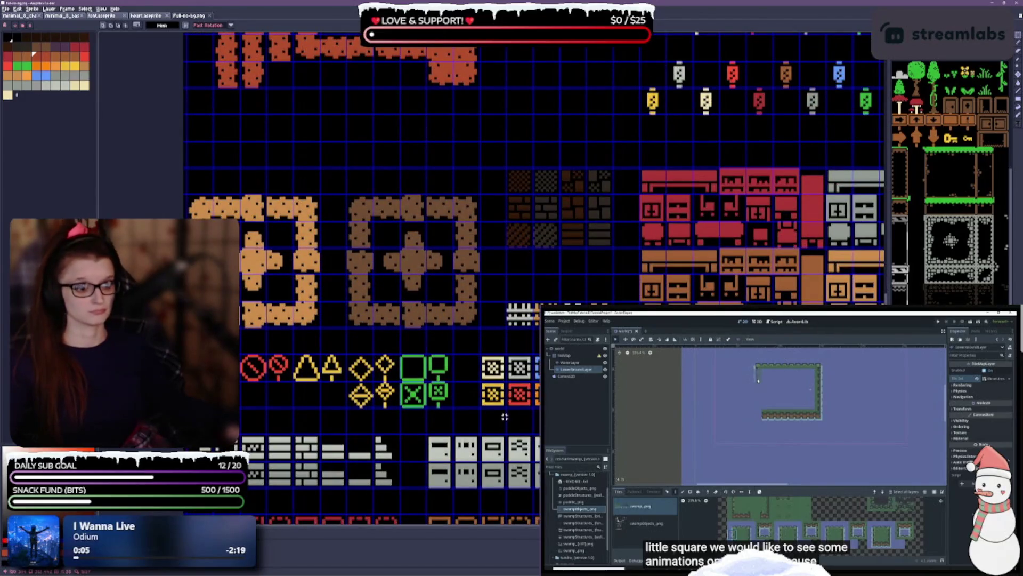
{"action": "left_click_drag", "start_coordinate": [534, 352], "coordinate": [536, 211]}
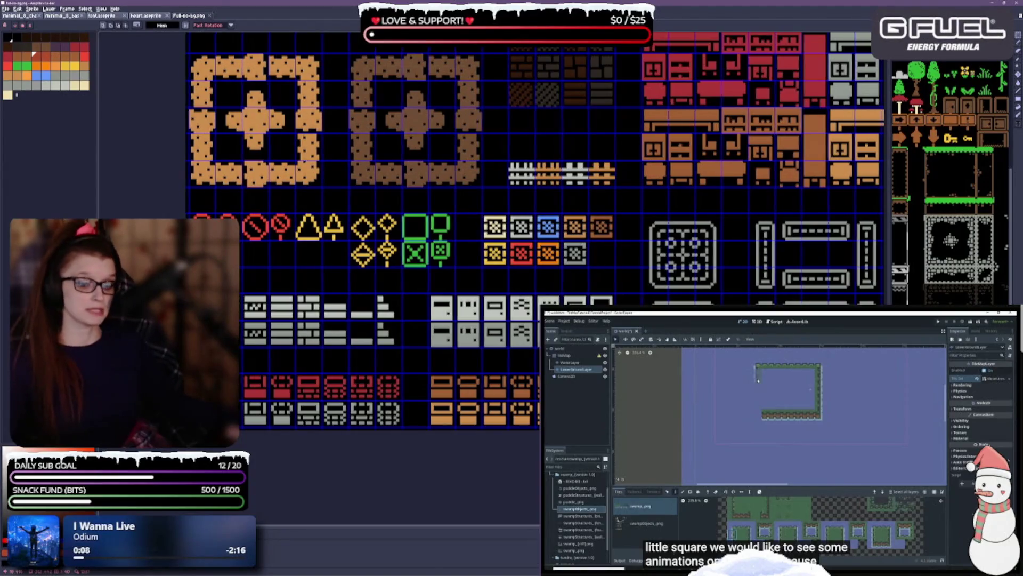
{"action": "left_click_drag", "start_coordinate": [233, 348], "coordinate": [273, 293]}
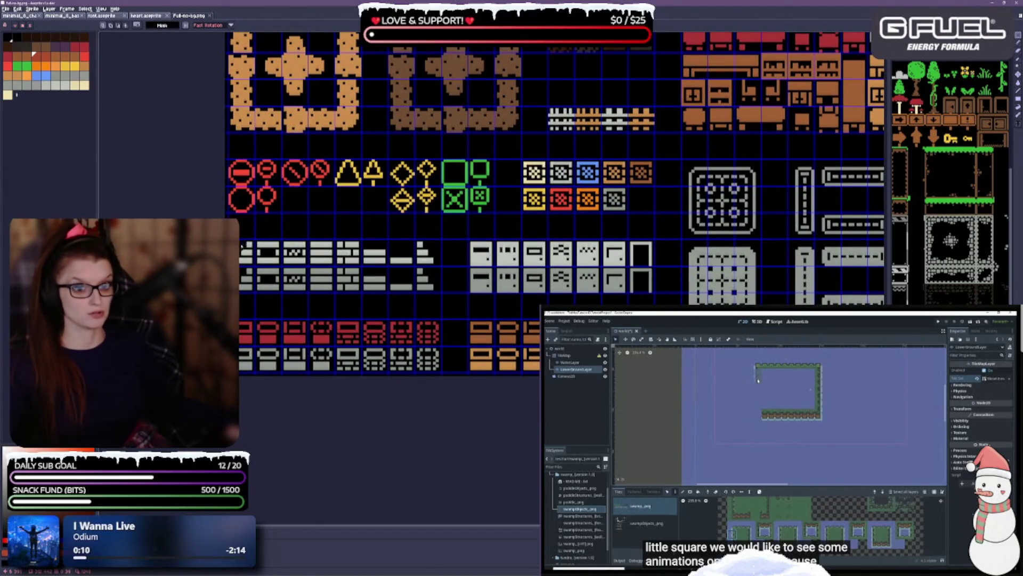
{"action": "mouse_move", "coordinate": [239, 240]}
{"action": "left_mouse_down"}
{"action": "mouse_move", "coordinate": [283, 267]}
{"action": "mouse_move", "coordinate": [445, 290]}
{"action": "left_mouse_up"}
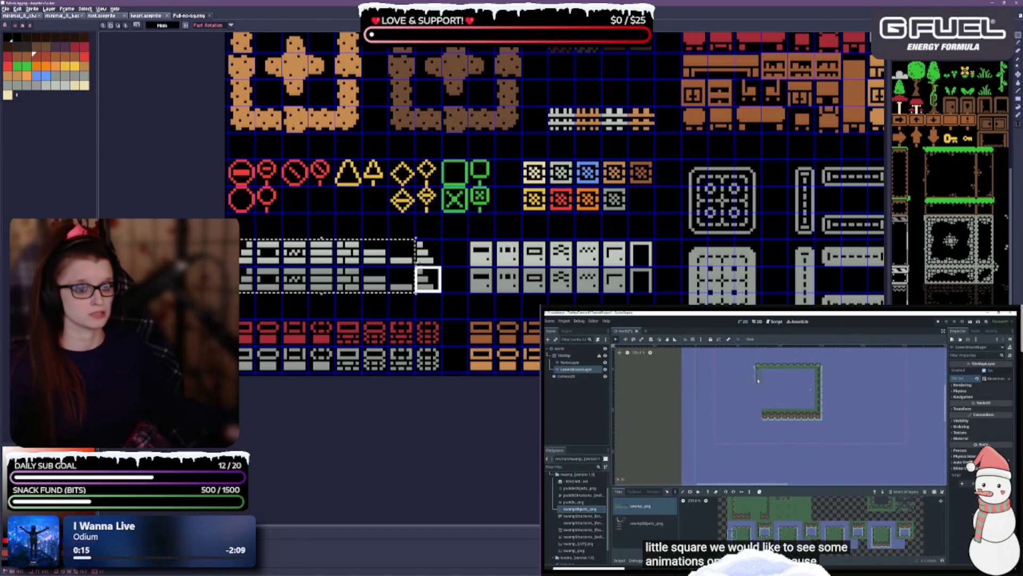
Move the left and right grey tile groups down one row.
{"action": "left_click_drag", "start_coordinate": [347, 269], "coordinate": [349, 294]}
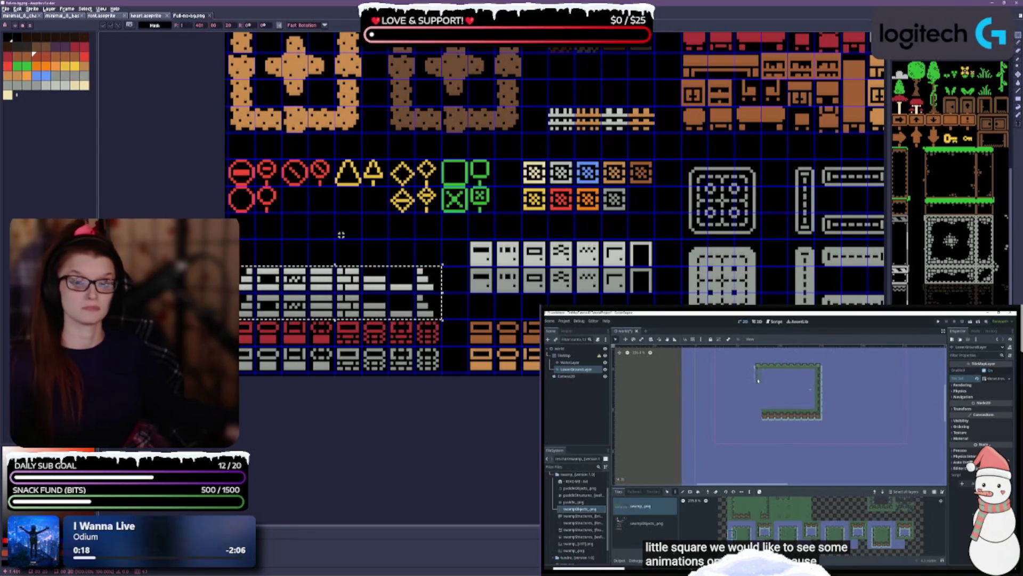
{"action": "left_click_drag", "start_coordinate": [341, 232], "coordinate": [337, 259]}
{"action": "mouse_move", "coordinate": [465, 267]}
{"action": "left_mouse_down"}
{"action": "mouse_move", "coordinate": [598, 319]}
{"action": "mouse_move", "coordinate": [652, 320]}
{"action": "left_mouse_up"}
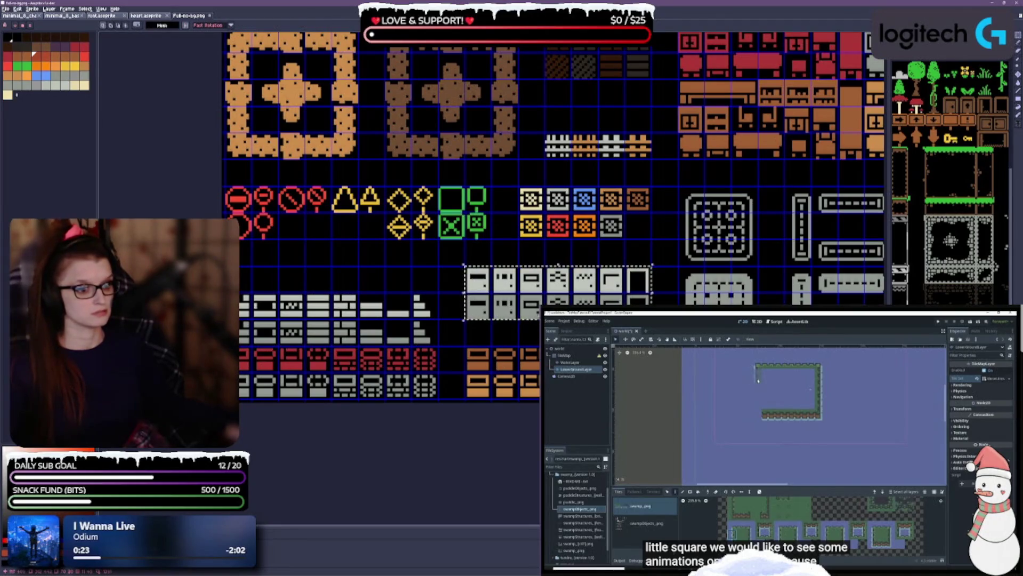
{"action": "left_click_drag", "start_coordinate": [535, 311], "coordinate": [537, 339]}
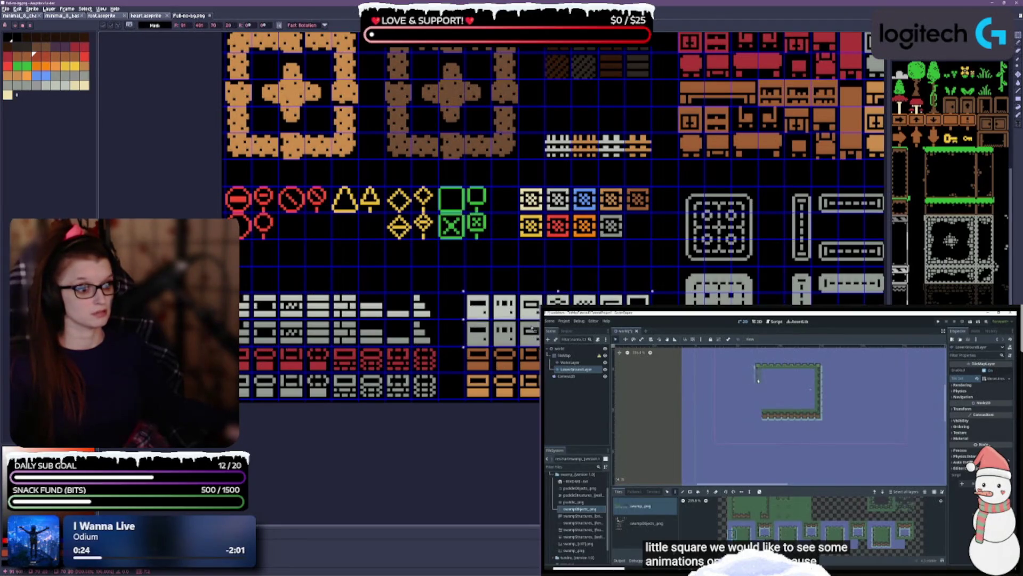
{"action": "left_click", "coordinate": [538, 275]}
{"action": "scroll", "coordinate": [445, 282], "scroll_direction": "up", "scroll_amount": 2}
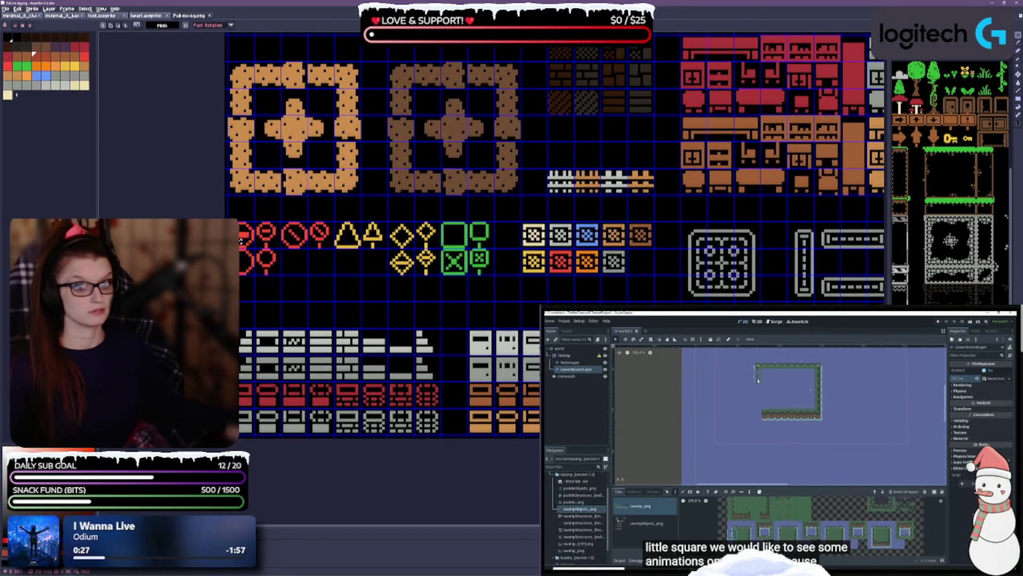
Move the red, yellow and green sign tiles down one row.
{"action": "left_click_drag", "start_coordinate": [241, 241], "coordinate": [494, 275]}
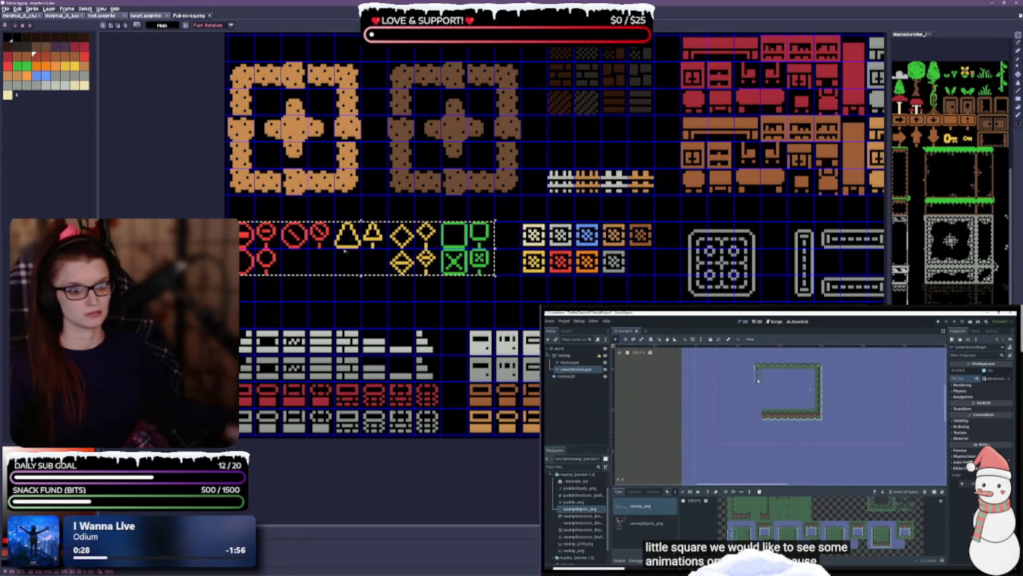
{"action": "left_click_drag", "start_coordinate": [345, 252], "coordinate": [347, 292]}
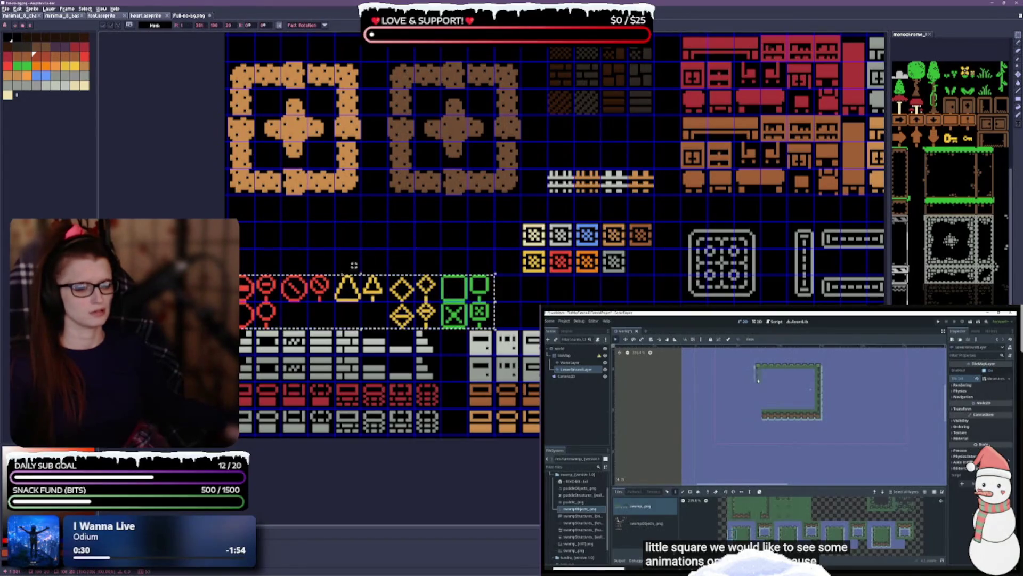
{"action": "scroll", "coordinate": [509, 274], "scroll_direction": "right", "scroll_amount": 3}
{"action": "key", "text": "ctrl+d"}
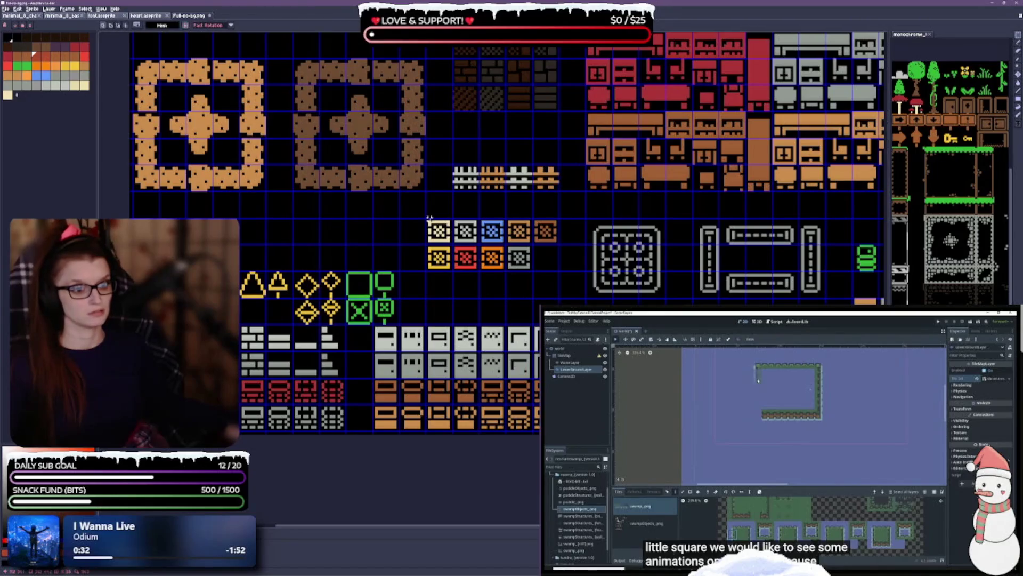
Move the two rows of small coloured tiles down two rows and save.
{"action": "mouse_move", "coordinate": [426, 218]}
{"action": "left_mouse_down"}
{"action": "mouse_move", "coordinate": [453, 229]}
{"action": "mouse_move", "coordinate": [530, 229]}
{"action": "mouse_move", "coordinate": [532, 269]}
{"action": "left_mouse_up"}
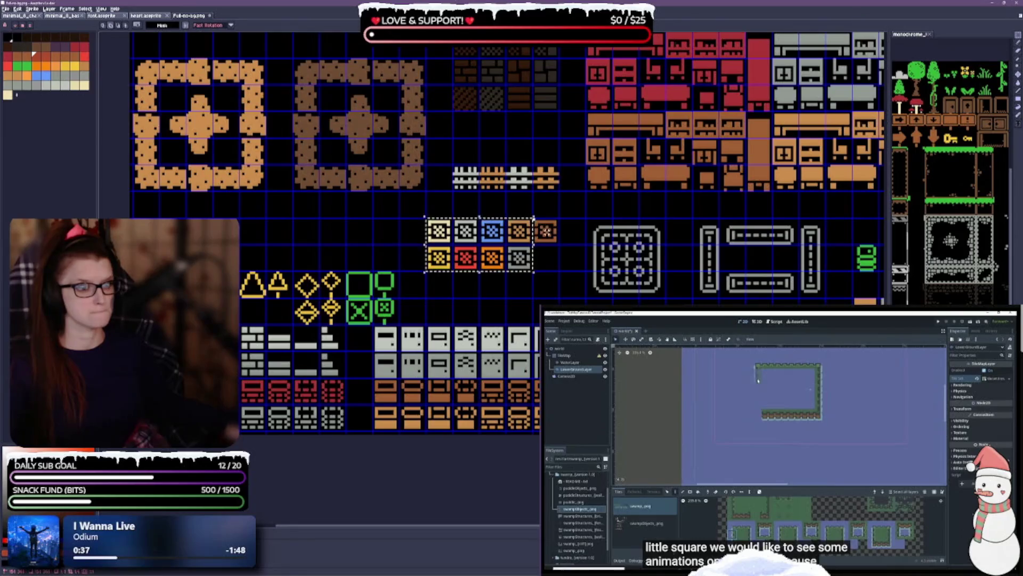
{"action": "left_click_drag", "start_coordinate": [545, 230], "coordinate": [545, 284]}
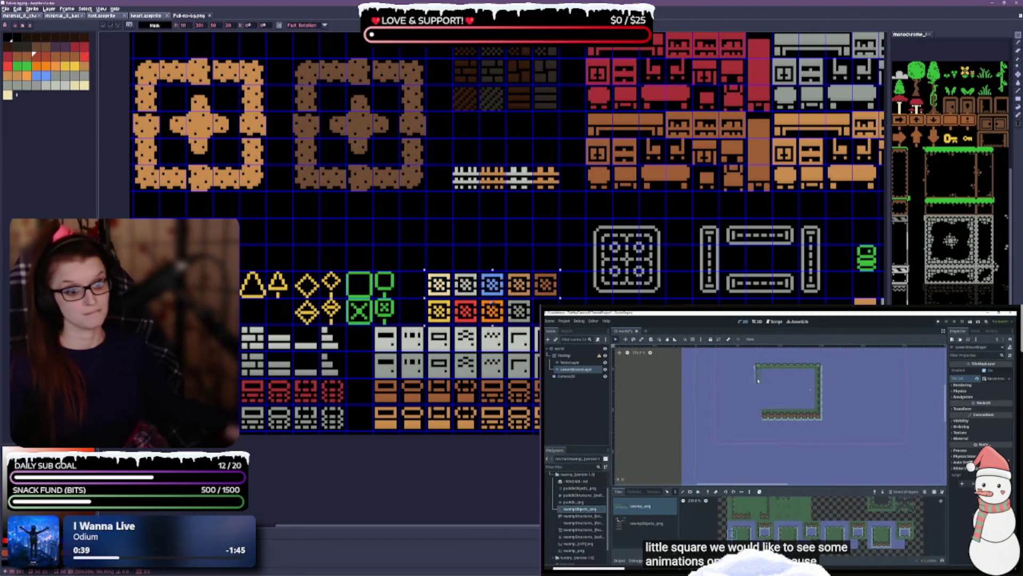
{"action": "key", "text": "ctrl+s"}
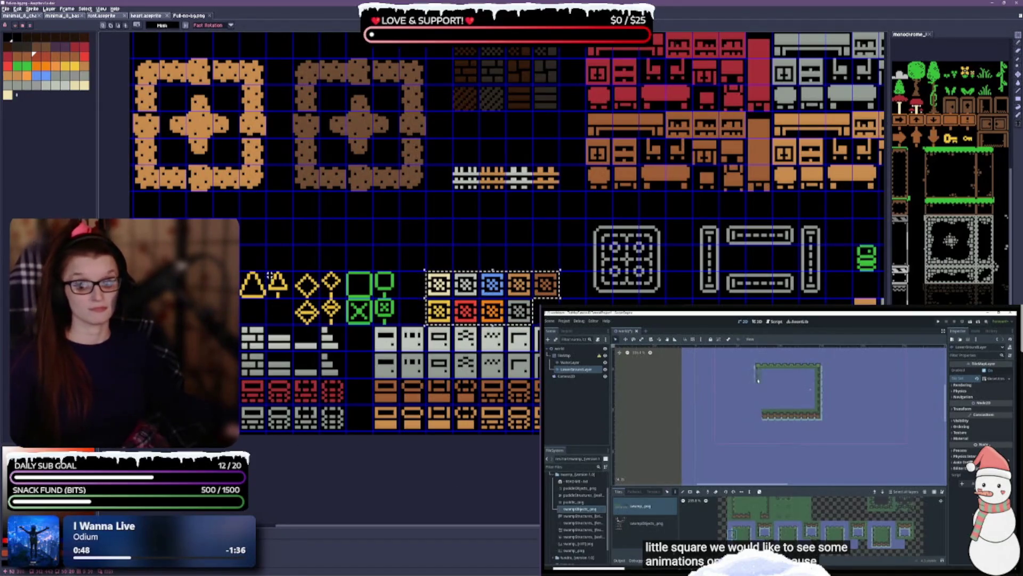
{"action": "left_click_drag", "start_coordinate": [355, 286], "coordinate": [394, 317]}
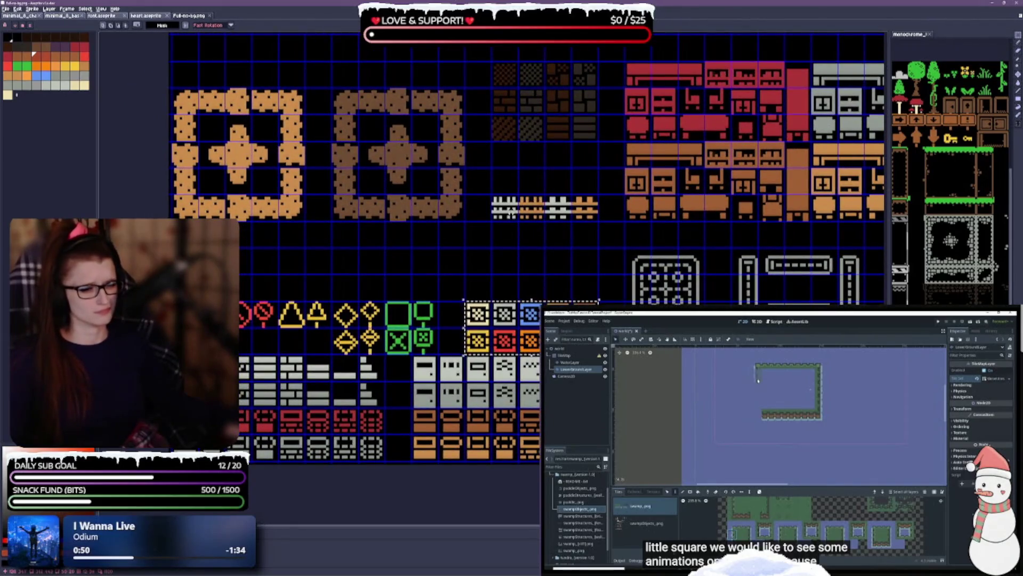
Push the grey-and-white fence tiles down three rows with Shift+Down.
{"action": "left_click_drag", "start_coordinate": [509, 212], "coordinate": [591, 212]}
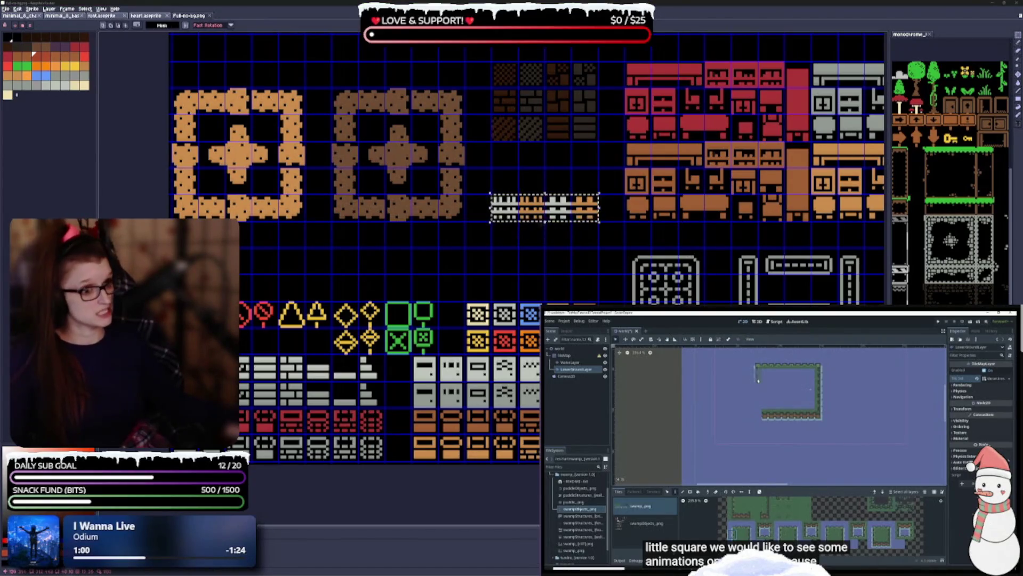
{"action": "key", "text": "shift+Down"}
{"action": "key", "text": "shift+Down"}
{"action": "key", "text": "shift+Down"}
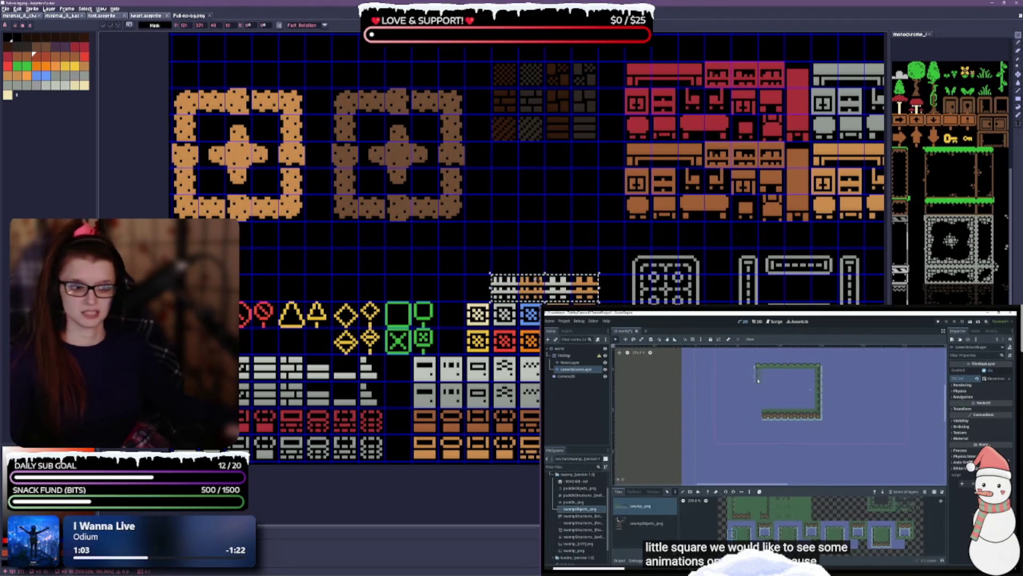
{"action": "left_click", "coordinate": [482, 267]}
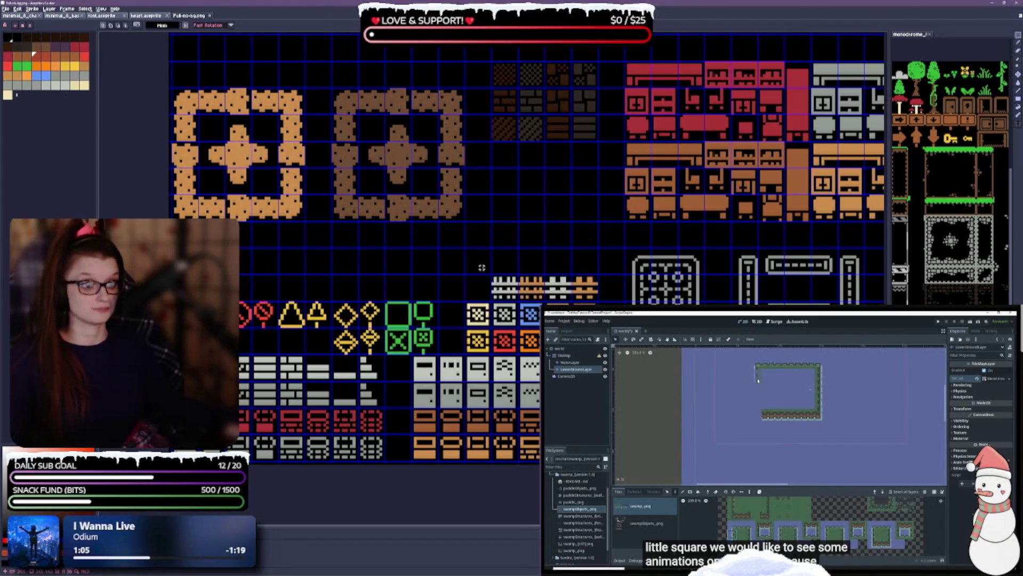
Marquee-select the light tan square-frame tile group in the lower left.
{"action": "left_click_drag", "start_coordinate": [482, 267], "coordinate": [525, 279]}
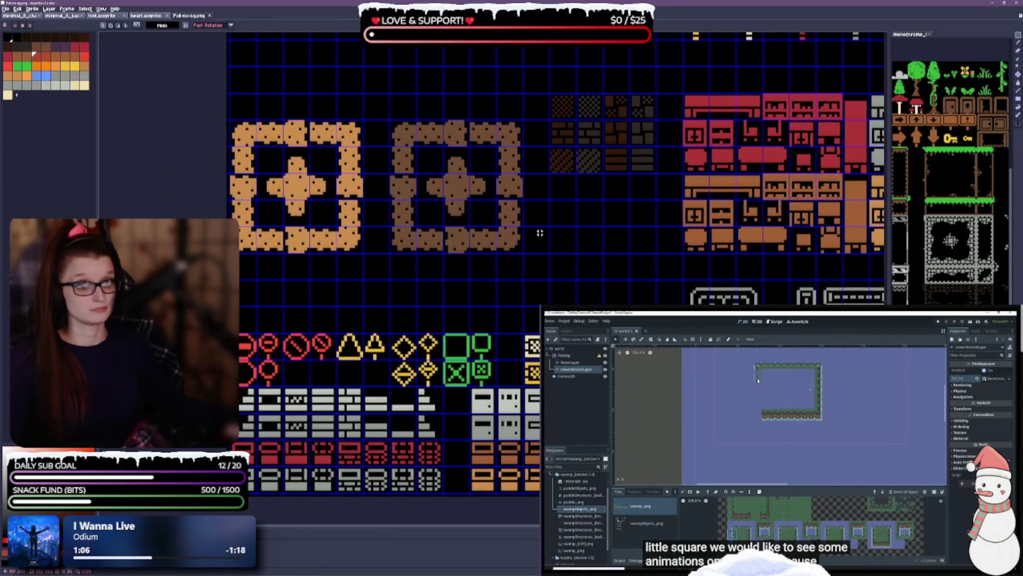
{"action": "mouse_move", "coordinate": [540, 233]}
{"action": "left_mouse_down"}
{"action": "mouse_move", "coordinate": [491, 349]}
{"action": "mouse_move", "coordinate": [431, 289]}
{"action": "left_mouse_up"}
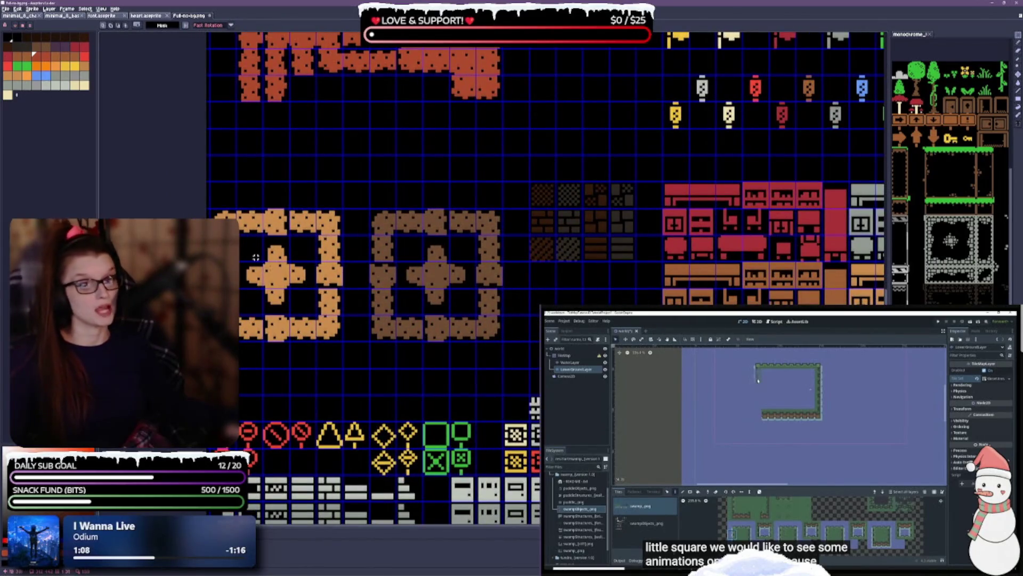
{"action": "mouse_move", "coordinate": [213, 216]}
{"action": "left_mouse_down"}
{"action": "mouse_move", "coordinate": [262, 287]}
{"action": "mouse_move", "coordinate": [314, 317]}
{"action": "mouse_move", "coordinate": [320, 336]}
{"action": "mouse_move", "coordinate": [339, 333]}
{"action": "left_mouse_up"}
{"action": "scroll", "coordinate": [359, 464], "scroll_direction": "up", "scroll_amount": 5}
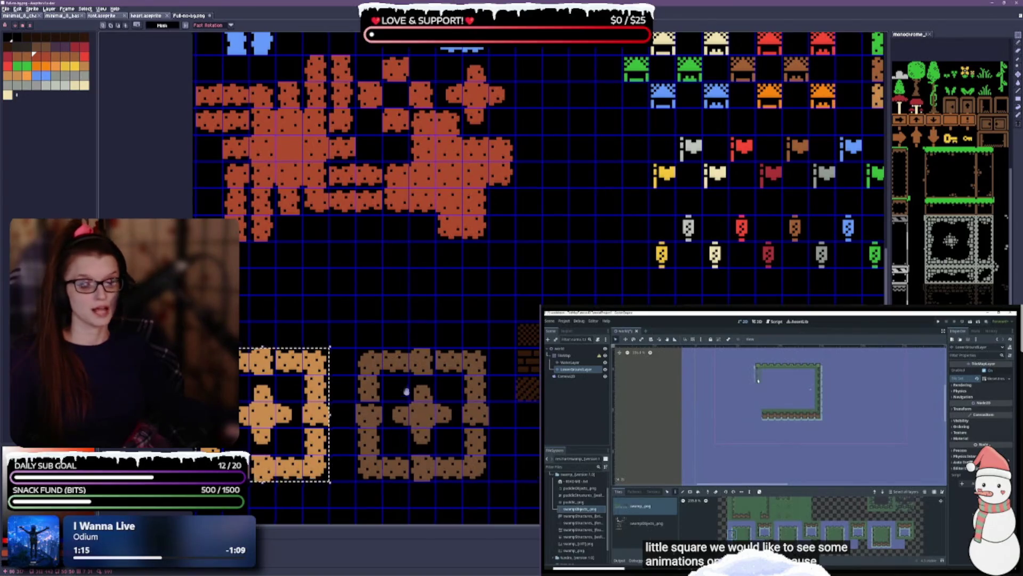
Move the light tan square tiles up beside the orange lava group.
{"action": "scroll", "coordinate": [404, 393], "scroll_direction": "down", "scroll_amount": 1}
{"action": "scroll", "coordinate": [405, 285], "scroll_direction": "down", "scroll_amount": 1}
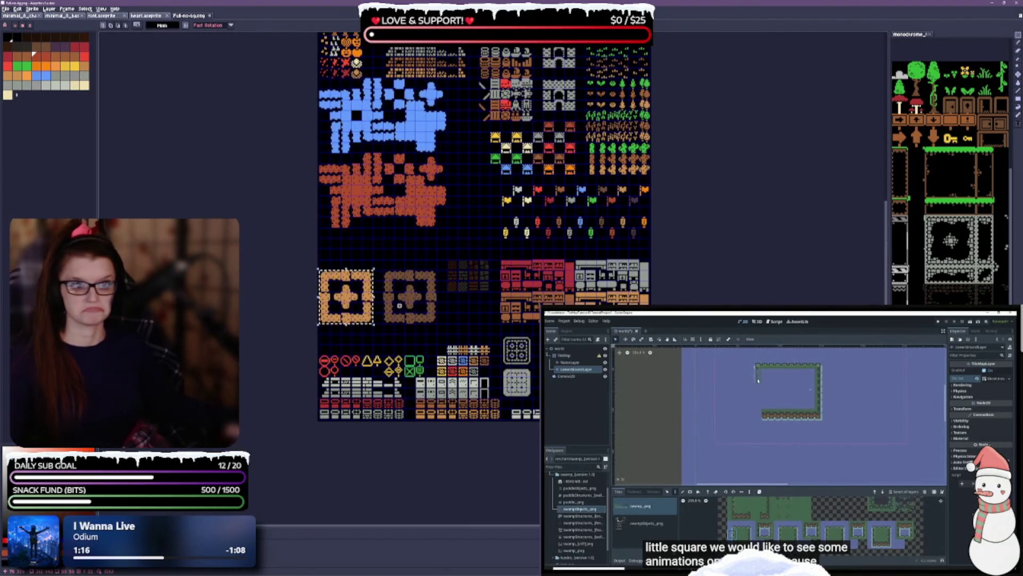
{"action": "scroll", "coordinate": [428, 306], "scroll_direction": "up", "scroll_amount": 1}
{"action": "scroll", "coordinate": [445, 325], "scroll_direction": "down", "scroll_amount": 1}
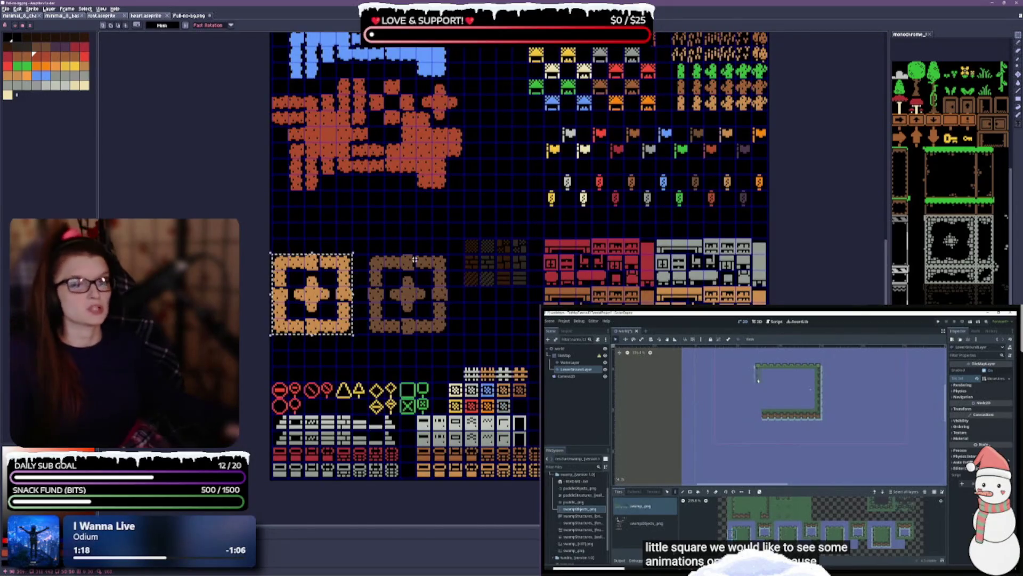
{"action": "scroll", "coordinate": [441, 341], "scroll_direction": "up", "scroll_amount": 3}
{"action": "scroll", "coordinate": [436, 361], "scroll_direction": "up", "scroll_amount": 1}
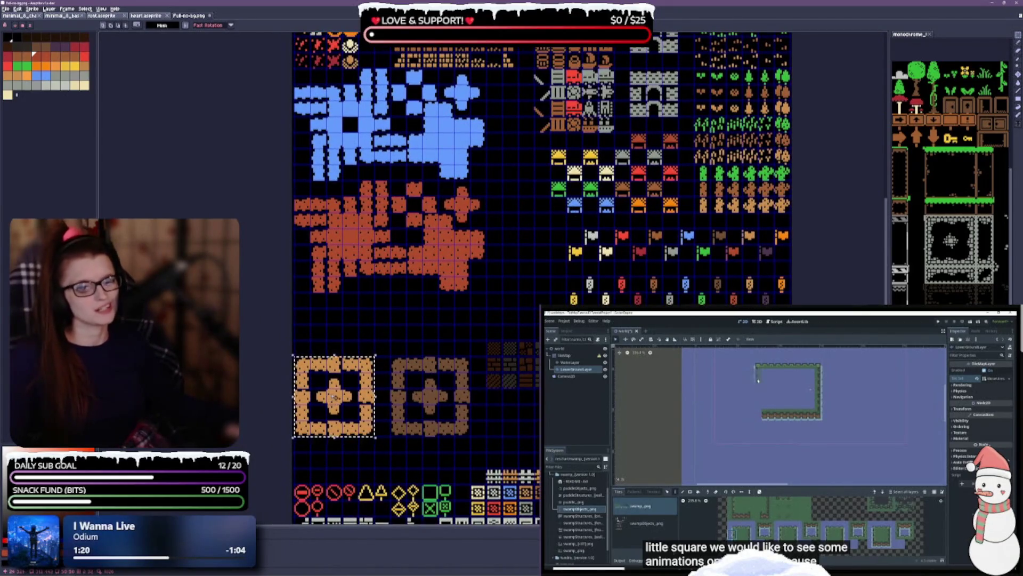
{"action": "mouse_move", "coordinate": [334, 396]}
{"action": "left_mouse_down"}
{"action": "mouse_move", "coordinate": [444, 315]}
{"action": "mouse_move", "coordinate": [528, 286]}
{"action": "mouse_move", "coordinate": [525, 240]}
{"action": "left_mouse_up"}
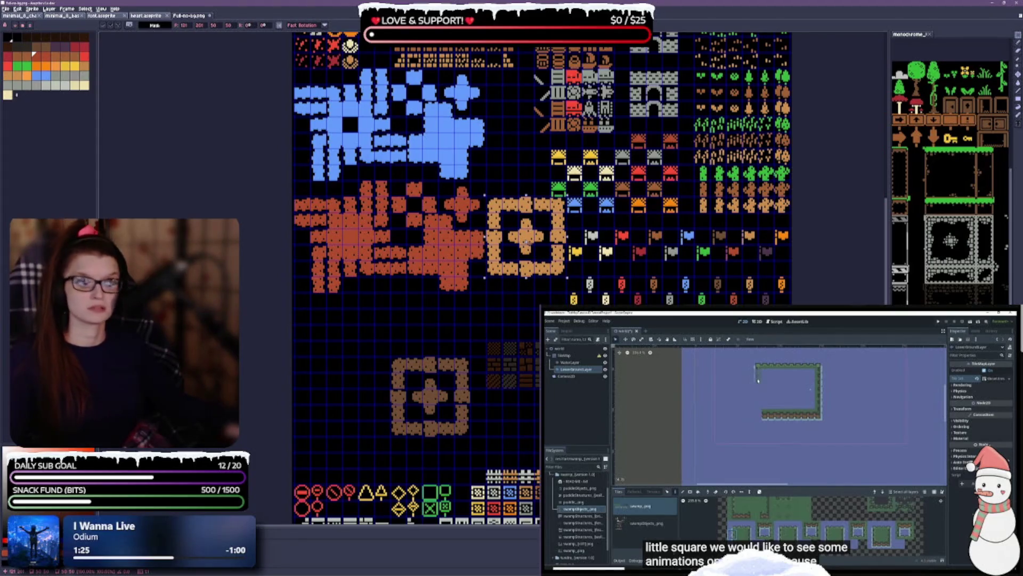
{"action": "mouse_move", "coordinate": [526, 241]}
{"action": "left_mouse_down"}
{"action": "mouse_move", "coordinate": [525, 206]}
{"action": "mouse_move", "coordinate": [509, 194]}
{"action": "mouse_move", "coordinate": [535, 189]}
{"action": "mouse_move", "coordinate": [544, 250]}
{"action": "mouse_move", "coordinate": [527, 246]}
{"action": "mouse_move", "coordinate": [509, 307]}
{"action": "mouse_move", "coordinate": [530, 277]}
{"action": "mouse_move", "coordinate": [509, 299]}
{"action": "mouse_move", "coordinate": [526, 250]}
{"action": "left_mouse_up"}
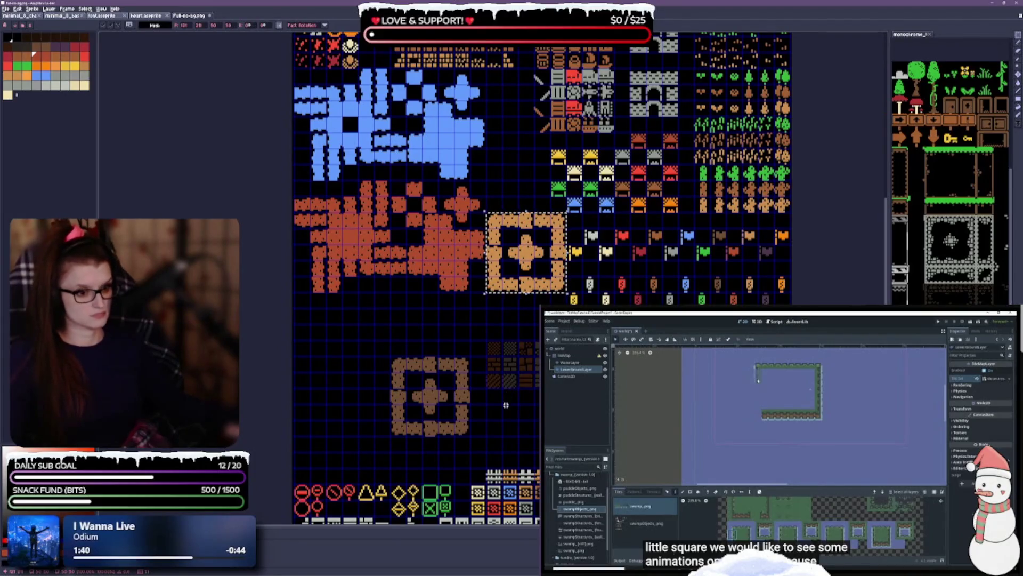
Place the darker brown ring tiles directly beneath the tan group and save.
{"action": "scroll", "coordinate": [505, 346], "scroll_direction": "down", "scroll_amount": 3}
{"action": "scroll", "coordinate": [506, 345], "scroll_direction": "down", "scroll_amount": 2}
{"action": "mouse_move", "coordinate": [385, 240]}
{"action": "left_mouse_down"}
{"action": "mouse_move", "coordinate": [467, 321]}
{"action": "mouse_move", "coordinate": [464, 257]}
{"action": "mouse_move", "coordinate": [539, 238]}
{"action": "left_mouse_up"}
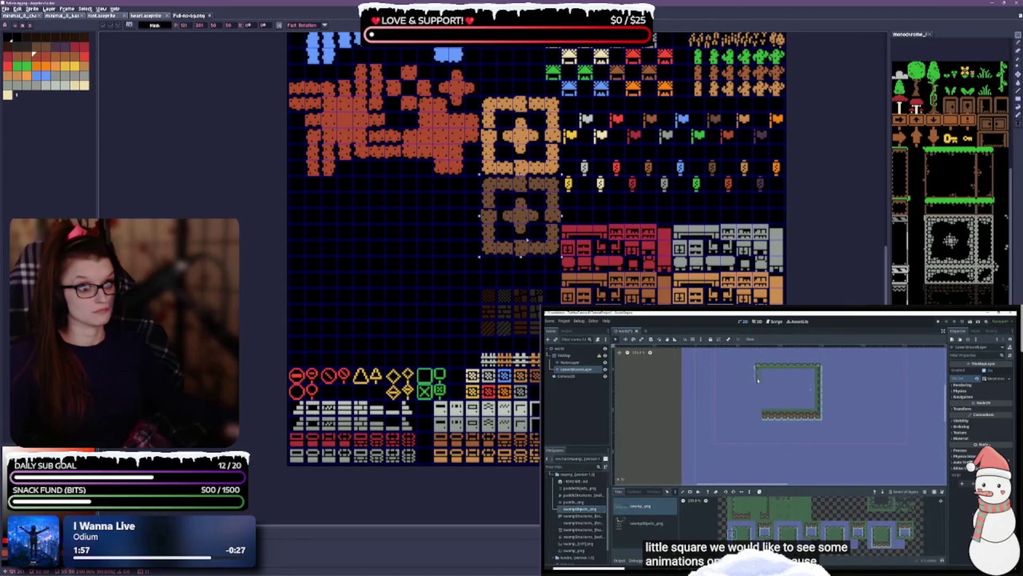
{"action": "left_click", "coordinate": [492, 279]}
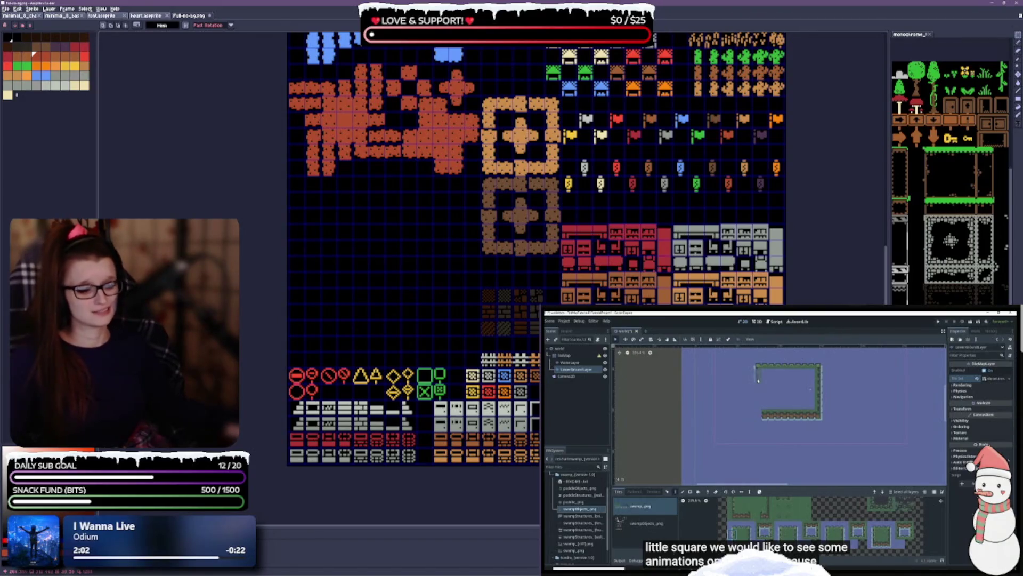
{"action": "key", "text": "ctrl+s"}
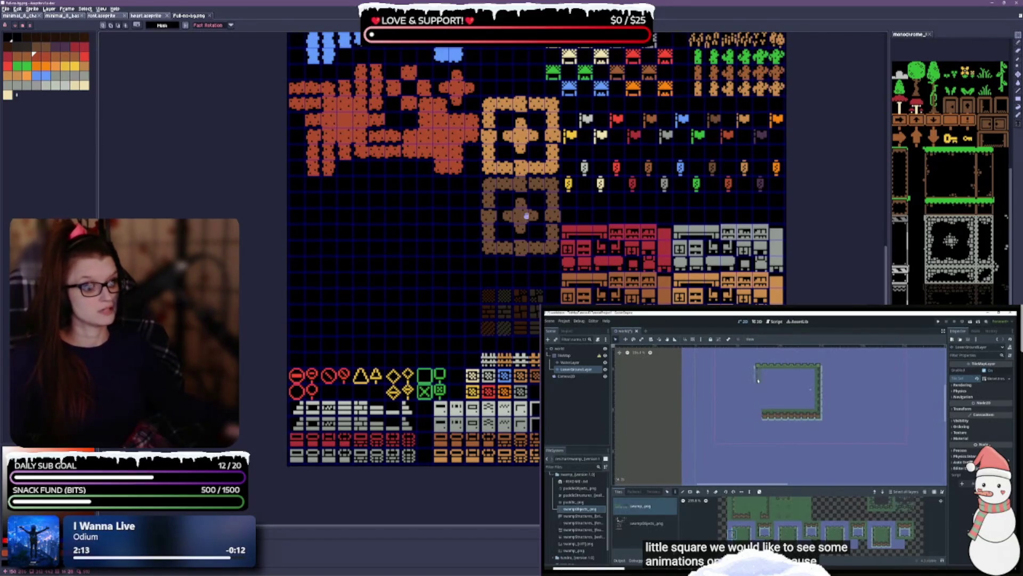
{"action": "left_click_drag", "start_coordinate": [527, 216], "coordinate": [507, 332]}
{"action": "scroll", "coordinate": [403, 361], "scroll_direction": "up", "scroll_amount": 2}
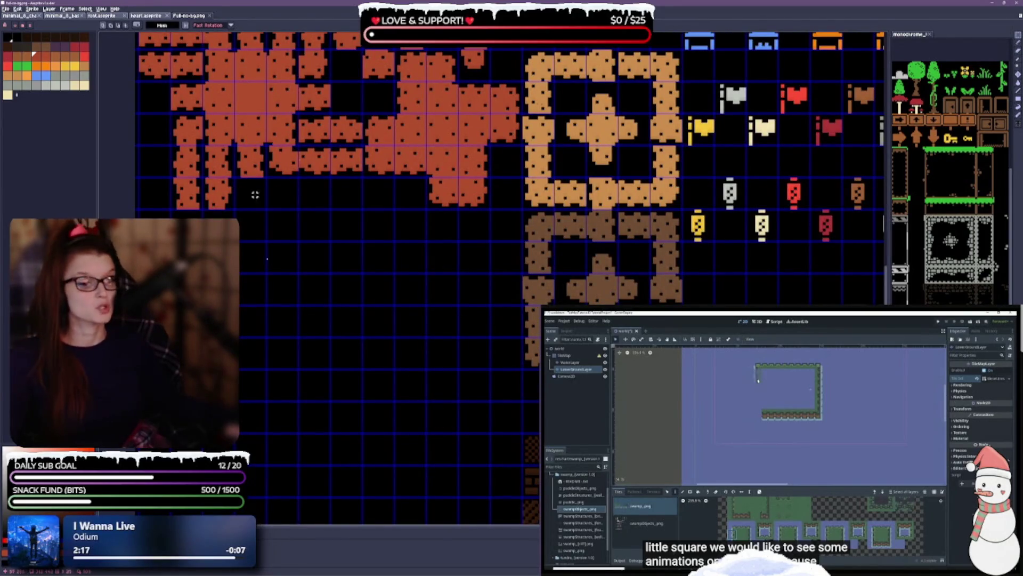
Select the orange lava tile group and Ctrl-drag a copy into the empty space below.
{"action": "scroll", "coordinate": [457, 224], "scroll_direction": "down", "scroll_amount": 2}
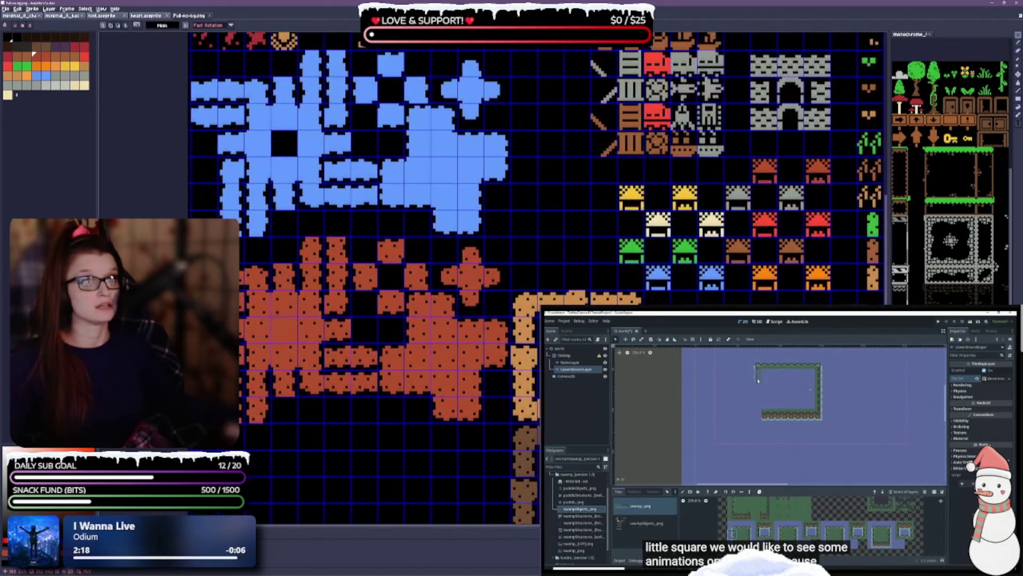
{"action": "scroll", "coordinate": [429, 347], "scroll_direction": "up", "scroll_amount": 3}
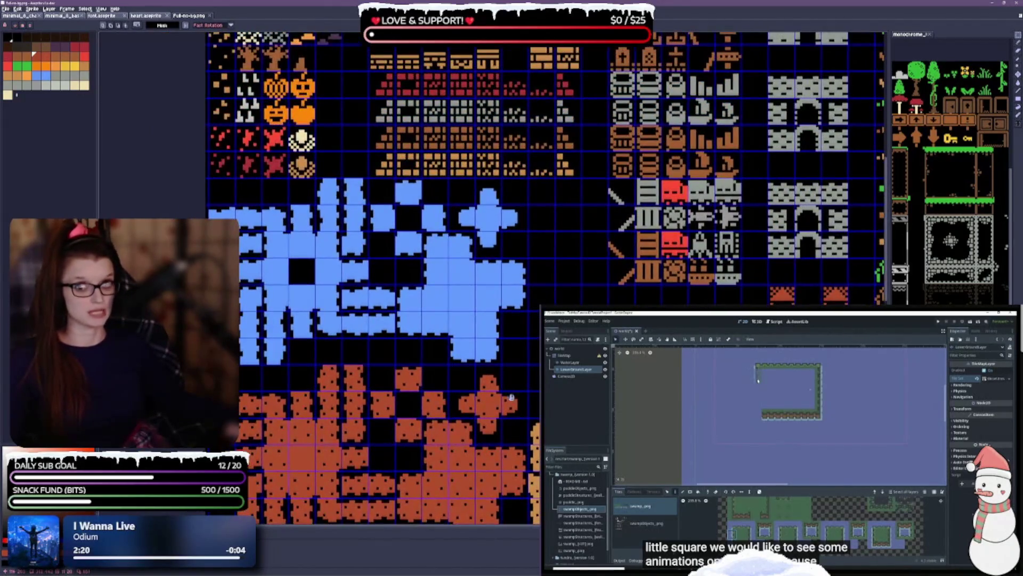
{"action": "scroll", "coordinate": [529, 256], "scroll_direction": "down", "scroll_amount": 3}
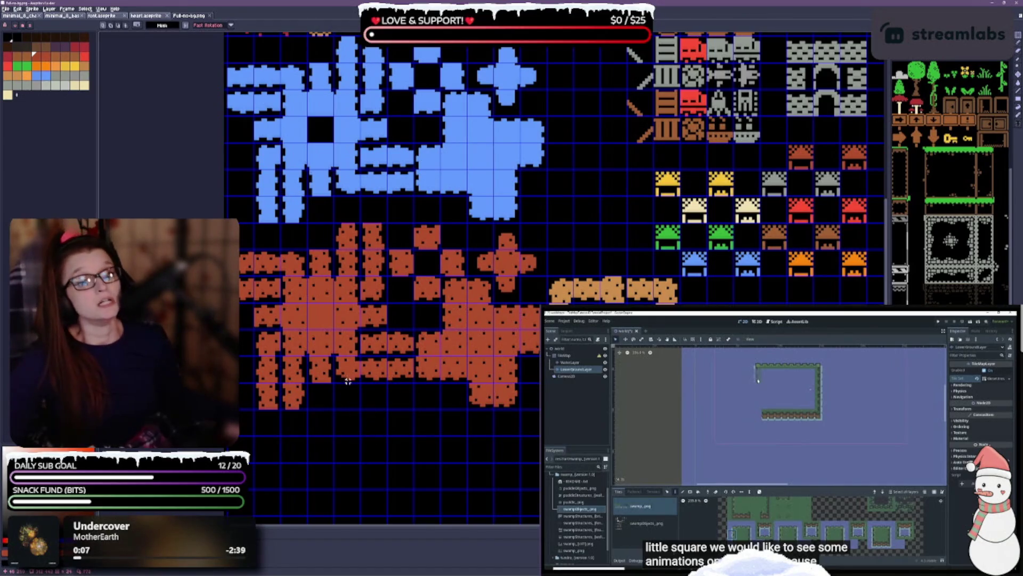
{"action": "mouse_move", "coordinate": [420, 316]}
{"action": "left_mouse_down"}
{"action": "mouse_move", "coordinate": [461, 249]}
{"action": "mouse_move", "coordinate": [458, 266]}
{"action": "left_mouse_up"}
{"action": "mouse_move", "coordinate": [274, 184]}
{"action": "left_mouse_down"}
{"action": "mouse_move", "coordinate": [553, 299]}
{"action": "mouse_move", "coordinate": [580, 300]}
{"action": "mouse_move", "coordinate": [554, 328]}
{"action": "mouse_move", "coordinate": [586, 359]}
{"action": "left_mouse_up"}
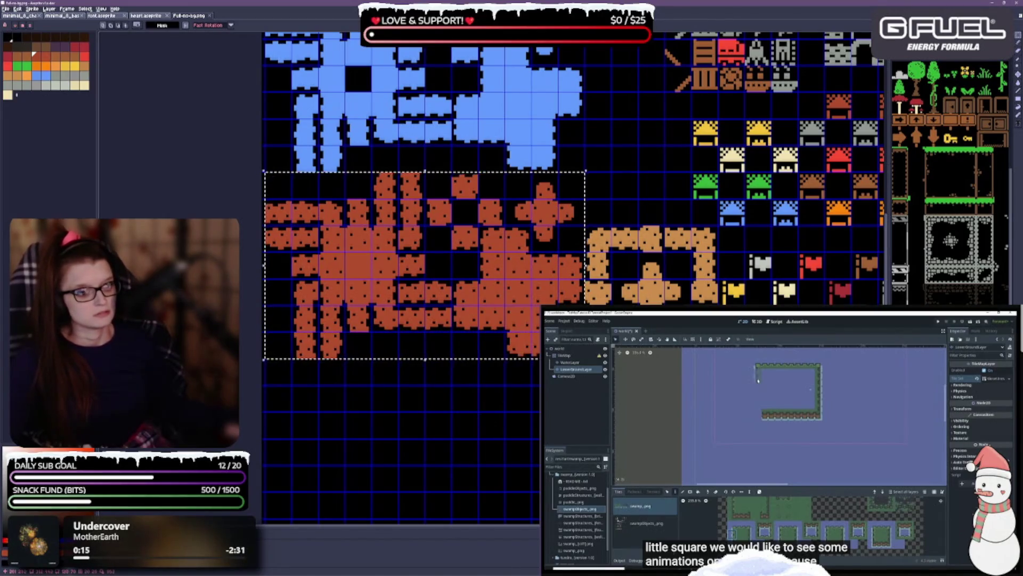
{"action": "mouse_move", "coordinate": [418, 413]}
{"action": "left_mouse_down"}
{"action": "mouse_move", "coordinate": [418, 285]}
{"action": "mouse_move", "coordinate": [423, 293]}
{"action": "mouse_move", "coordinate": [408, 280]}
{"action": "left_mouse_up"}
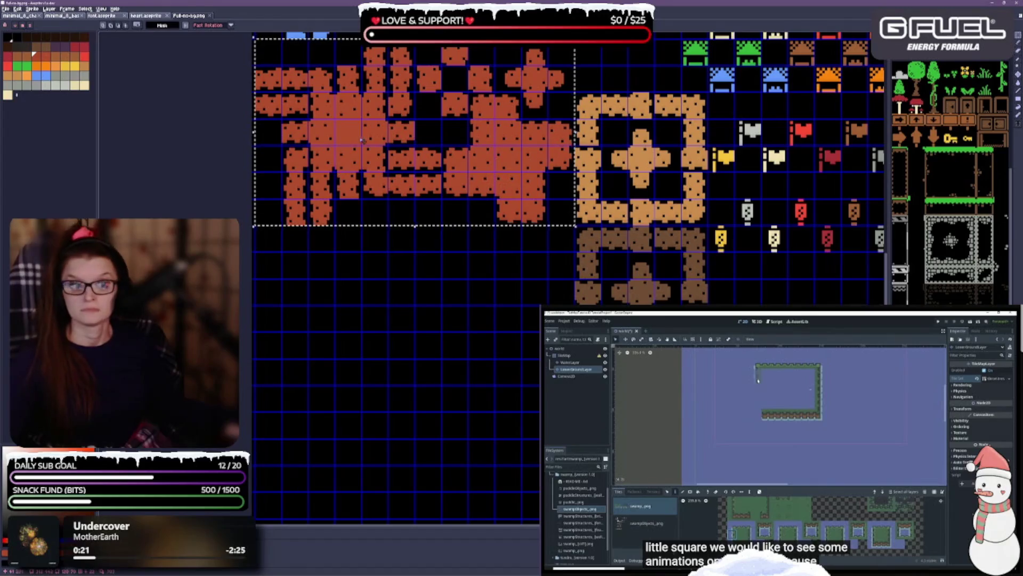
{"action": "mouse_move", "coordinate": [339, 176]}
{"action": "left_mouse_down"}
{"action": "mouse_move", "coordinate": [349, 367]}
{"action": "mouse_move", "coordinate": [349, 341]}
{"action": "left_mouse_up"}
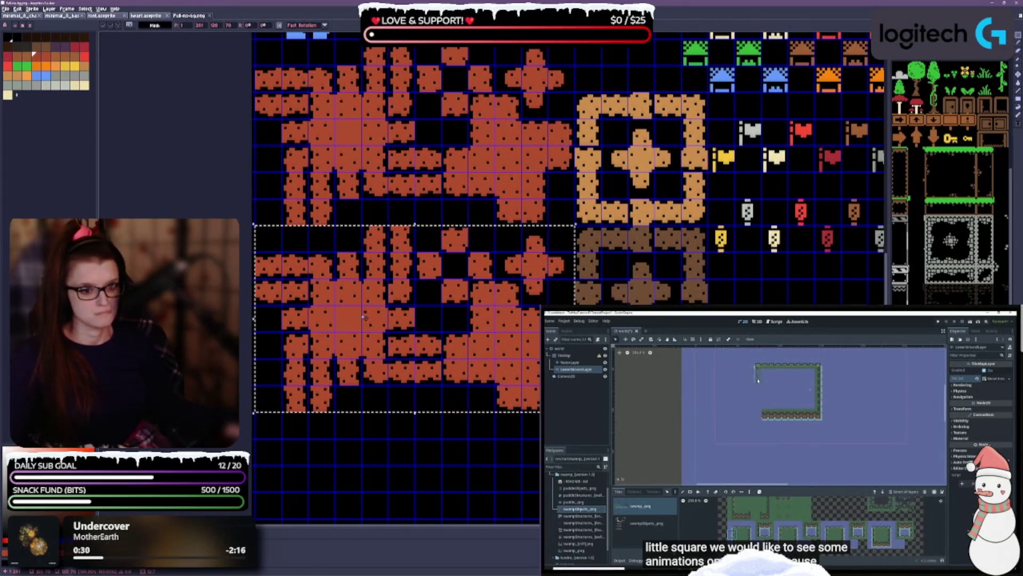
Deselect the copy, switch to the Paint Bucket (G), and review its fill options.
{"action": "key", "text": "ctrl+d"}
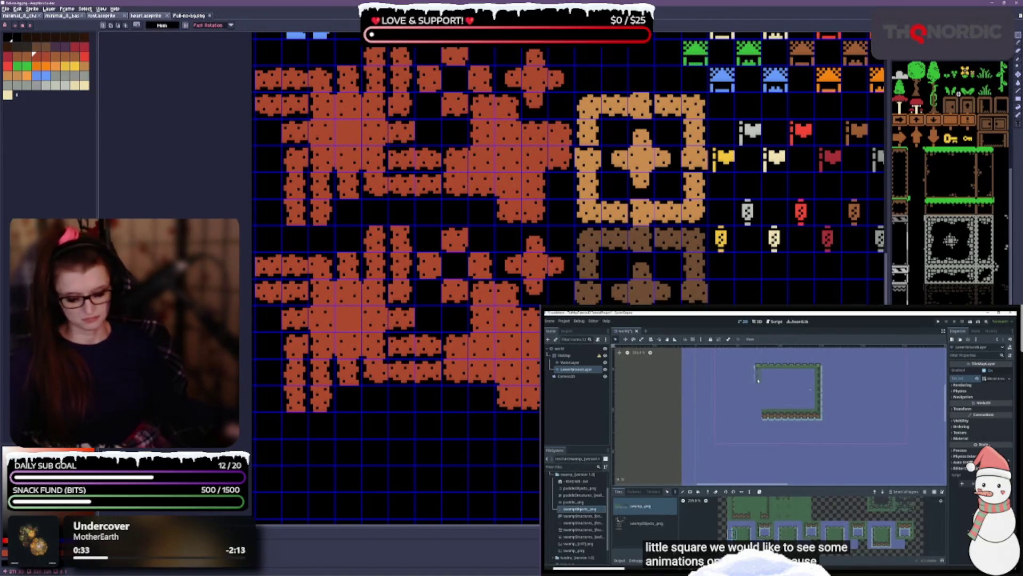
{"action": "key", "text": "g"}
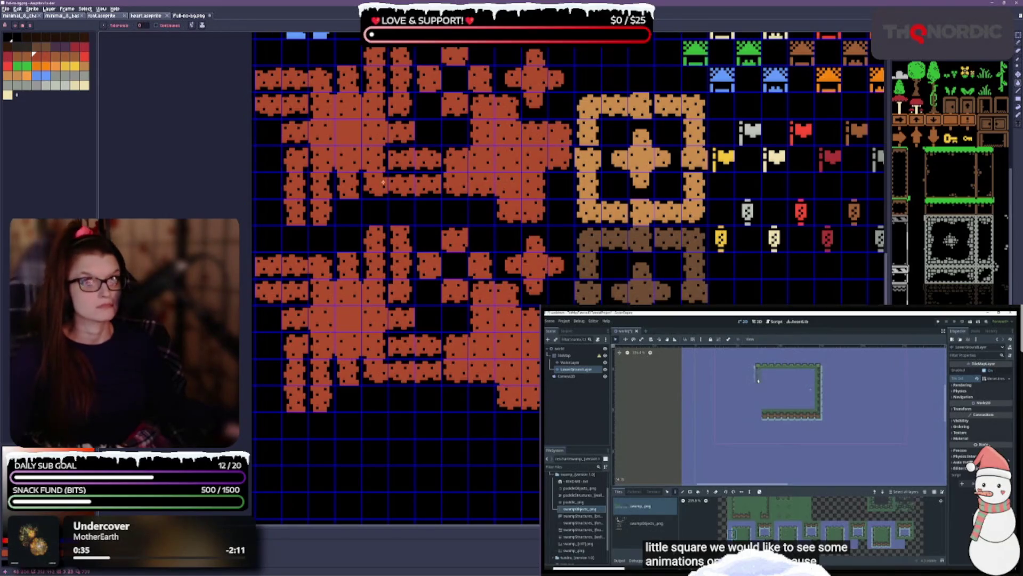
{"action": "left_click", "coordinate": [192, 27]}
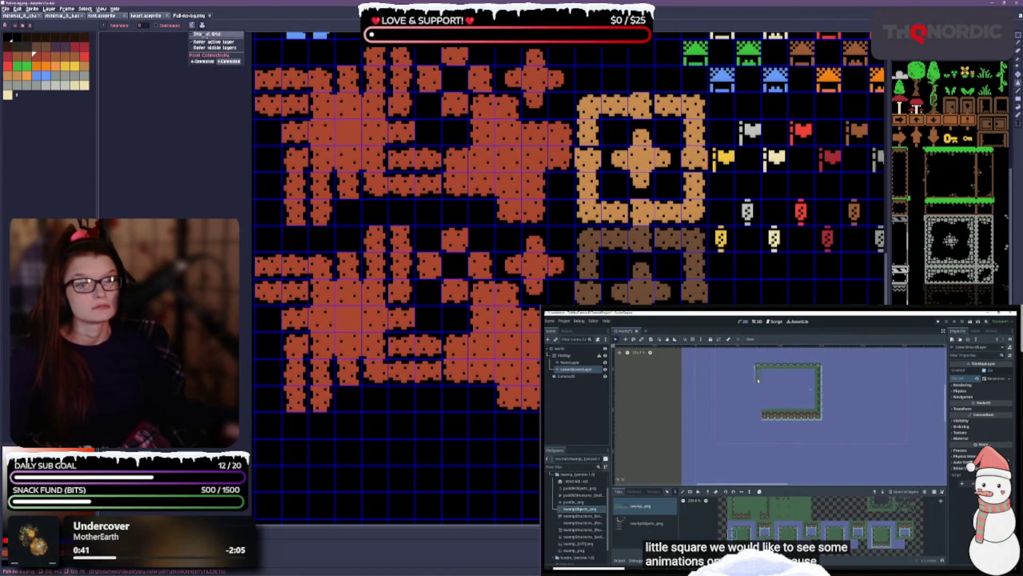
{"action": "left_click", "coordinate": [194, 35]}
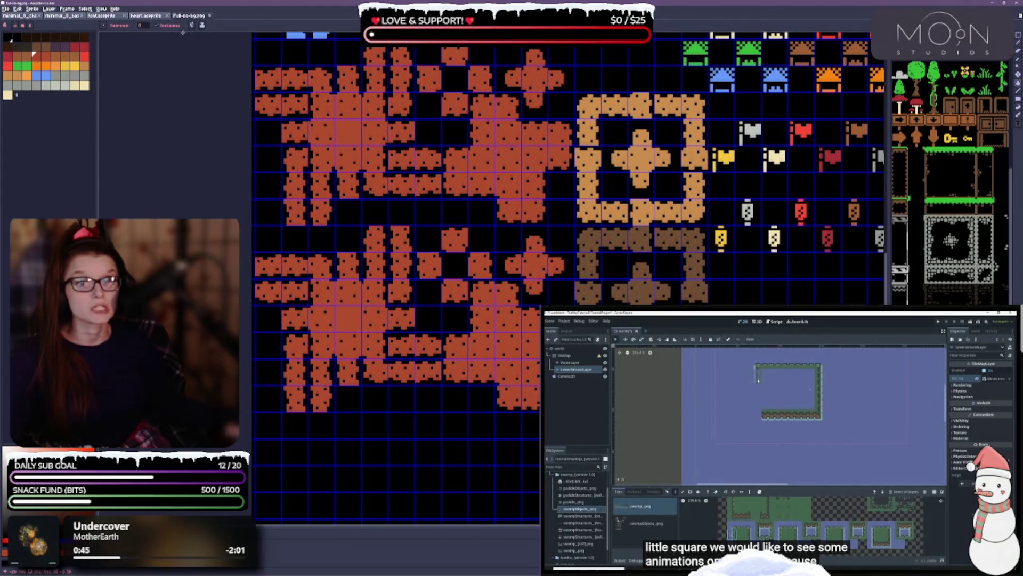
{"action": "left_click", "coordinate": [192, 25]}
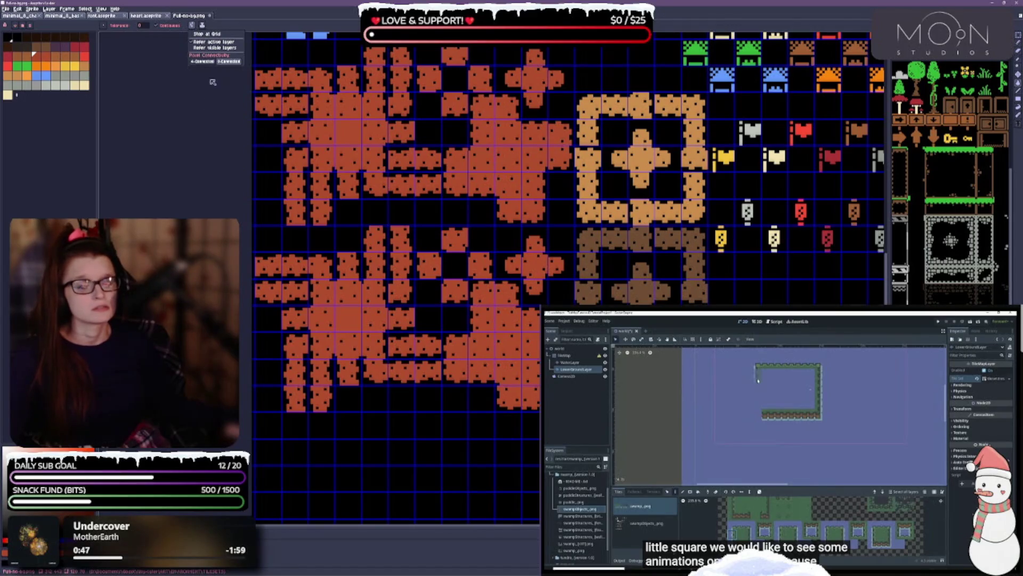
{"action": "left_click", "coordinate": [210, 152]}
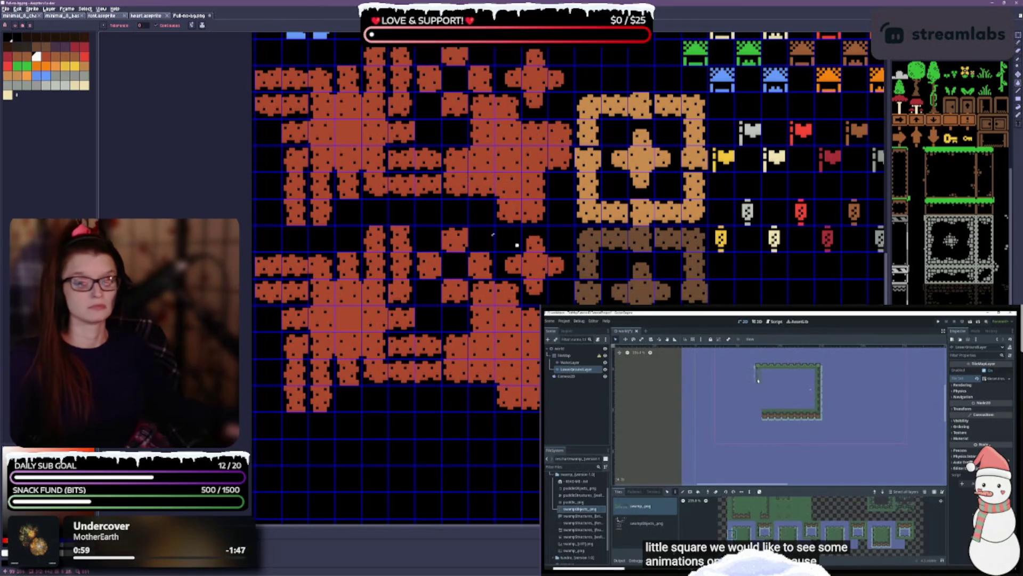
Try a white bucket fill on the copied group, undo it, and add empty palette swatches.
{"action": "left_click", "coordinate": [347, 318]}
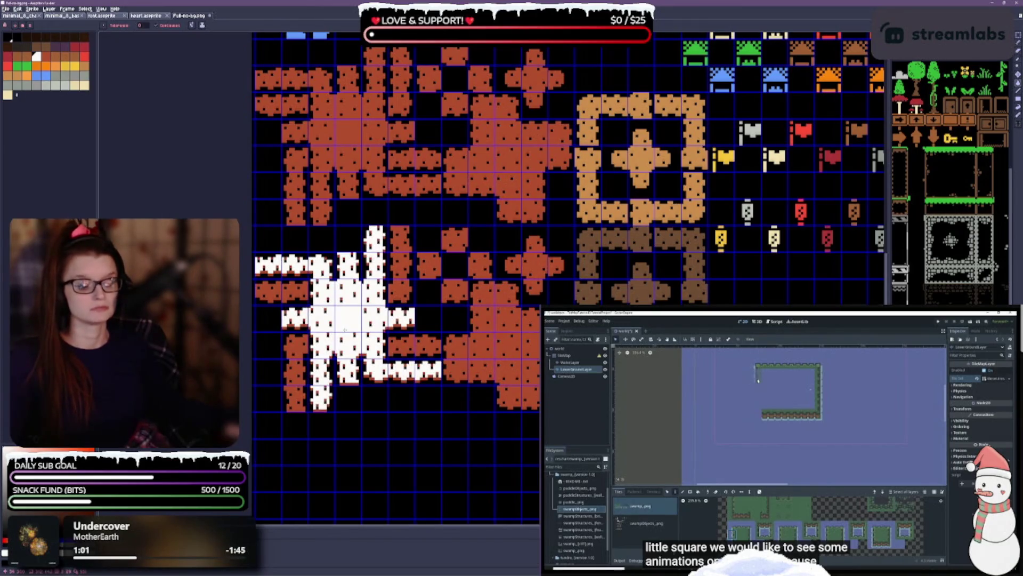
{"action": "scroll", "coordinate": [440, 346], "scroll_direction": "up", "scroll_amount": 1}
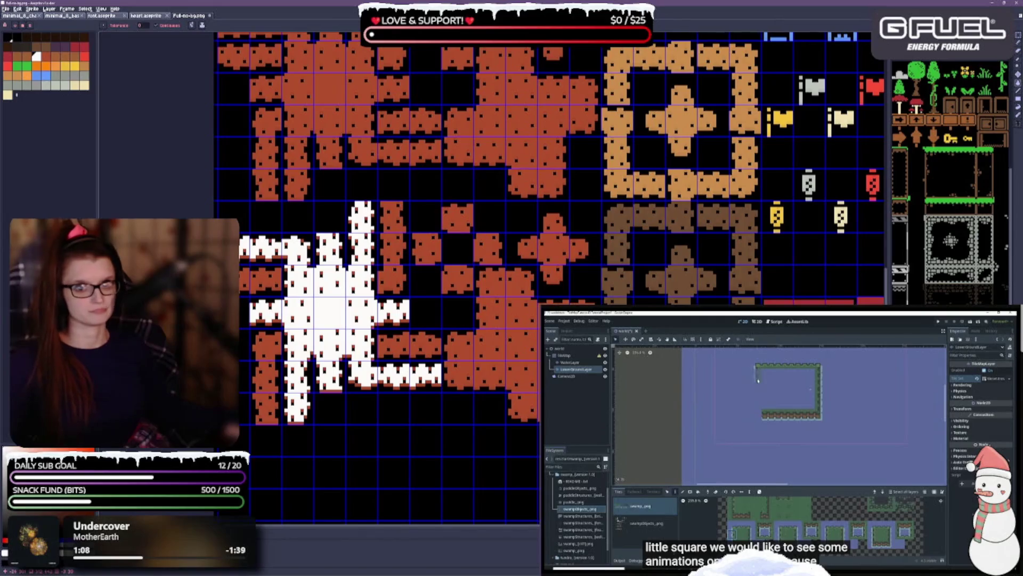
{"action": "key", "text": "v"}
{"action": "key", "text": "ctrl+z"}
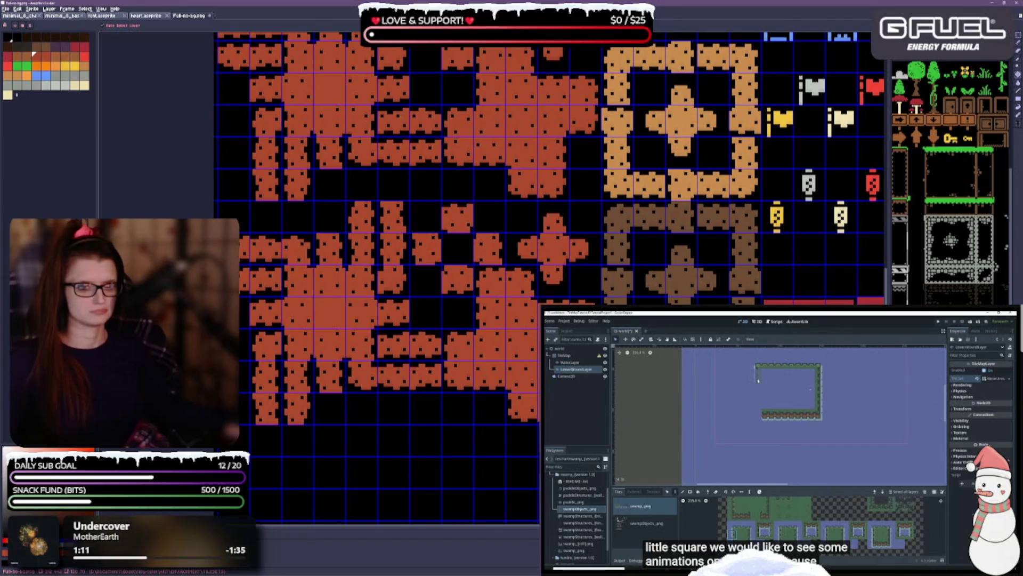
{"action": "left_click_drag", "start_coordinate": [16, 95], "coordinate": [92, 104]}
{"action": "key", "text": "g"}
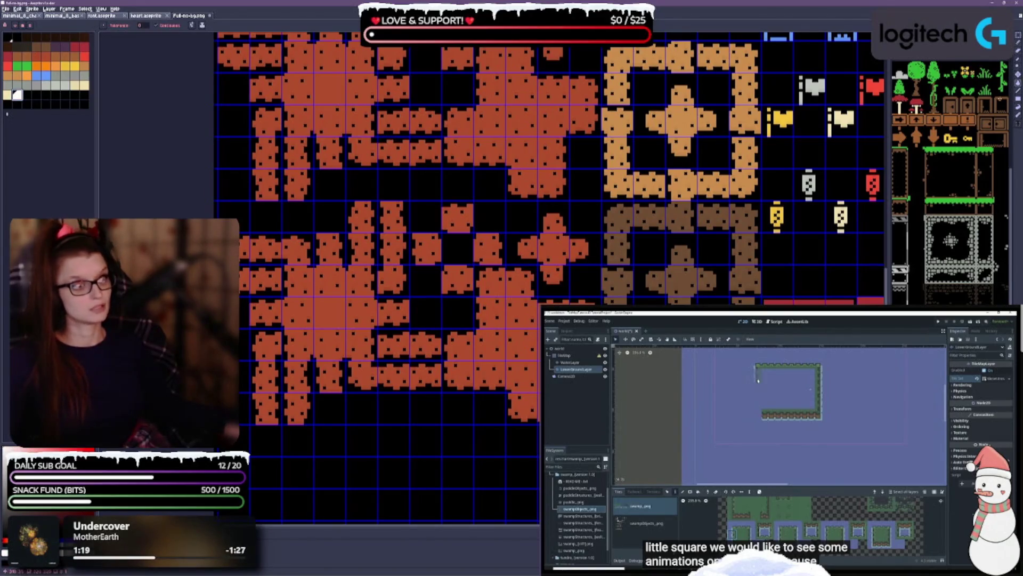
Undo trial white fills, pick the square brush, and fill the copy's large cross white.
{"action": "left_click", "coordinate": [336, 346]}
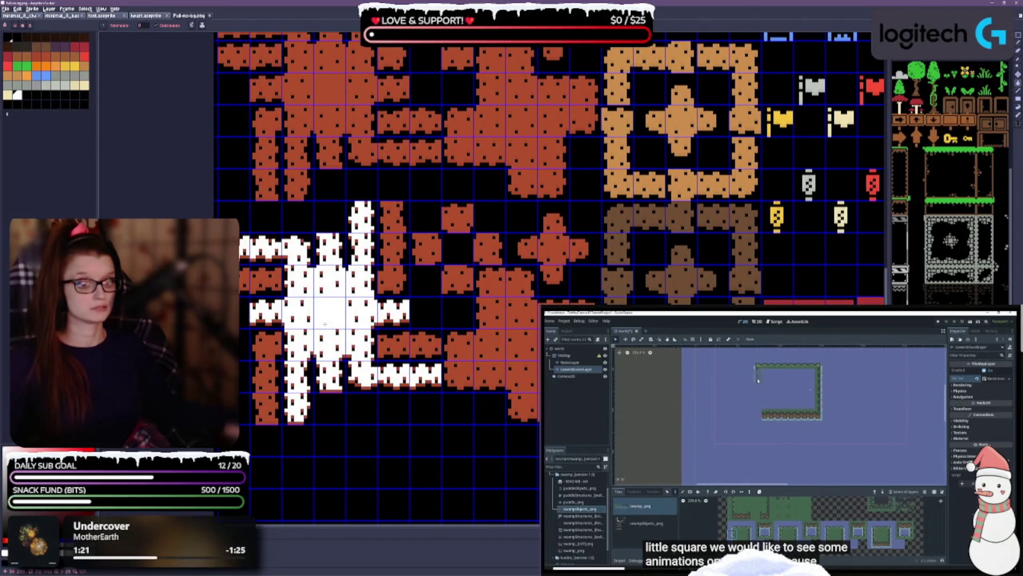
{"action": "left_click", "coordinate": [267, 346]}
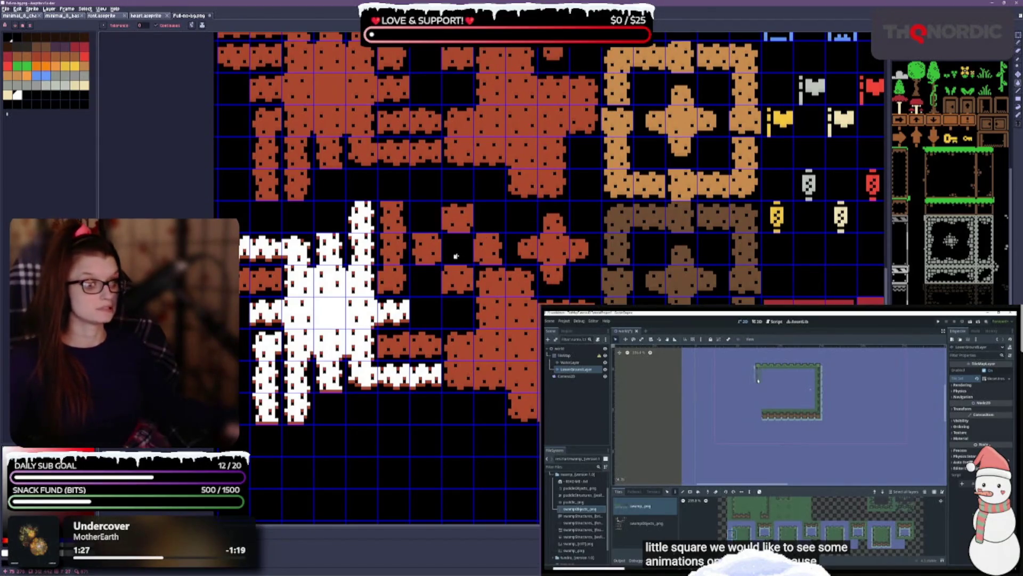
{"action": "key", "text": "ctrl+z"}
{"action": "key", "text": "ctrl+z"}
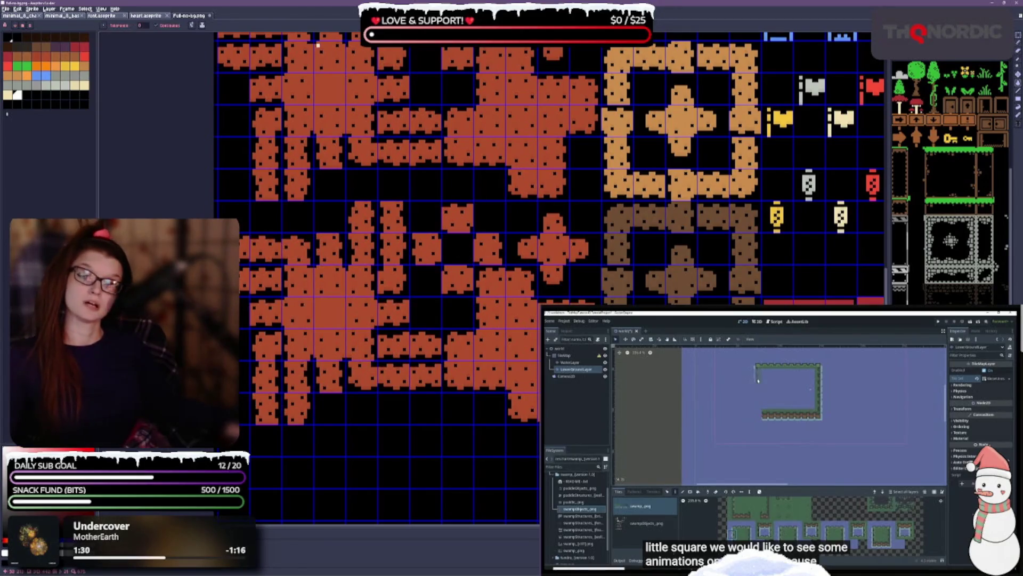
{"action": "left_click", "coordinate": [106, 25]}
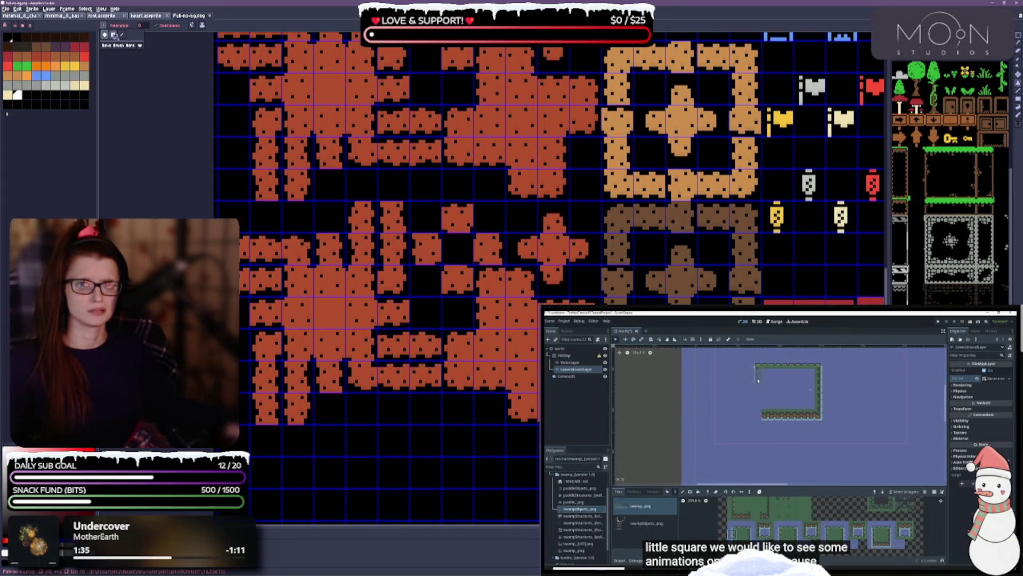
{"action": "left_click", "coordinate": [113, 35]}
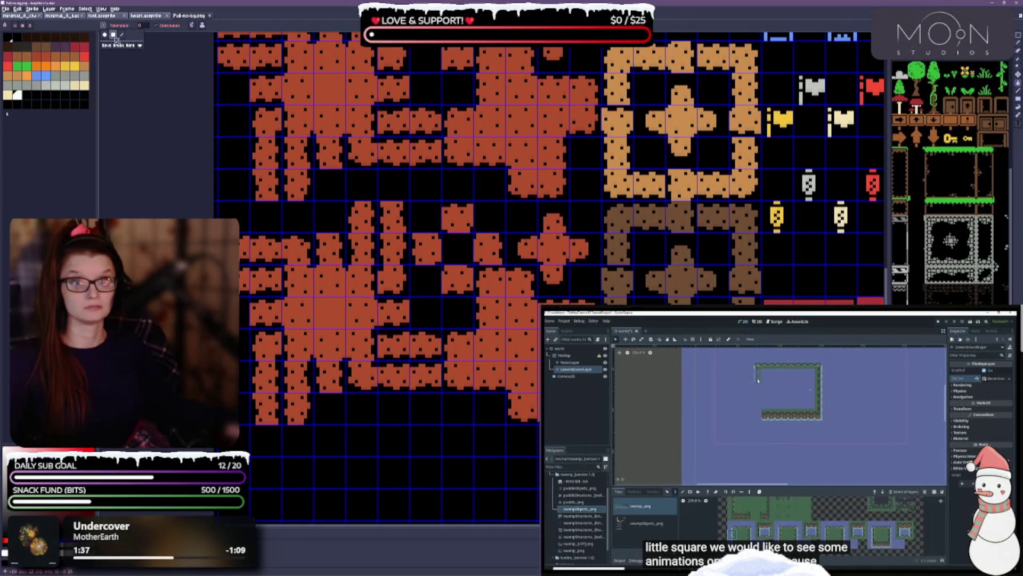
{"action": "left_click", "coordinate": [331, 314]}
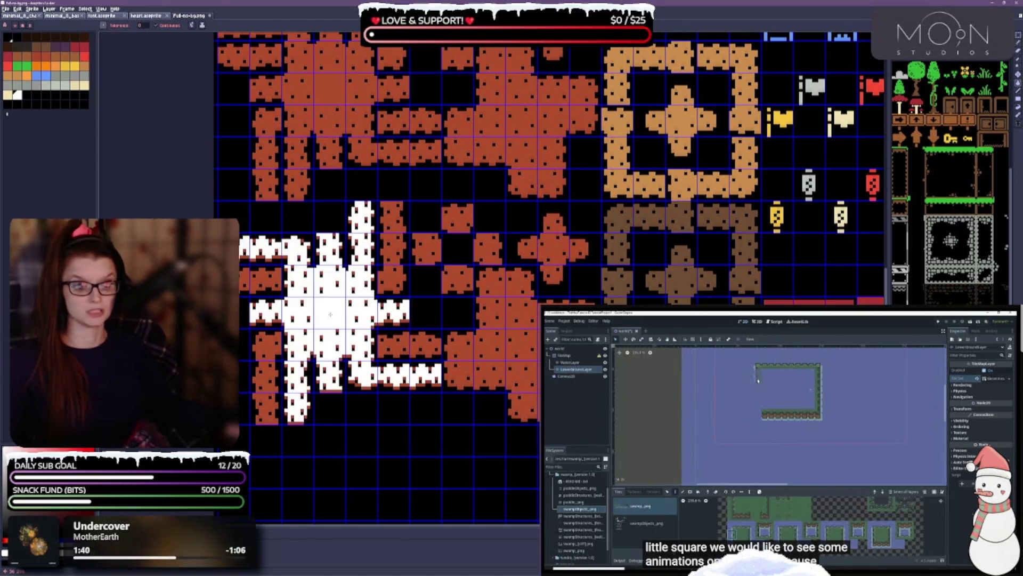
Switch to the Pencil with a line brush, inspect brush parameters, and open the Ink list.
{"action": "key", "text": "b"}
{"action": "left_click", "coordinate": [123, 36]}
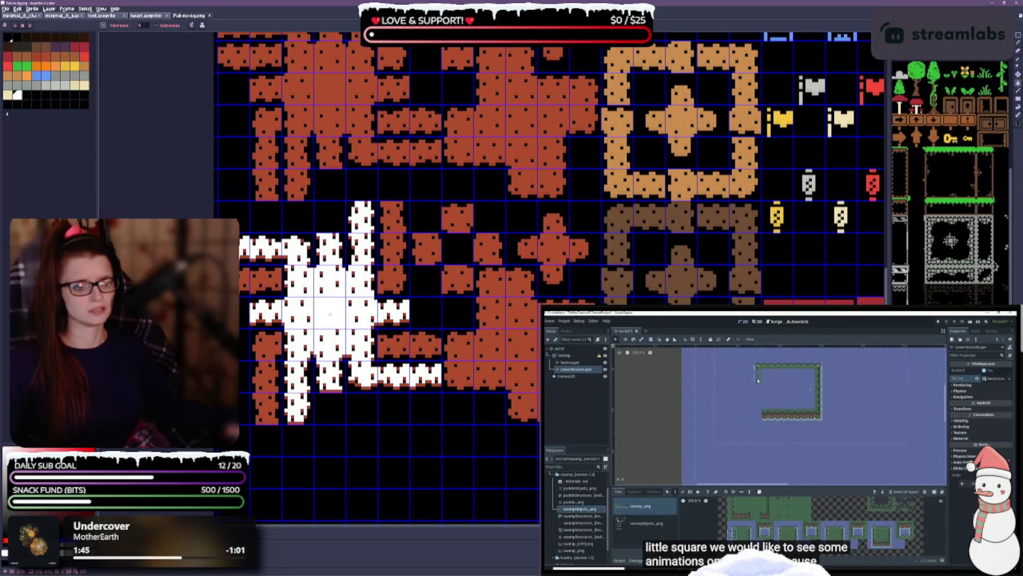
{"action": "left_click", "coordinate": [490, 339]}
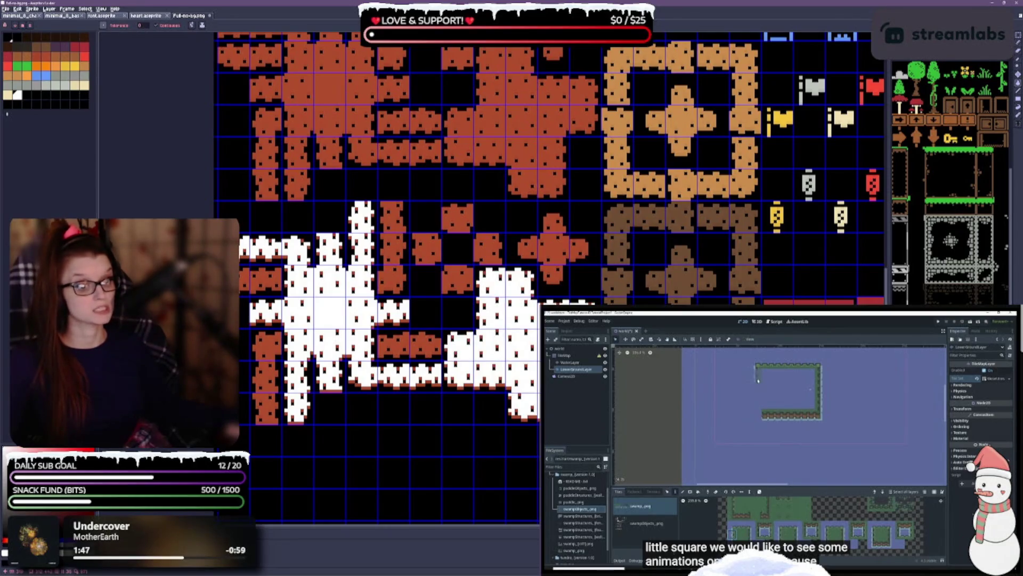
{"action": "key", "text": "ctrl+z"}
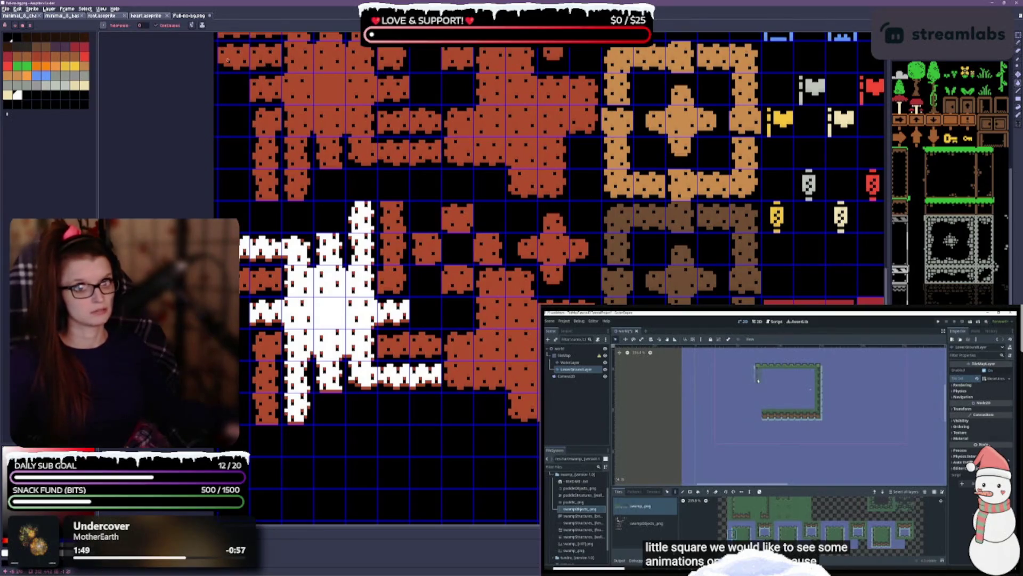
{"action": "left_click", "coordinate": [103, 26]}
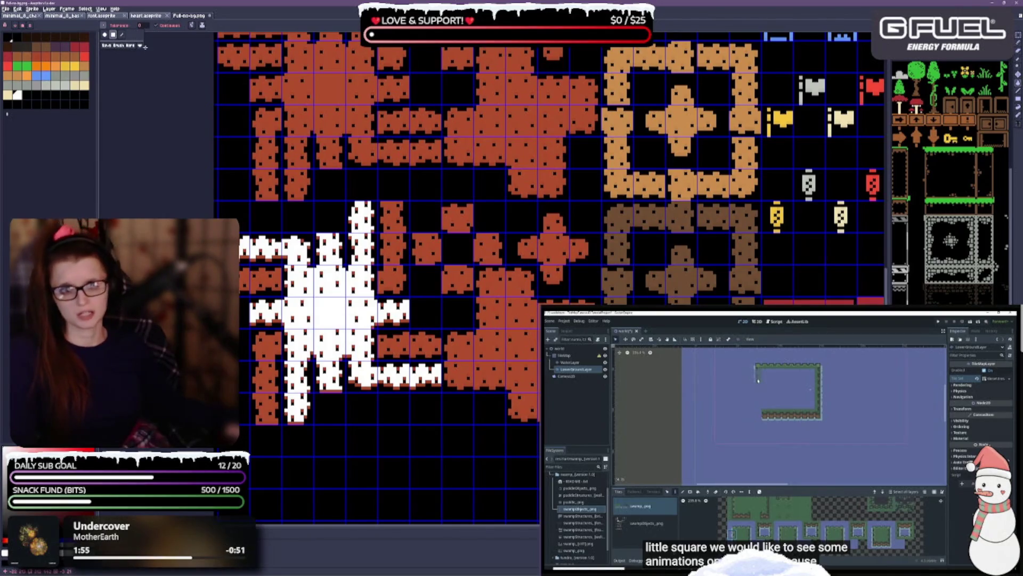
{"action": "left_click", "coordinate": [140, 46]}
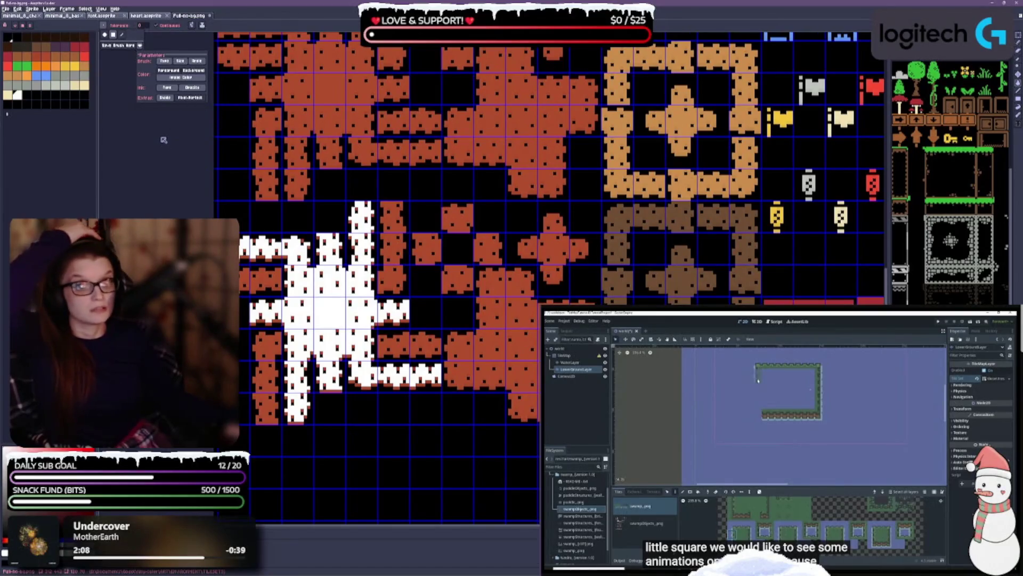
{"action": "left_click", "coordinate": [128, 116]}
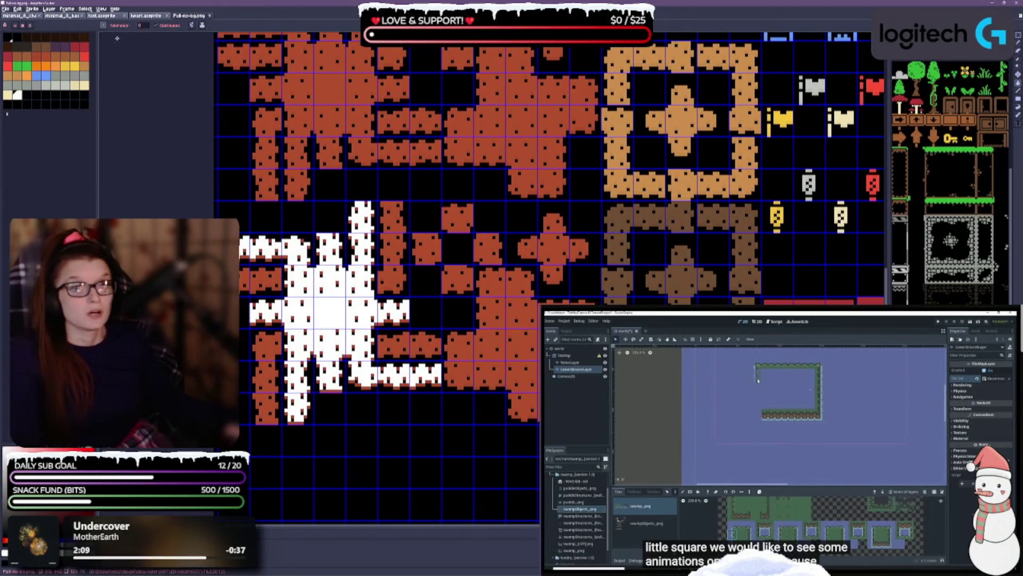
{"action": "left_click", "coordinate": [203, 25]}
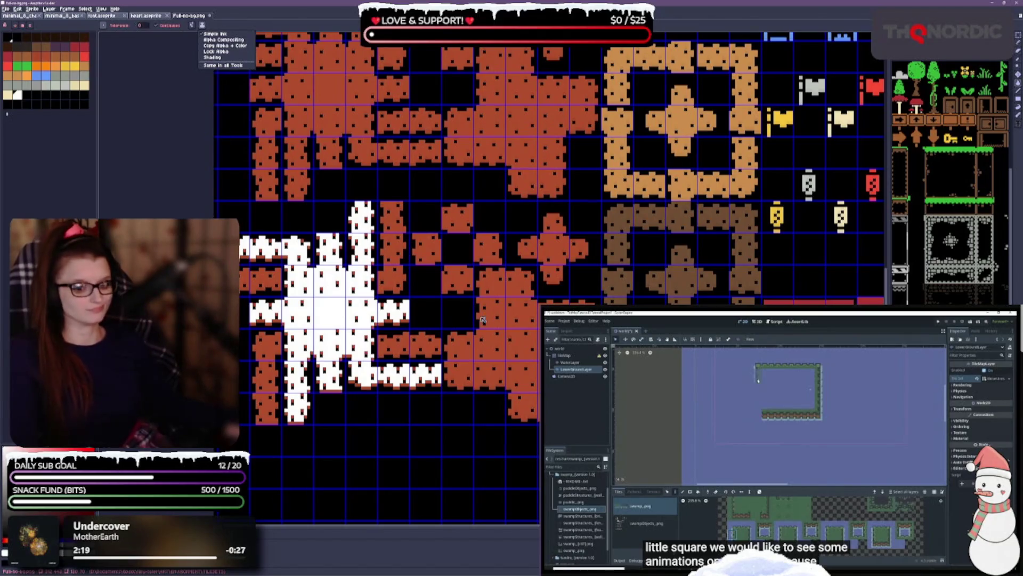
Fill the brown left column, left row, lower strip and right-side tiles white.
{"action": "scroll", "coordinate": [469, 274], "scroll_direction": "left", "scroll_amount": 3}
{"action": "scroll", "coordinate": [339, 397], "scroll_direction": "down", "scroll_amount": 2}
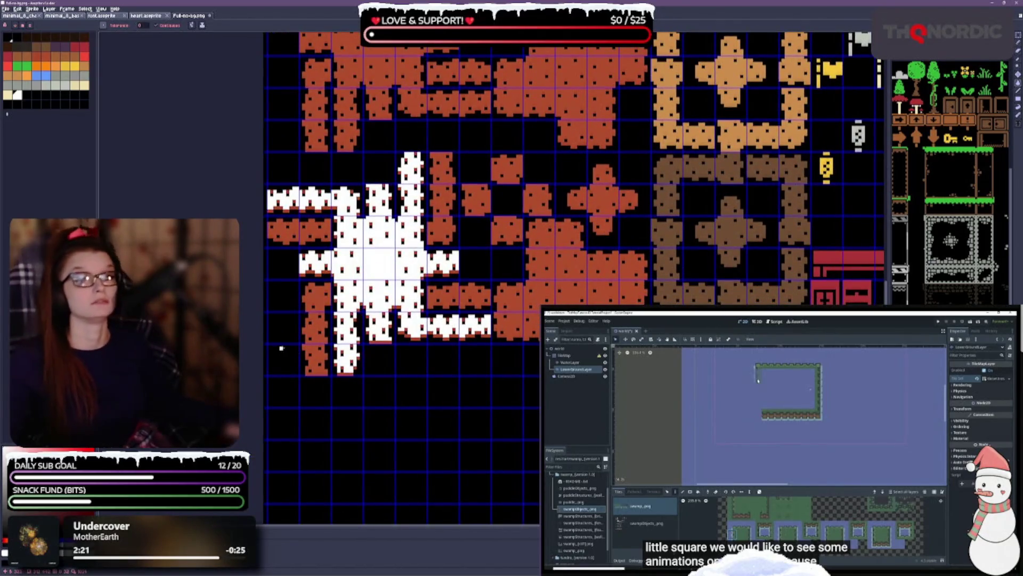
{"action": "scroll", "coordinate": [288, 339], "scroll_direction": "up", "scroll_amount": 2}
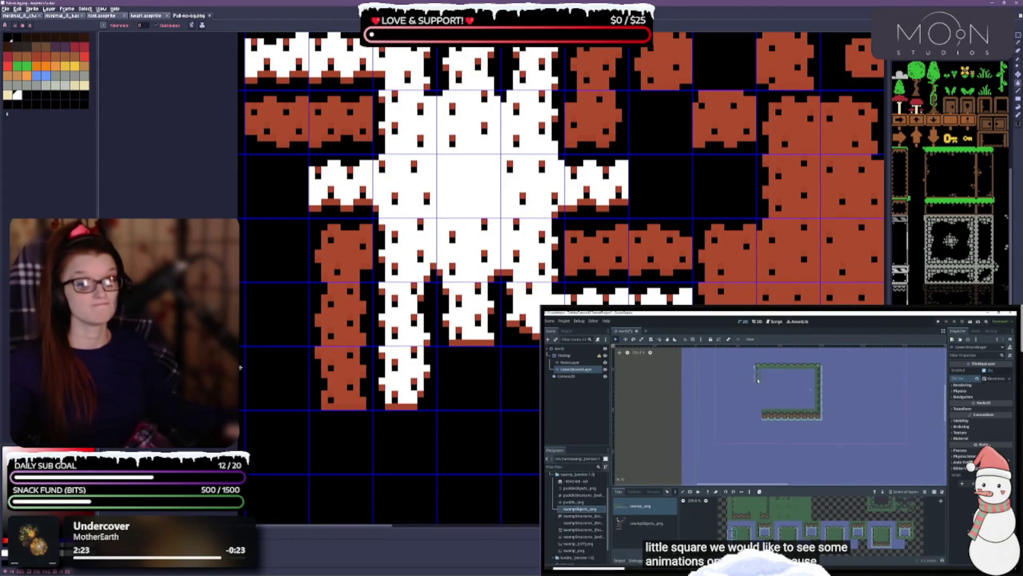
{"action": "left_click", "coordinate": [344, 267]}
{"action": "scroll", "coordinate": [488, 224], "scroll_direction": "up", "scroll_amount": 3}
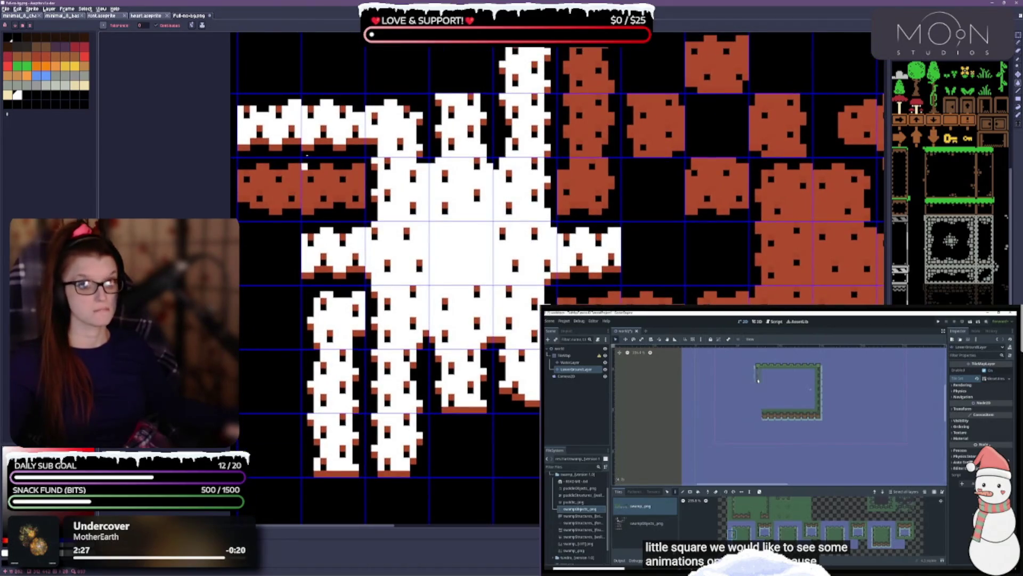
{"action": "left_click", "coordinate": [282, 189]}
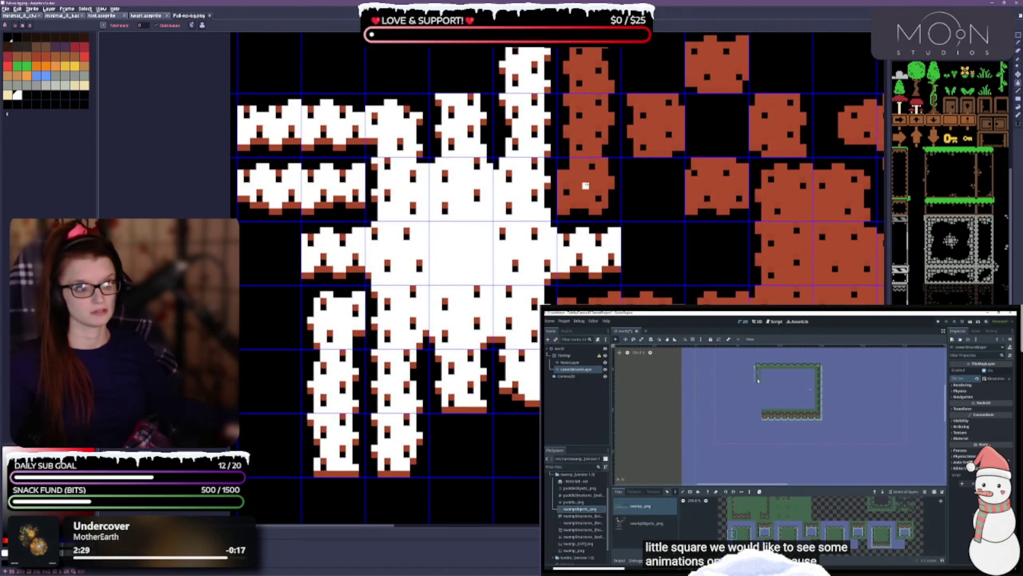
{"action": "left_click", "coordinate": [586, 187]}
{"action": "left_click", "coordinate": [629, 298]}
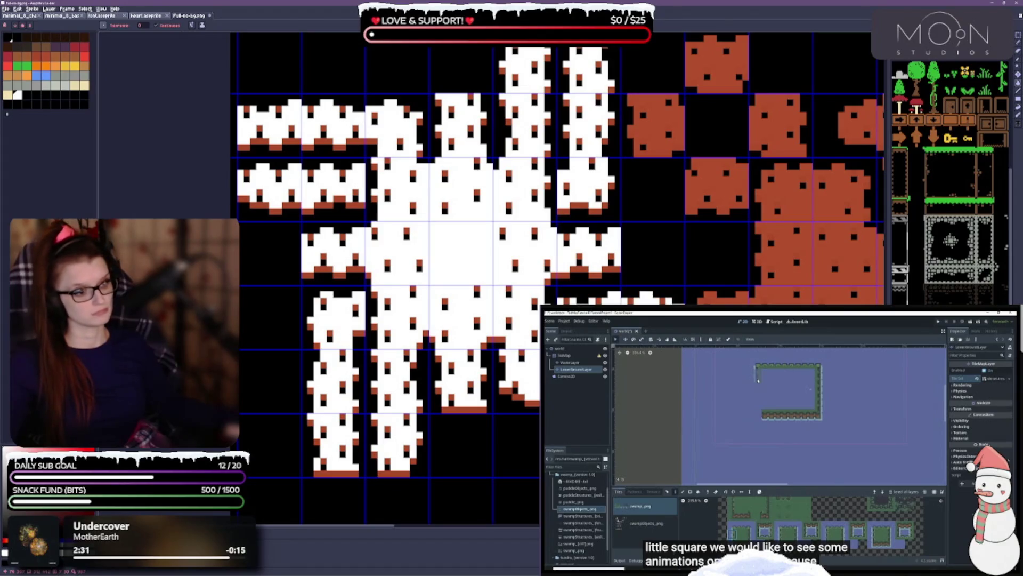
{"action": "left_click", "coordinate": [789, 234]}
Fill the remaining brown tiles, including the cross-shaped tile, white.
{"action": "scroll", "coordinate": [492, 275], "scroll_direction": "right", "scroll_amount": 5}
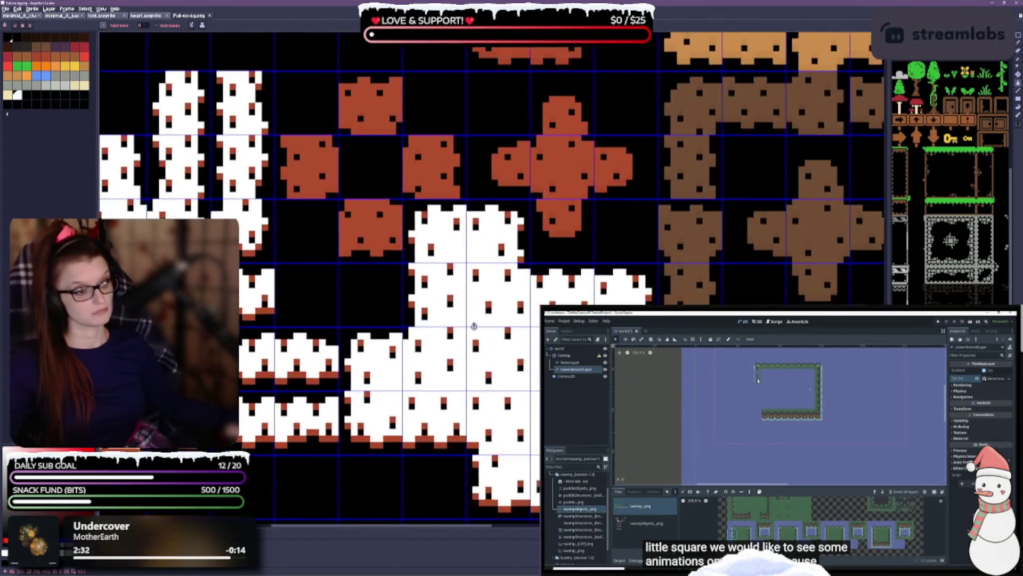
{"action": "left_click", "coordinate": [368, 226]}
{"action": "left_click", "coordinate": [316, 170]}
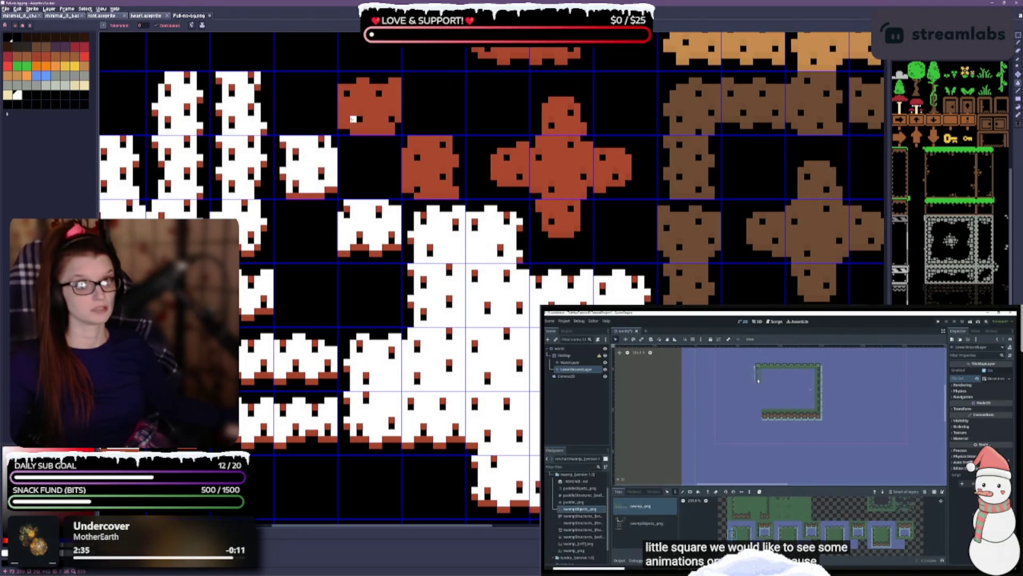
{"action": "left_click", "coordinate": [356, 115]}
{"action": "left_click", "coordinate": [430, 182]}
{"action": "left_click", "coordinate": [557, 171]}
{"action": "scroll", "coordinate": [675, 138], "scroll_direction": "up", "scroll_amount": 3}
{"action": "scroll", "coordinate": [651, 298], "scroll_direction": "down", "scroll_amount": 4}
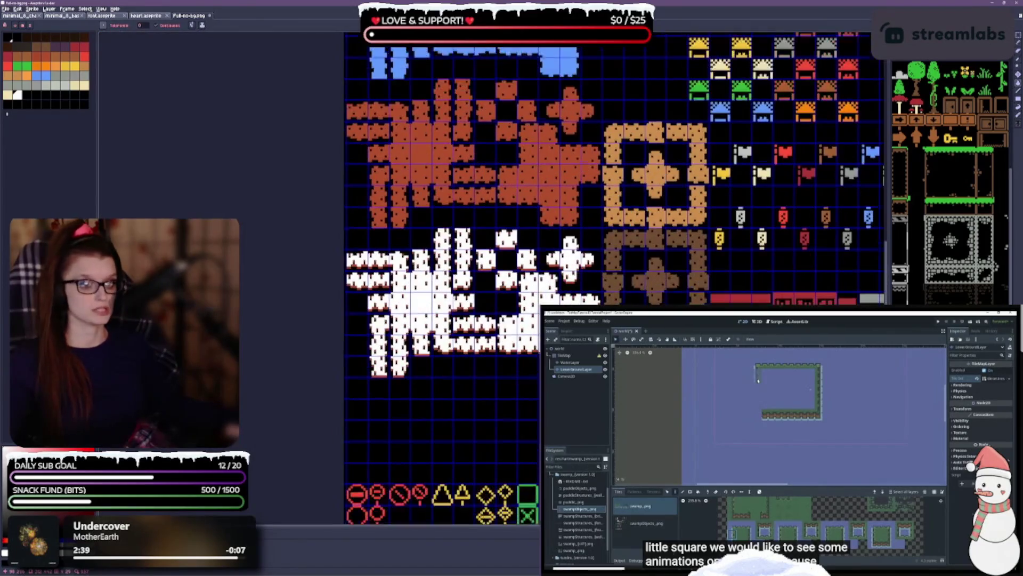
{"action": "scroll", "coordinate": [502, 285], "scroll_direction": "up", "scroll_amount": 1}
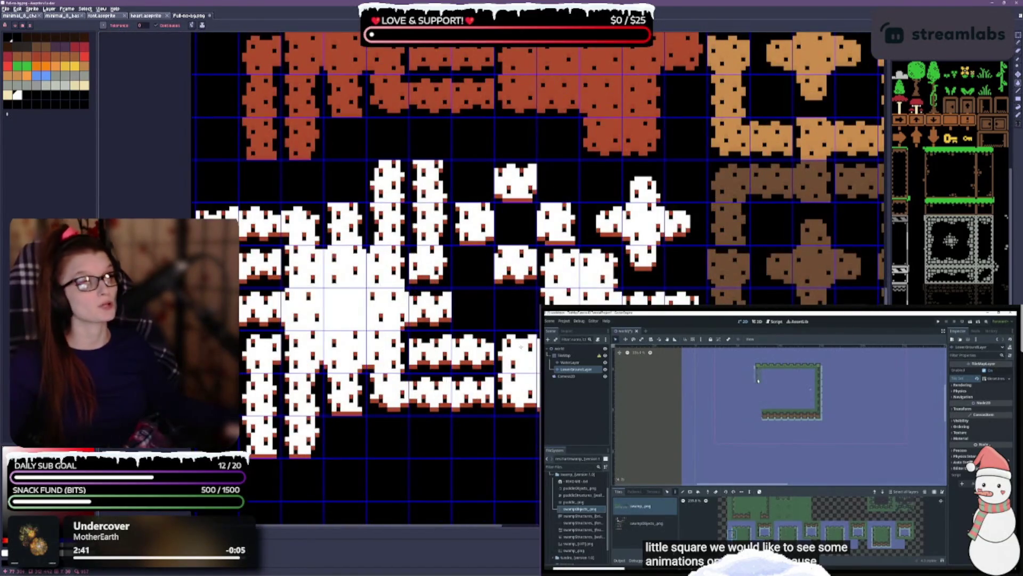
{"action": "left_click_drag", "start_coordinate": [520, 347], "coordinate": [504, 295]}
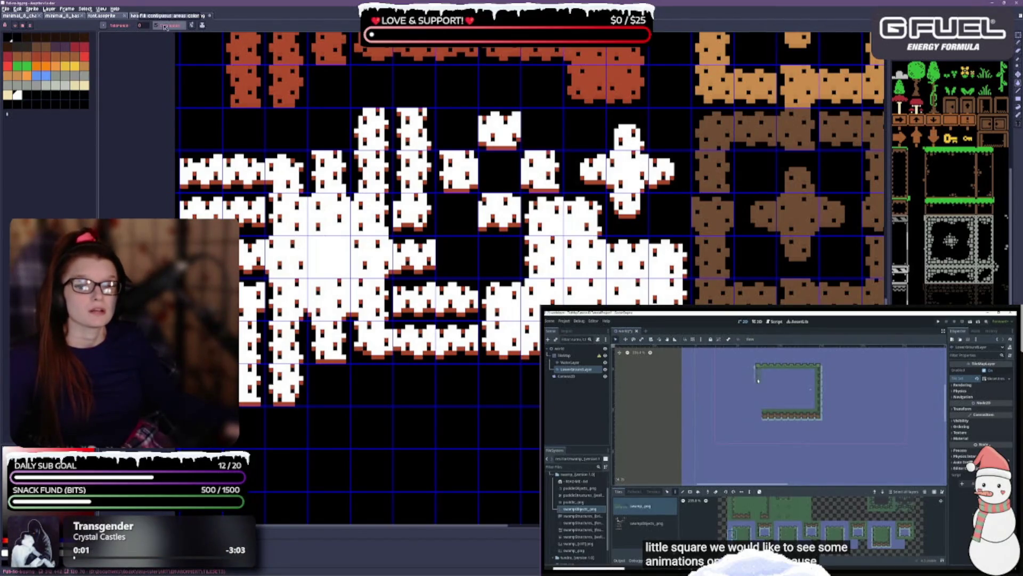
{"action": "left_click", "coordinate": [191, 25]}
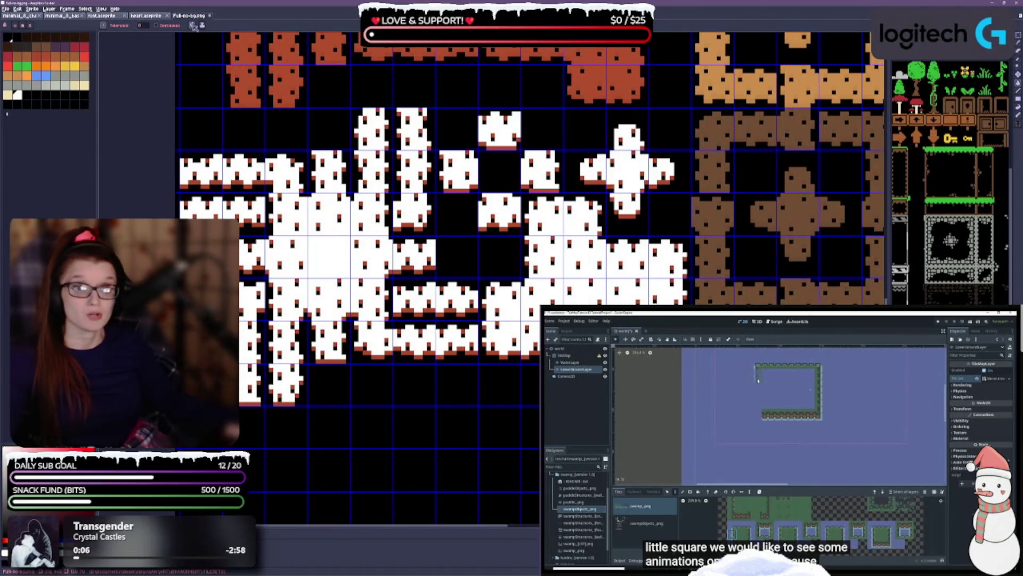
{"action": "left_click", "coordinate": [192, 26]}
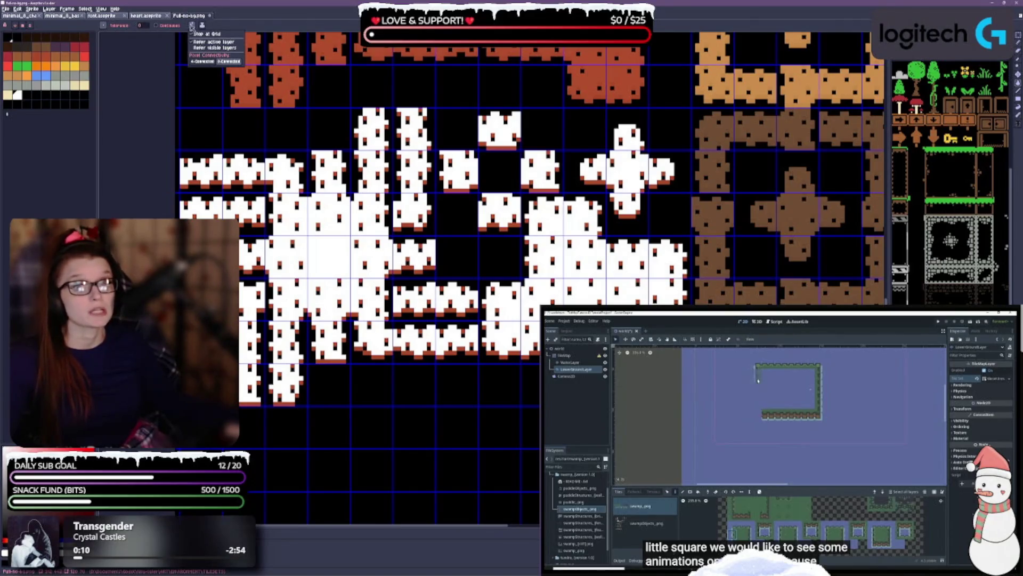
{"action": "left_click", "coordinate": [224, 115]}
{"action": "scroll", "coordinate": [237, 144], "scroll_direction": "left", "scroll_amount": 5}
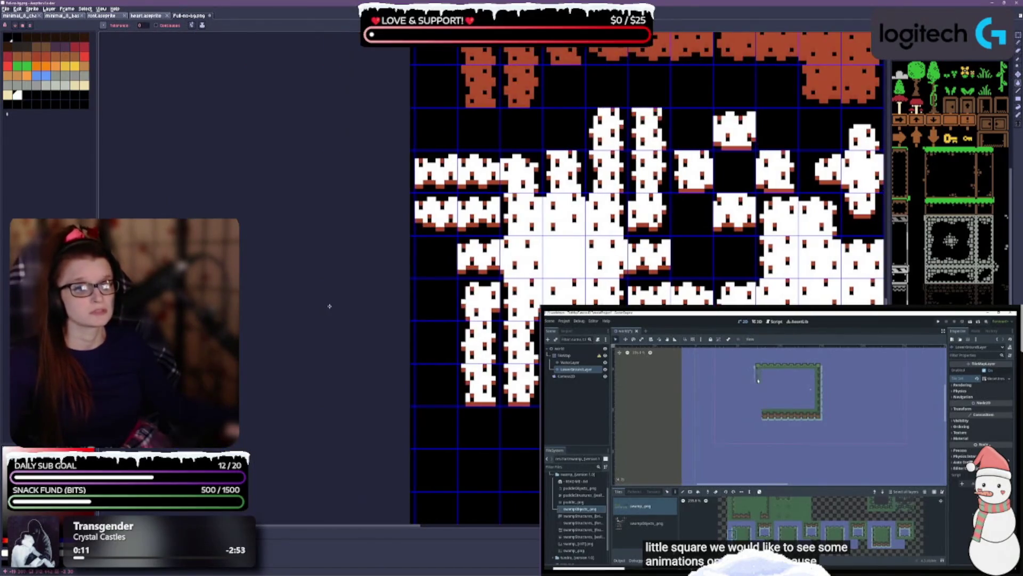
{"action": "scroll", "coordinate": [293, 372], "scroll_direction": "right", "scroll_amount": 5}
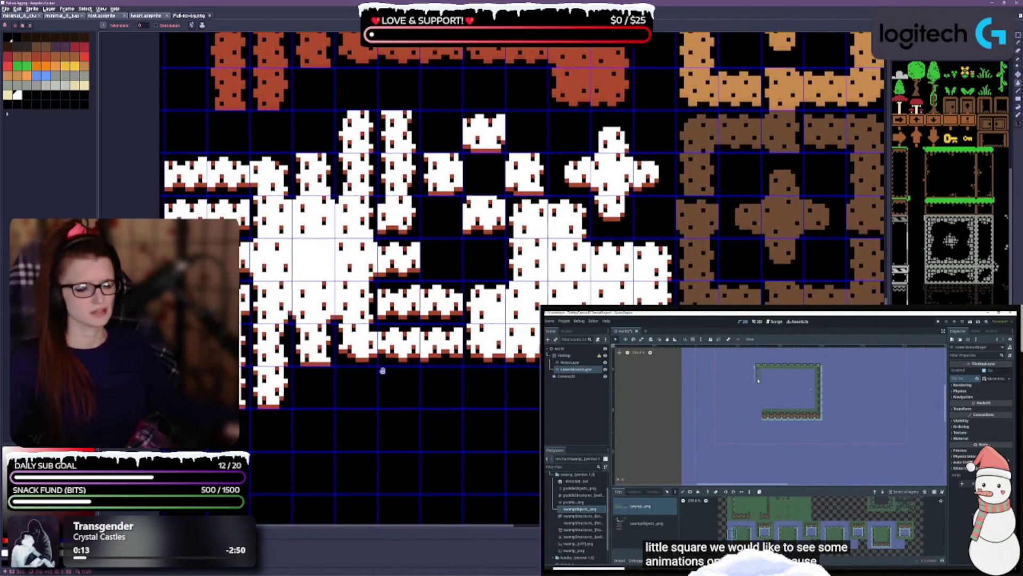
{"action": "scroll", "coordinate": [294, 372], "scroll_direction": "up", "scroll_amount": 2}
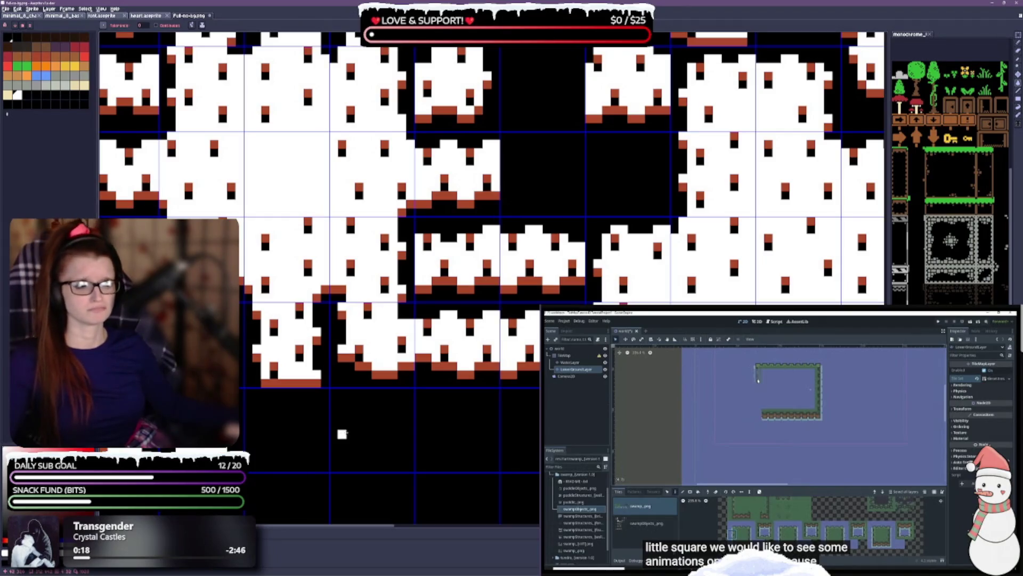
{"action": "scroll", "coordinate": [342, 434], "scroll_direction": "down", "scroll_amount": 2}
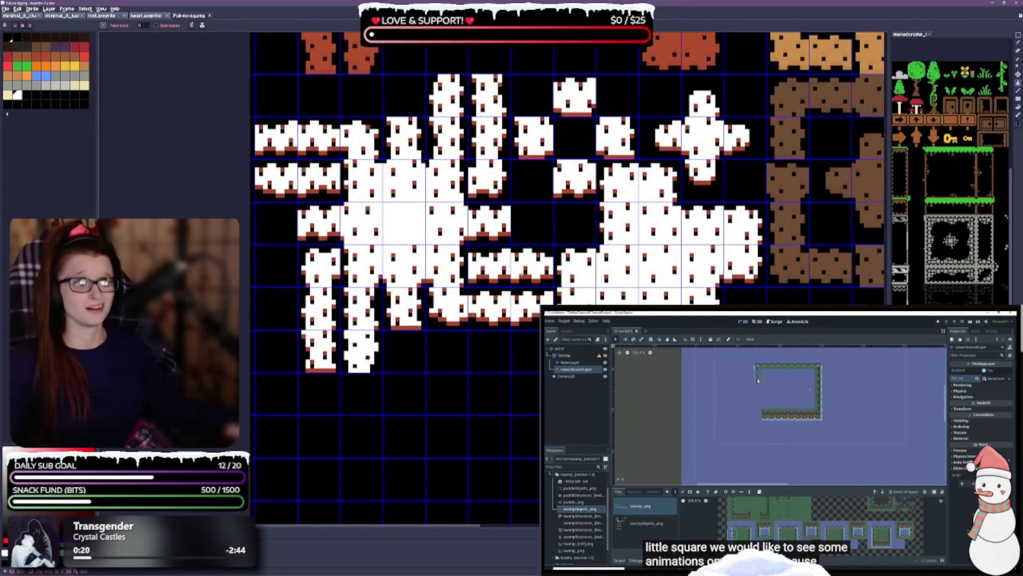
{"action": "scroll", "coordinate": [574, 278], "scroll_direction": "up", "scroll_amount": 5}
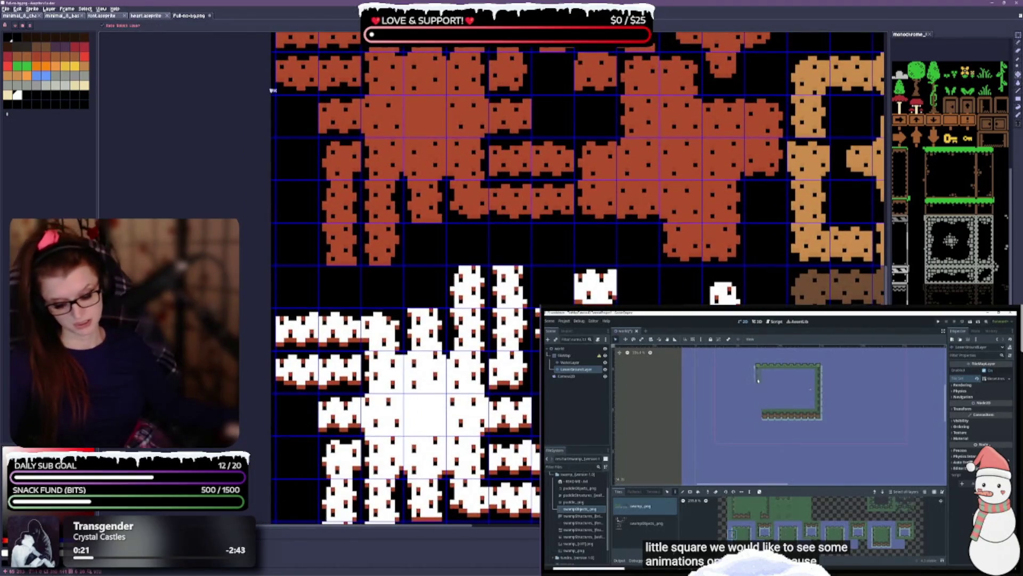
{"action": "scroll", "coordinate": [401, 211], "scroll_direction": "up", "scroll_amount": 4}
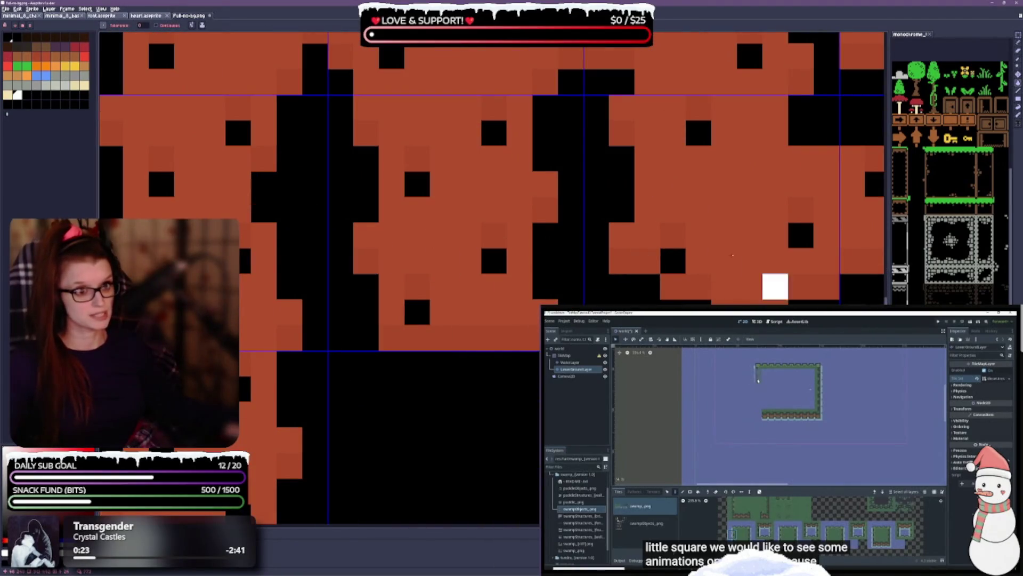
Save the tileset file with the whitened tiles and return to the Paint Bucket.
{"action": "key", "text": "ctrl+s"}
{"action": "key", "text": "g"}
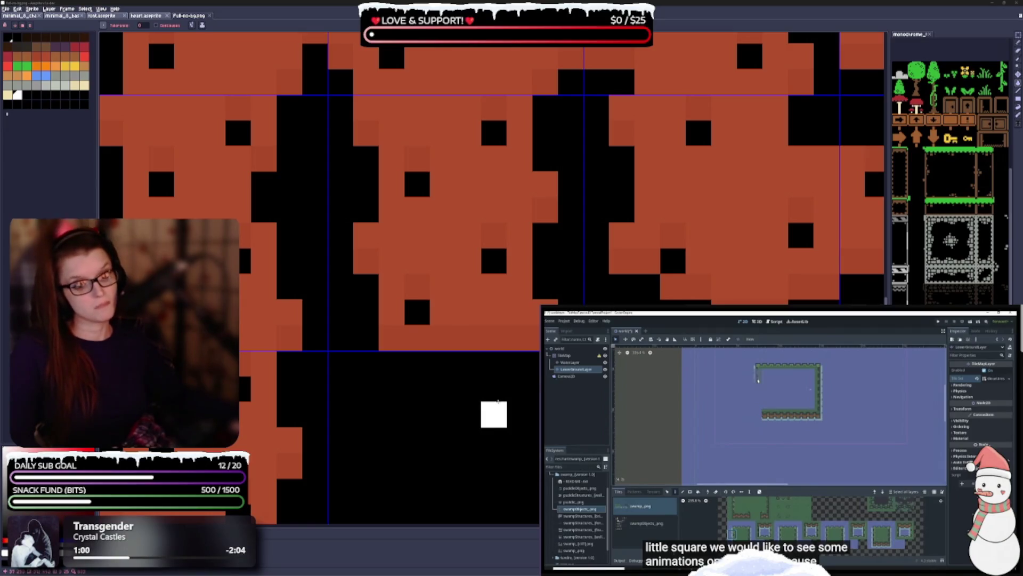
Bucket-fill the large central block of white tiles with the bright green swatch.
{"action": "scroll", "coordinate": [494, 414], "scroll_direction": "down", "scroll_amount": 5}
{"action": "mouse_move", "coordinate": [493, 413]}
{"action": "left_mouse_down"}
{"action": "mouse_move", "coordinate": [454, 301]}
{"action": "mouse_move", "coordinate": [371, 198]}
{"action": "left_mouse_up"}
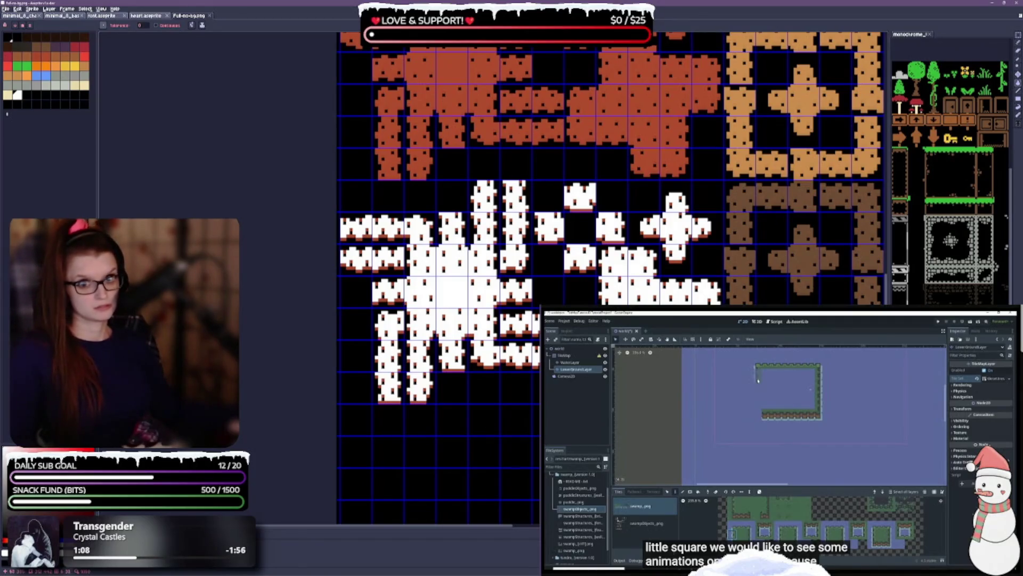
{"action": "scroll", "coordinate": [489, 401], "scroll_direction": "up", "scroll_amount": 1}
{"action": "scroll", "coordinate": [533, 331], "scroll_direction": "up", "scroll_amount": 2}
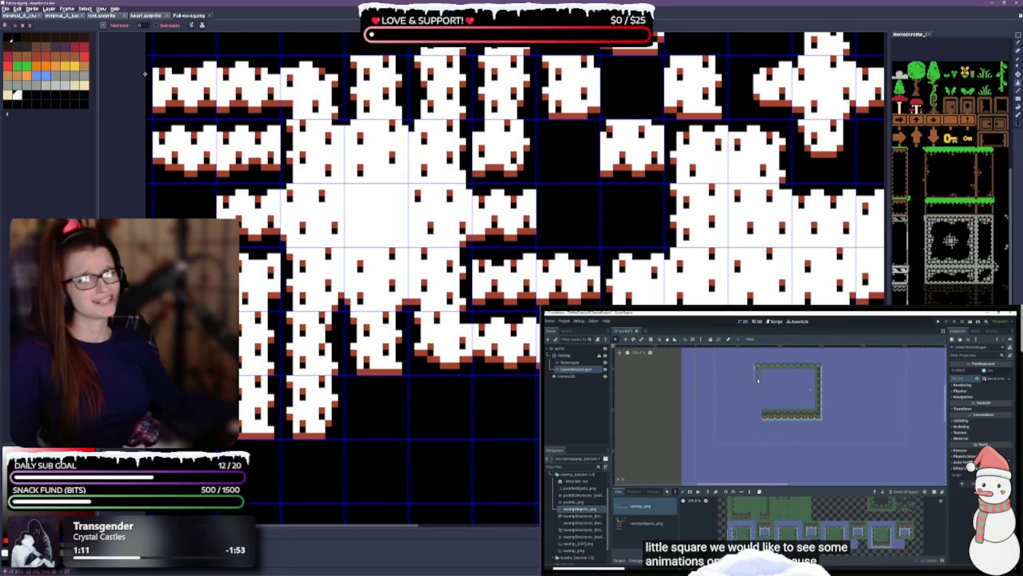
{"action": "left_click", "coordinate": [192, 25]}
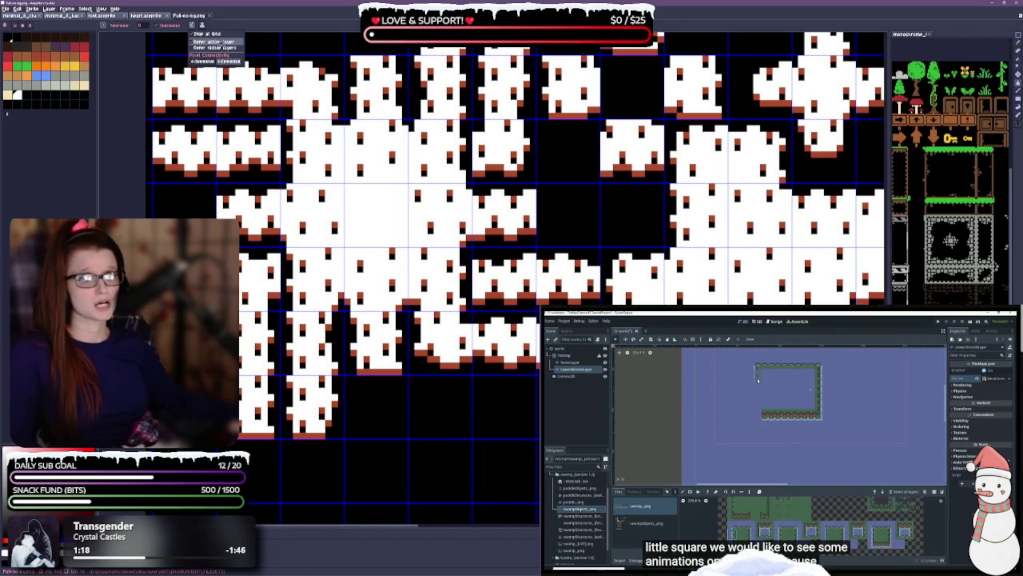
{"action": "left_click", "coordinate": [209, 36]}
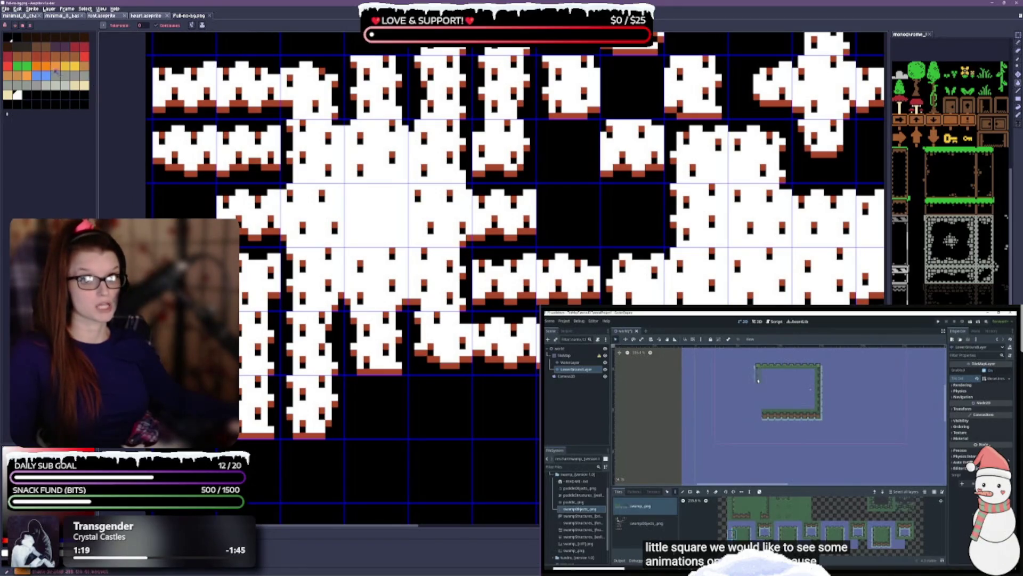
{"action": "left_click", "coordinate": [25, 65]}
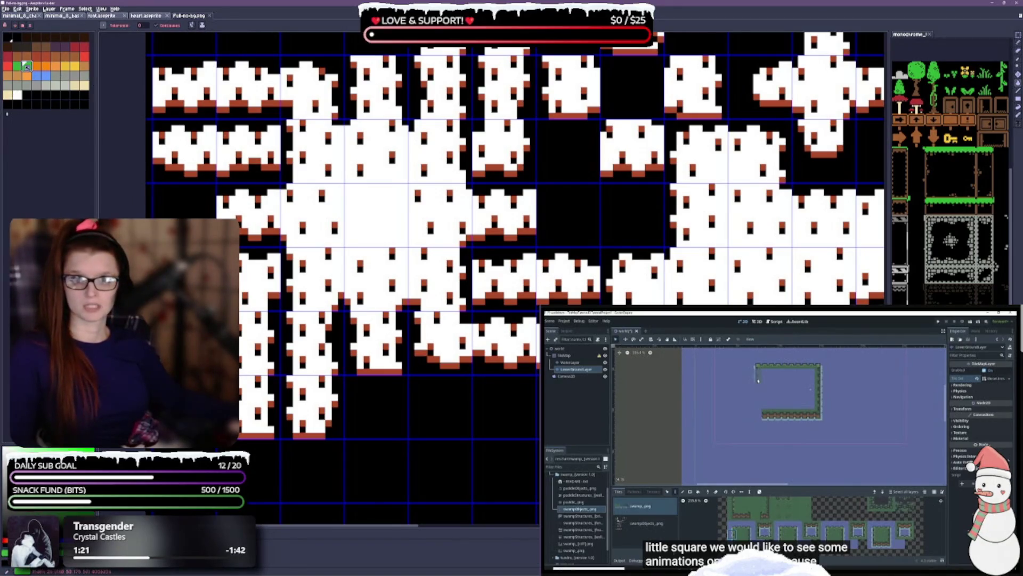
{"action": "left_click", "coordinate": [379, 252]}
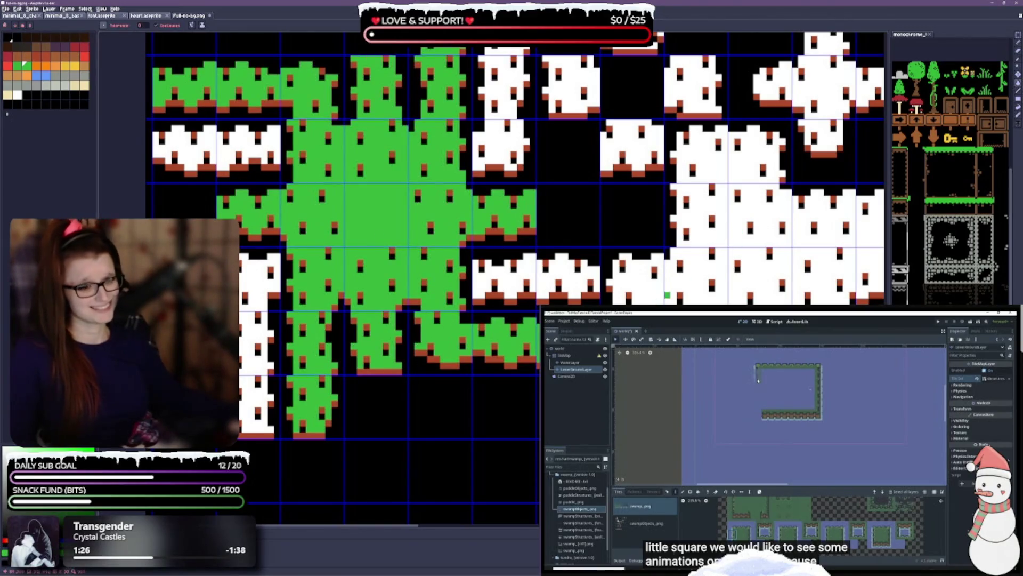
Fill the right-hand white block, left column, left row and centre column green.
{"action": "scroll", "coordinate": [660, 301], "scroll_direction": "down", "scroll_amount": 4}
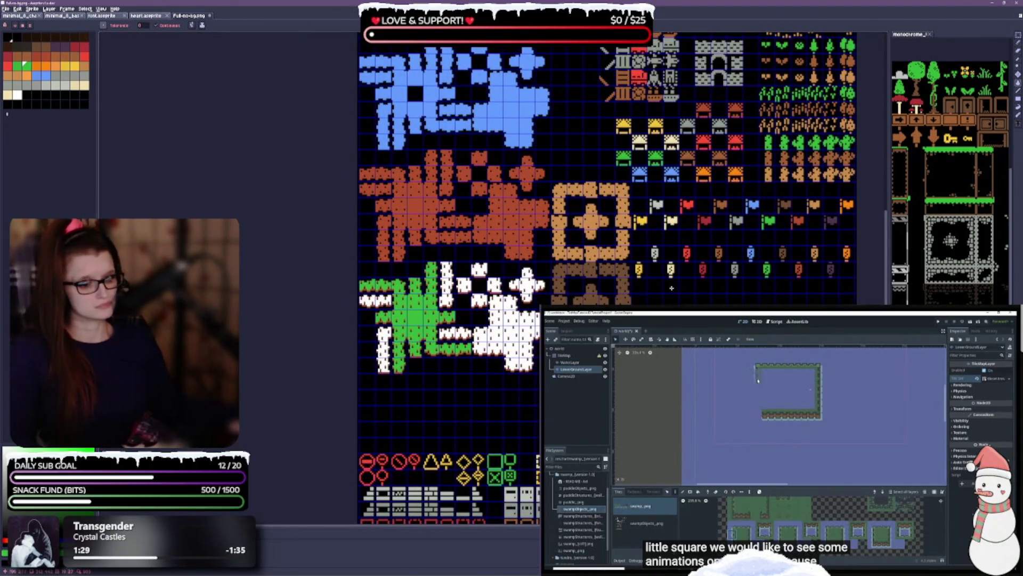
{"action": "scroll", "coordinate": [664, 302], "scroll_direction": "up", "scroll_amount": 2}
{"action": "scroll", "coordinate": [543, 247], "scroll_direction": "up", "scroll_amount": 2}
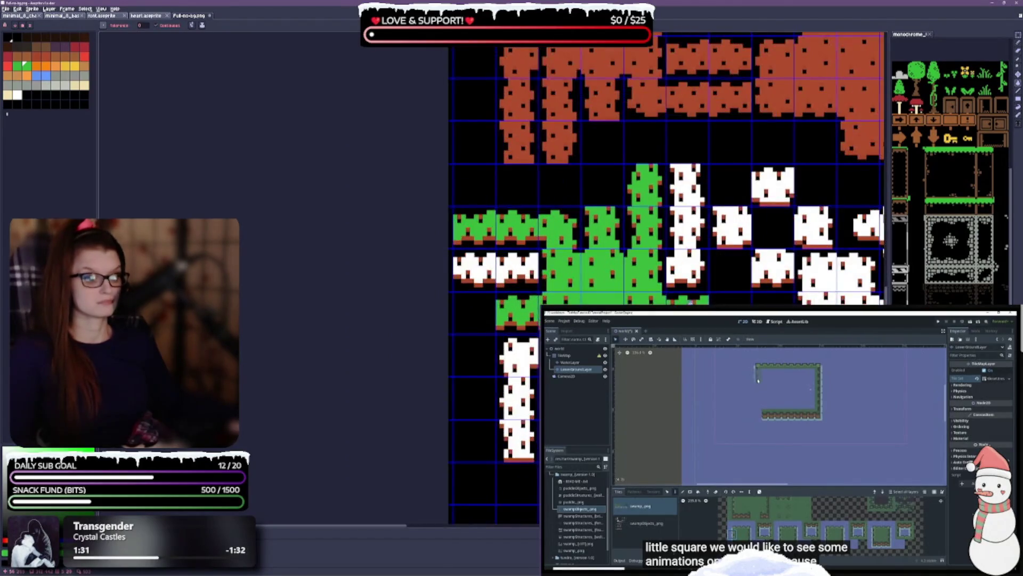
{"action": "left_click", "coordinate": [693, 256]}
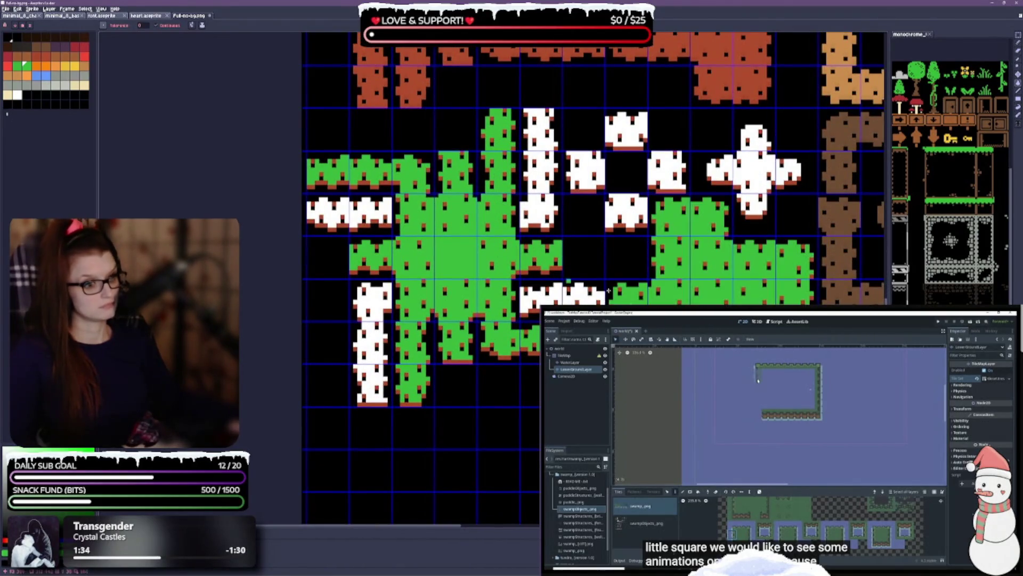
{"action": "left_click", "coordinate": [365, 343]}
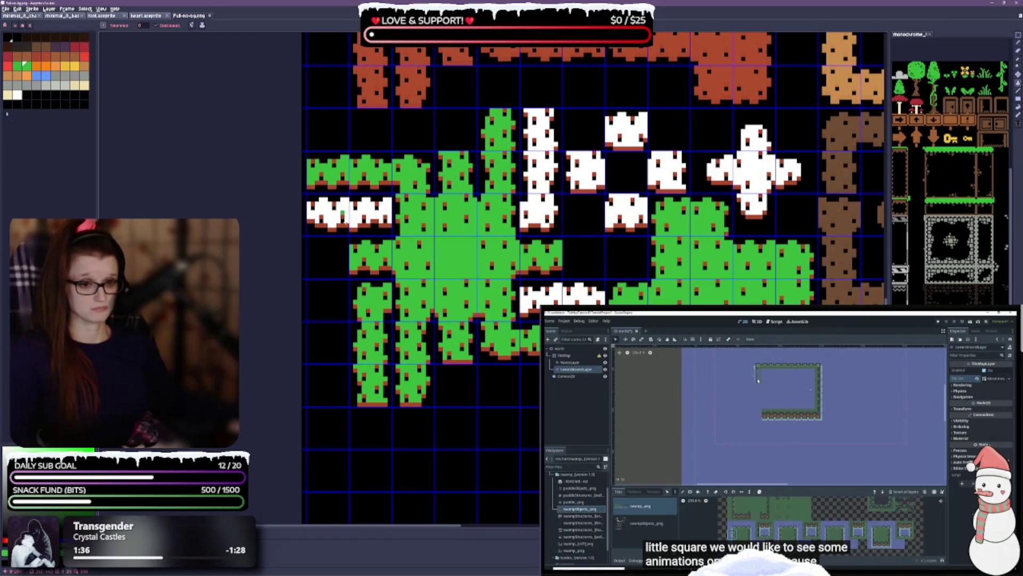
{"action": "left_click", "coordinate": [347, 212]}
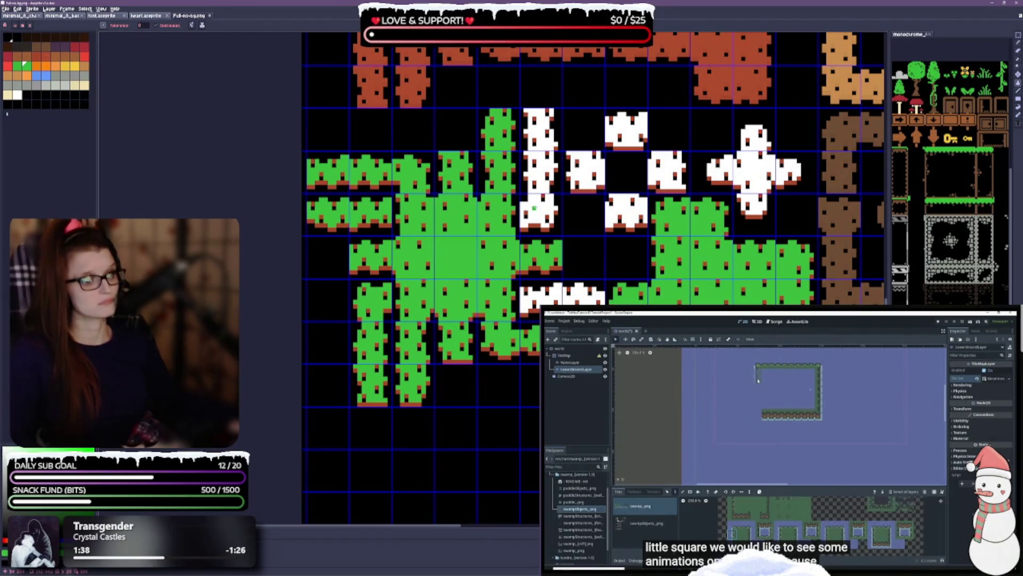
{"action": "left_click", "coordinate": [535, 208]}
Fill the remaining small white snow tiles and the white cross cluster green.
{"action": "left_click", "coordinate": [589, 161]}
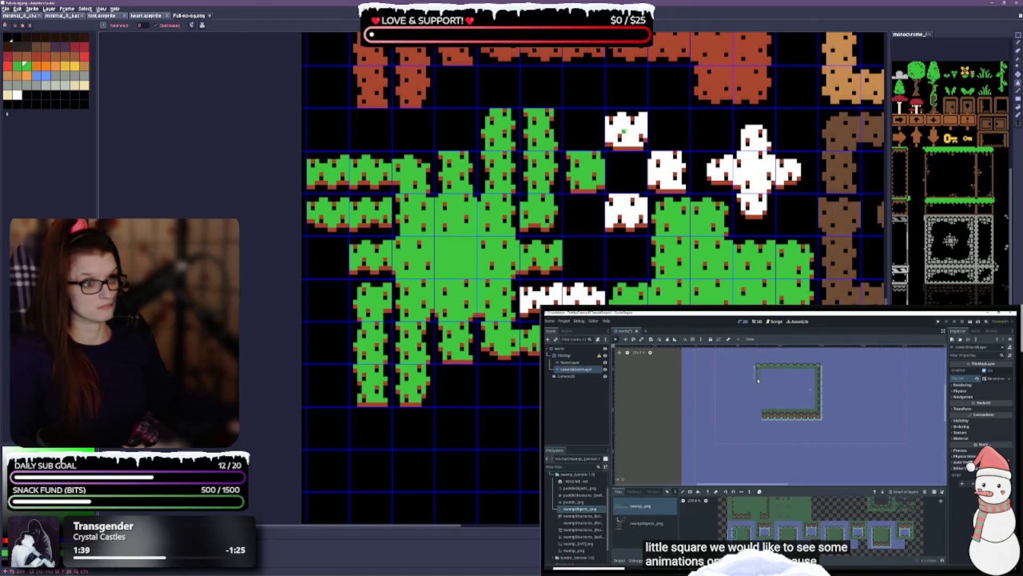
{"action": "left_click", "coordinate": [624, 131]}
{"action": "left_click", "coordinate": [552, 297]}
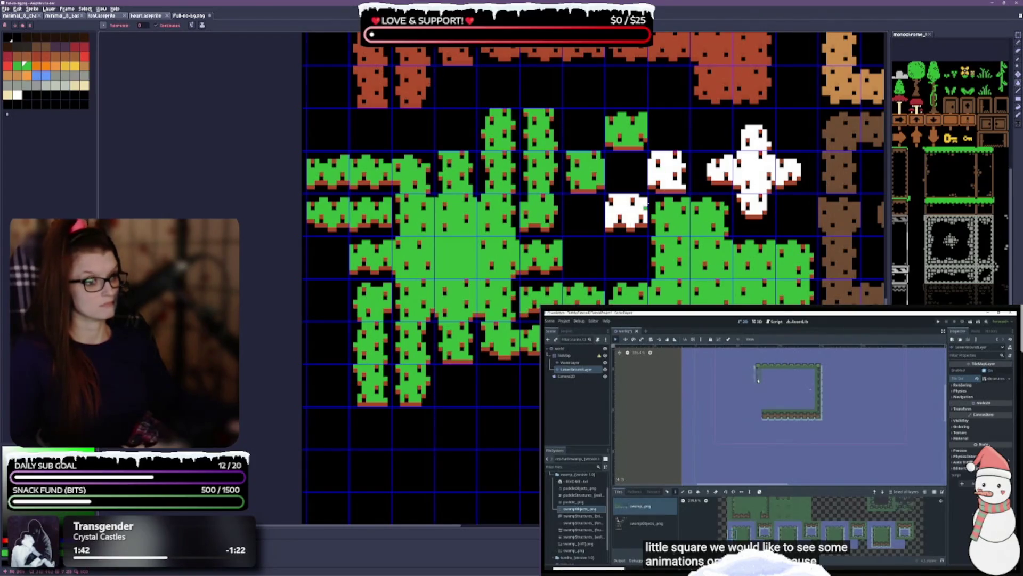
{"action": "left_click", "coordinate": [632, 212]}
{"action": "left_click", "coordinate": [665, 178]}
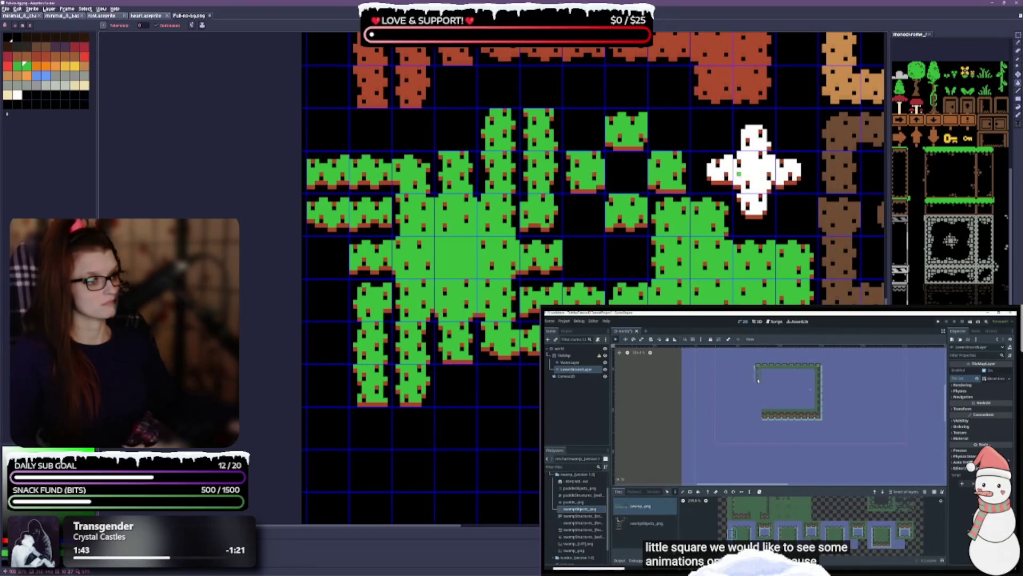
{"action": "left_click", "coordinate": [743, 175]}
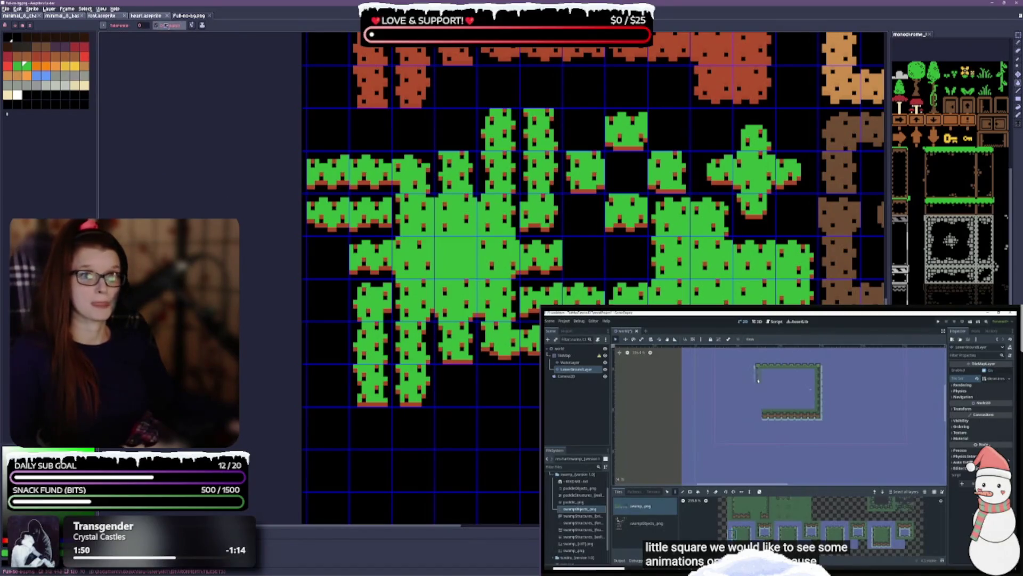
Review the bucket fill options and select the green palette swatch.
{"action": "left_click", "coordinate": [192, 25]}
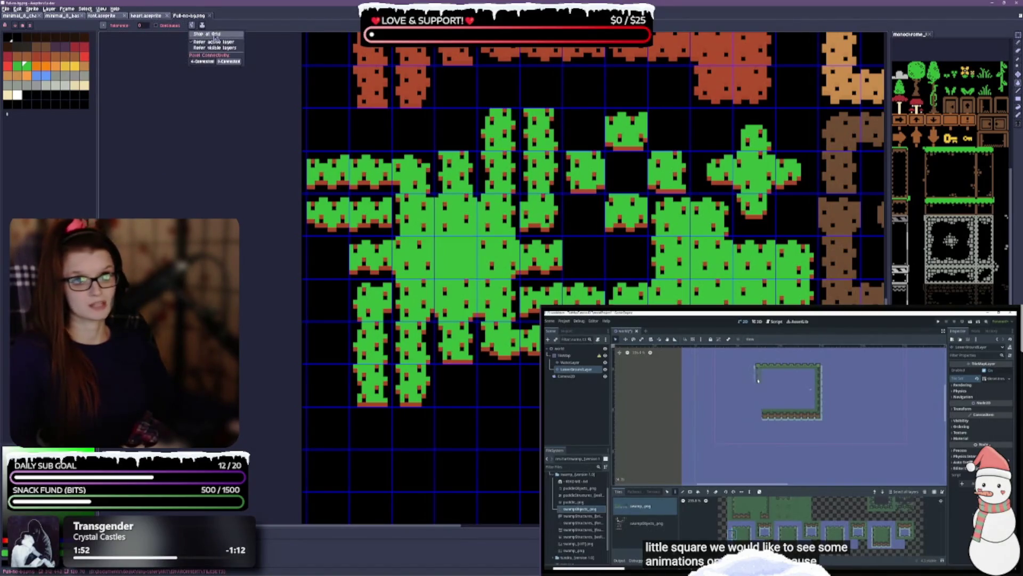
{"action": "left_click", "coordinate": [213, 34]}
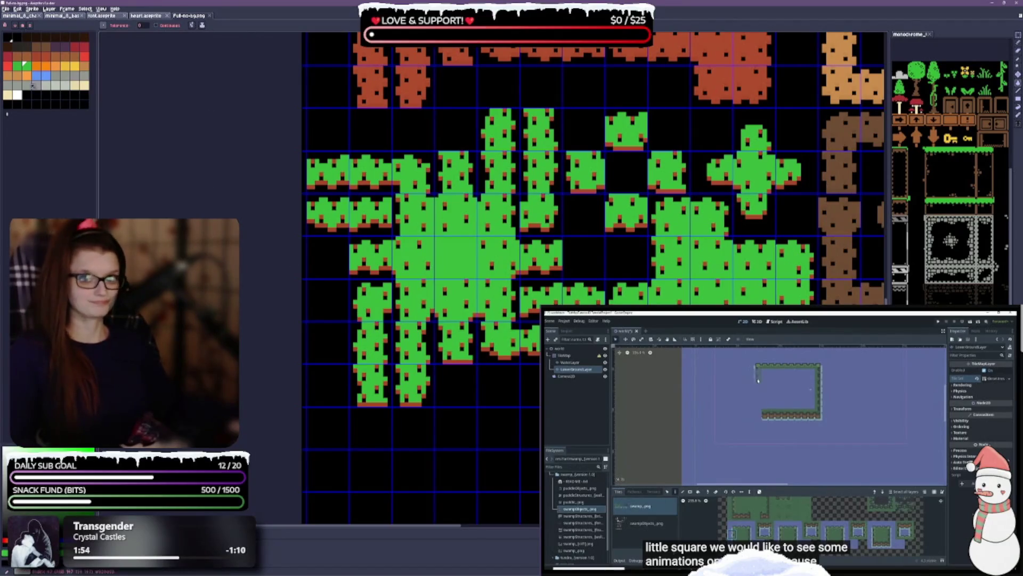
{"action": "left_click", "coordinate": [20, 65]}
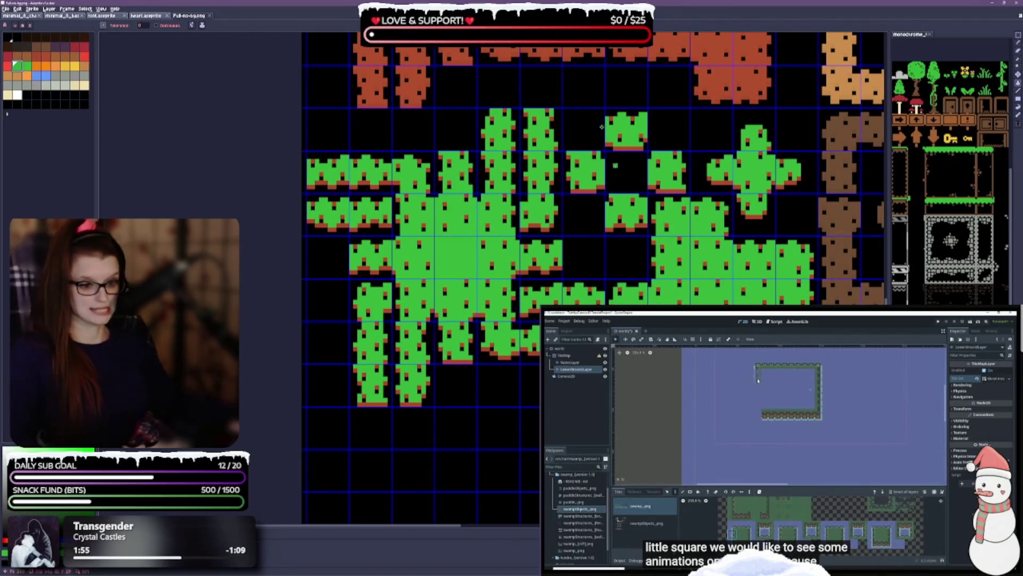
Recolour one red highlight pixel on the lower grass tiles green.
{"action": "scroll", "coordinate": [400, 324], "scroll_direction": "up", "scroll_amount": 3}
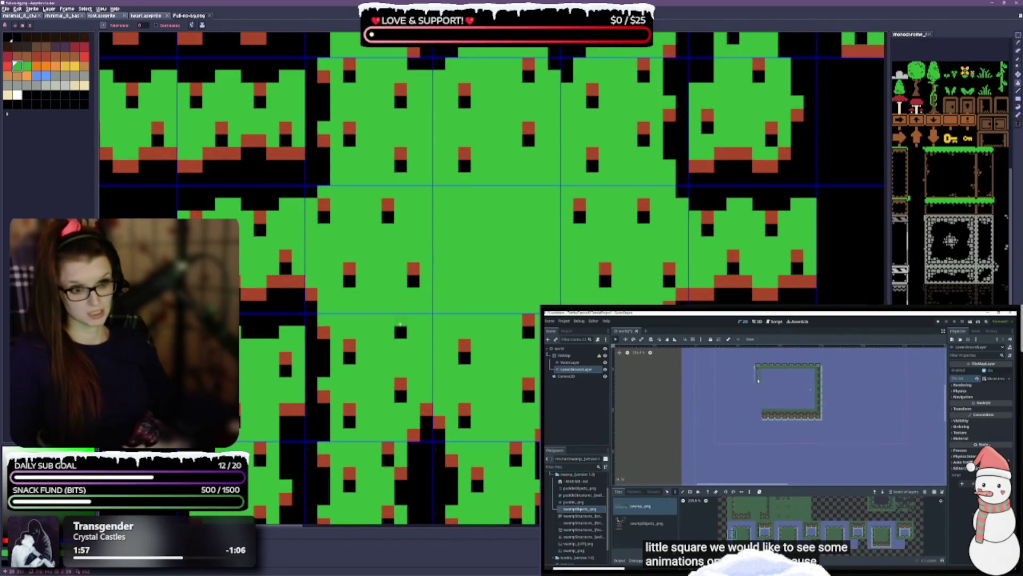
{"action": "left_click", "coordinate": [414, 434]}
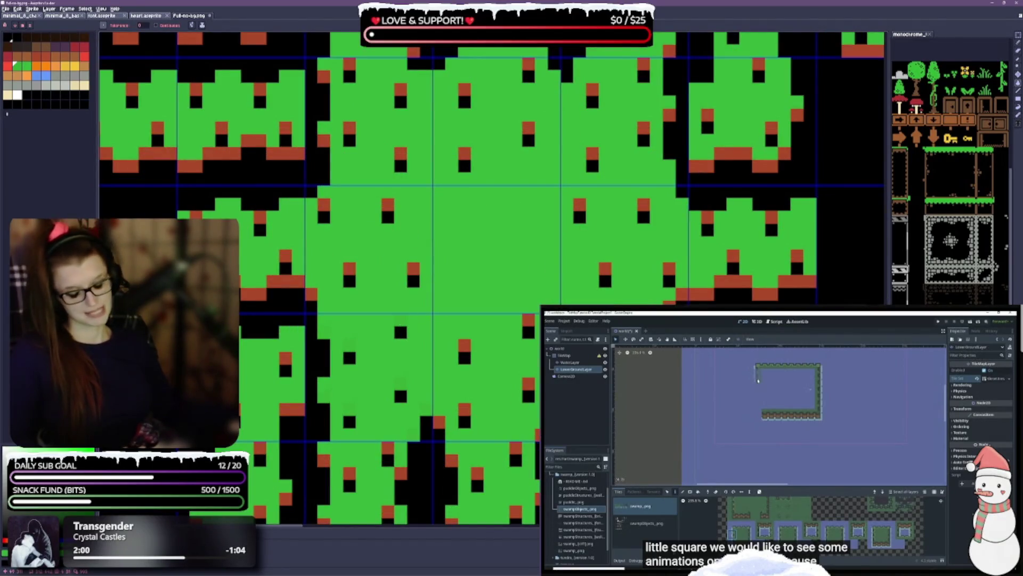
{"action": "key", "text": "v"}
{"action": "key", "text": "g"}
{"action": "scroll", "coordinate": [510, 187], "scroll_direction": "down", "scroll_amount": 4}
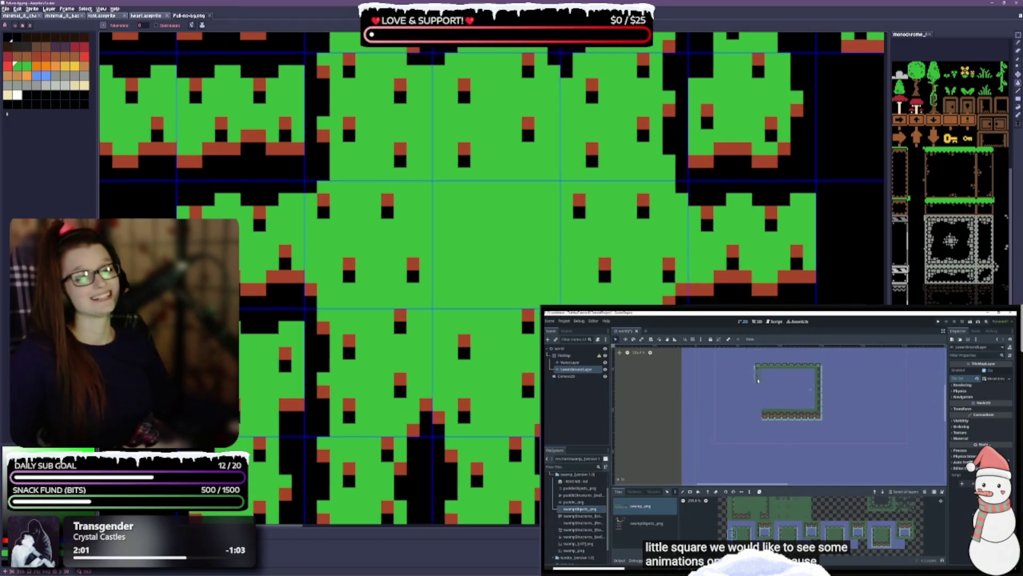
{"action": "scroll", "coordinate": [510, 188], "scroll_direction": "down", "scroll_amount": 1}
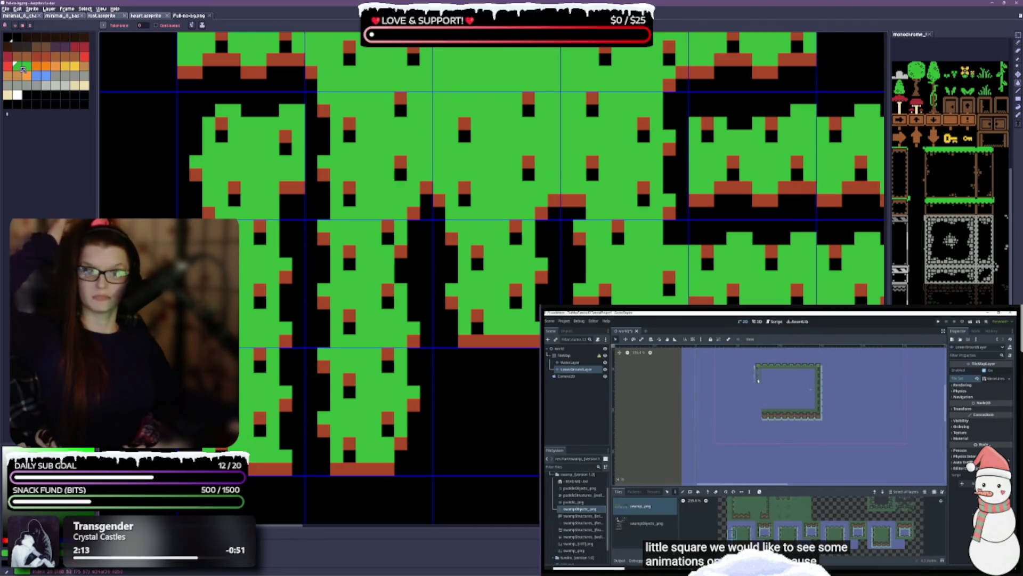
Paint a tile's brown bottom row and the red highlight cells on the left tiles green.
{"action": "key", "text": "v"}
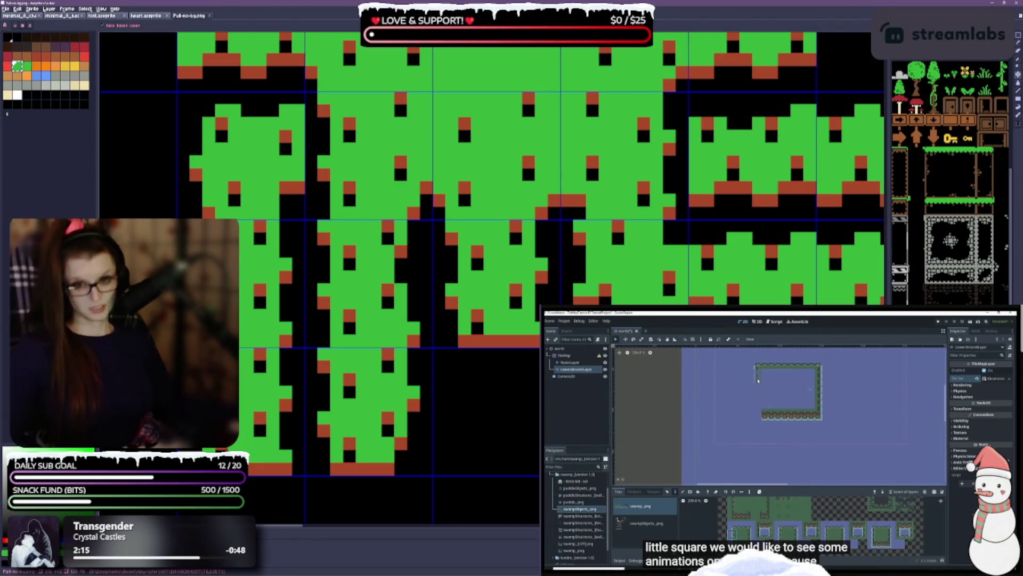
{"action": "key", "text": "g"}
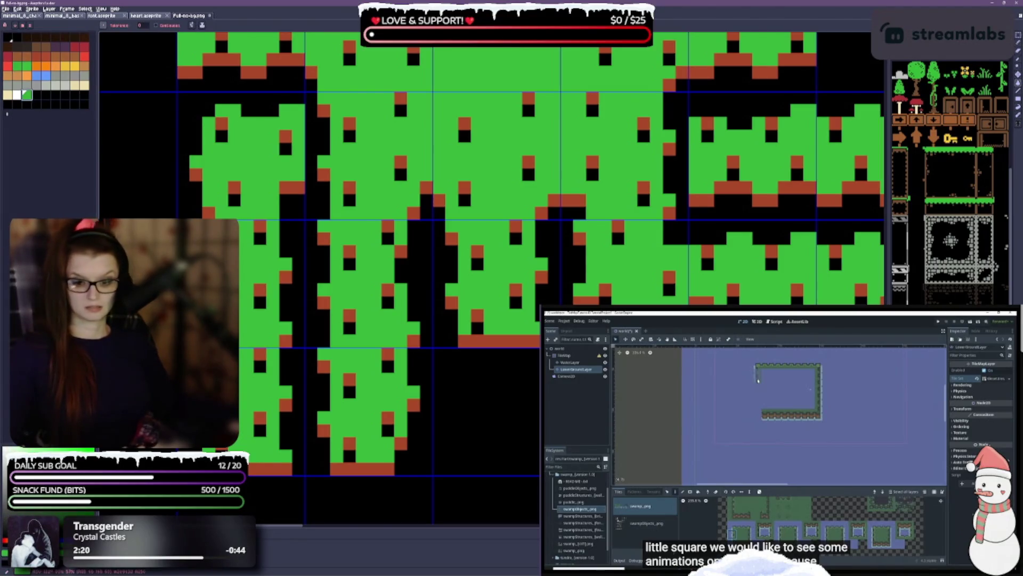
{"action": "scroll", "coordinate": [573, 302], "scroll_direction": "down", "scroll_amount": 1}
{"action": "scroll", "coordinate": [573, 301], "scroll_direction": "down", "scroll_amount": 3}
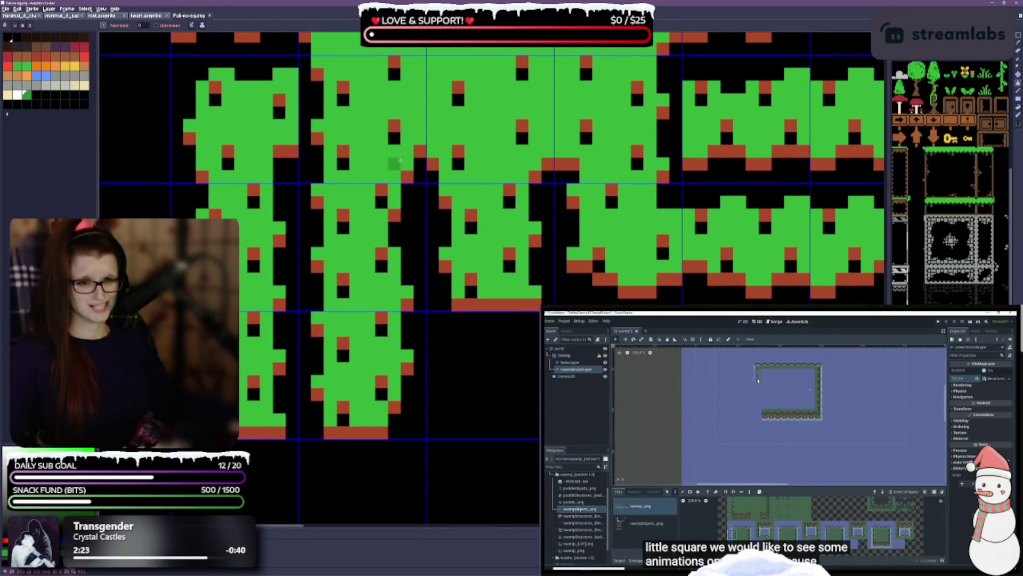
{"action": "scroll", "coordinate": [543, 269], "scroll_direction": "down", "scroll_amount": 2}
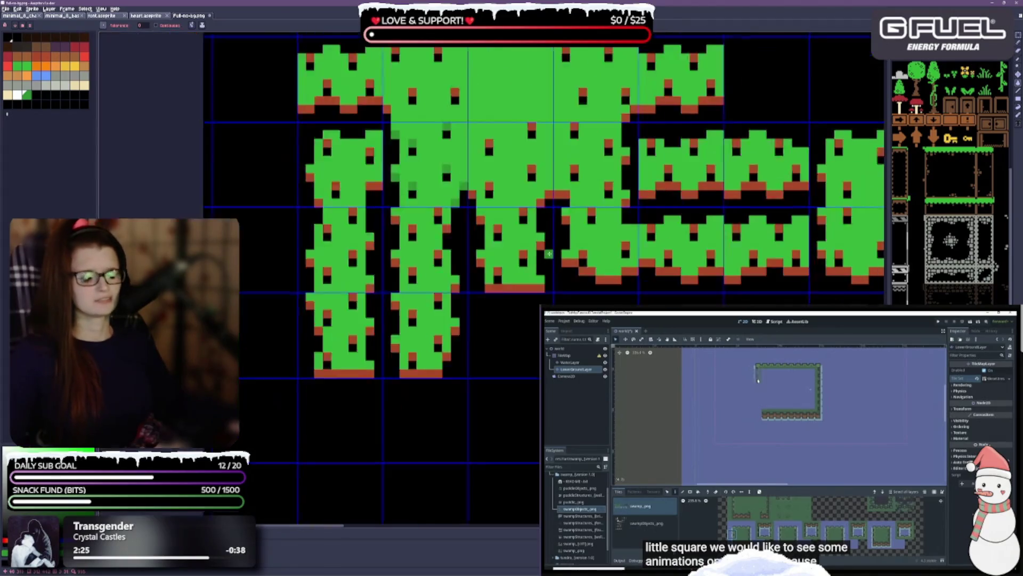
{"action": "scroll", "coordinate": [578, 248], "scroll_direction": "up", "scroll_amount": 2}
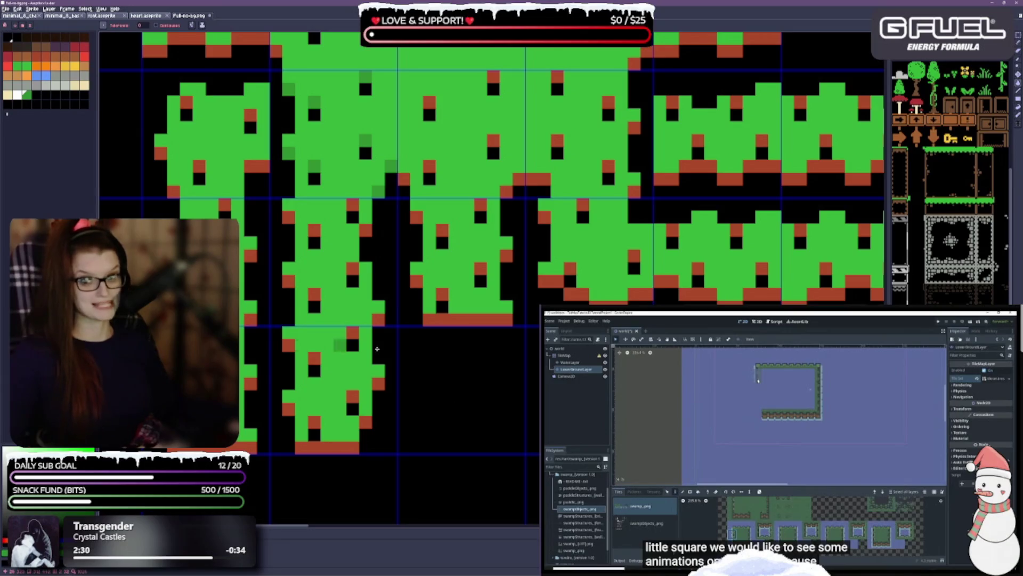
{"action": "left_click_drag", "start_coordinate": [326, 448], "coordinate": [315, 443]}
{"action": "left_click_drag", "start_coordinate": [251, 384], "coordinate": [250, 448]}
{"action": "left_click", "coordinate": [248, 326]}
{"action": "left_click", "coordinate": [224, 204]}
{"action": "left_click", "coordinate": [250, 255]}
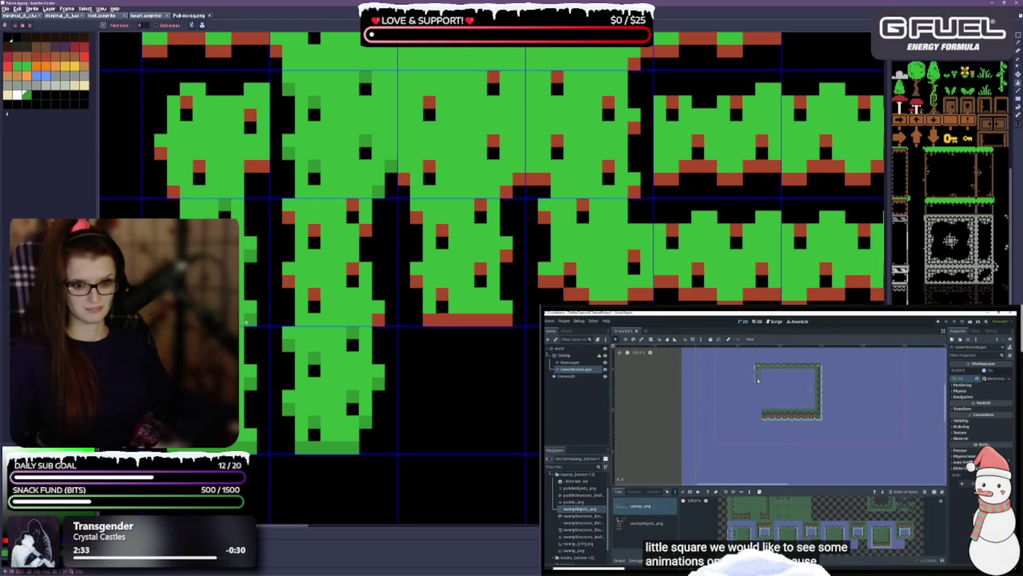
{"action": "left_click", "coordinate": [389, 320]}
Repaint the middle tile's brown bottom row and left-edge red cells, with dark green on the left edge.
{"action": "left_click_drag", "start_coordinate": [380, 314], "coordinate": [511, 319]}
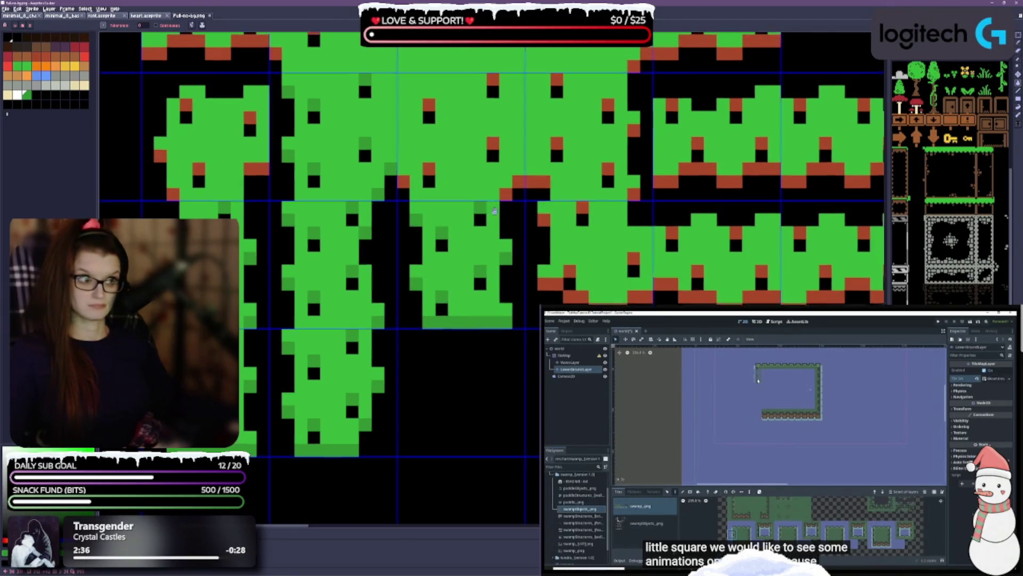
{"action": "scroll", "coordinate": [460, 317], "scroll_direction": "up", "scroll_amount": 3}
{"action": "left_click_drag", "start_coordinate": [243, 253], "coordinate": [245, 304]}
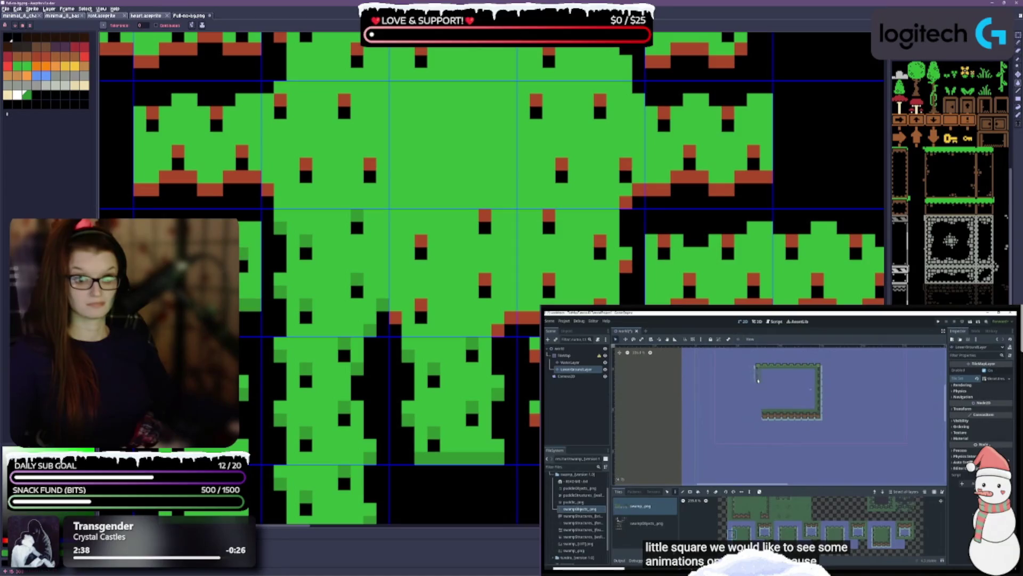
{"action": "left_click", "coordinate": [213, 201]}
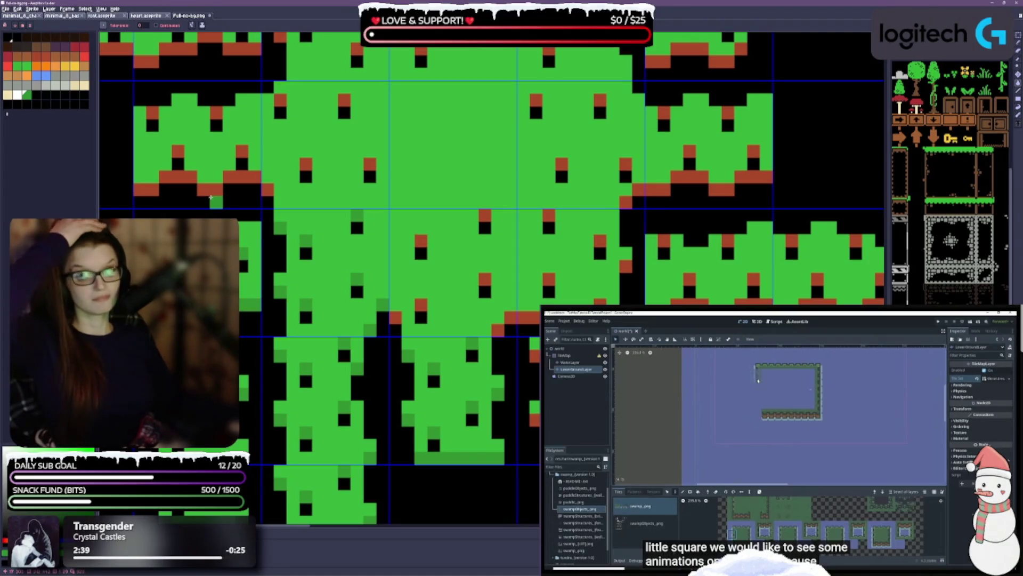
{"action": "left_click", "coordinate": [213, 191]}
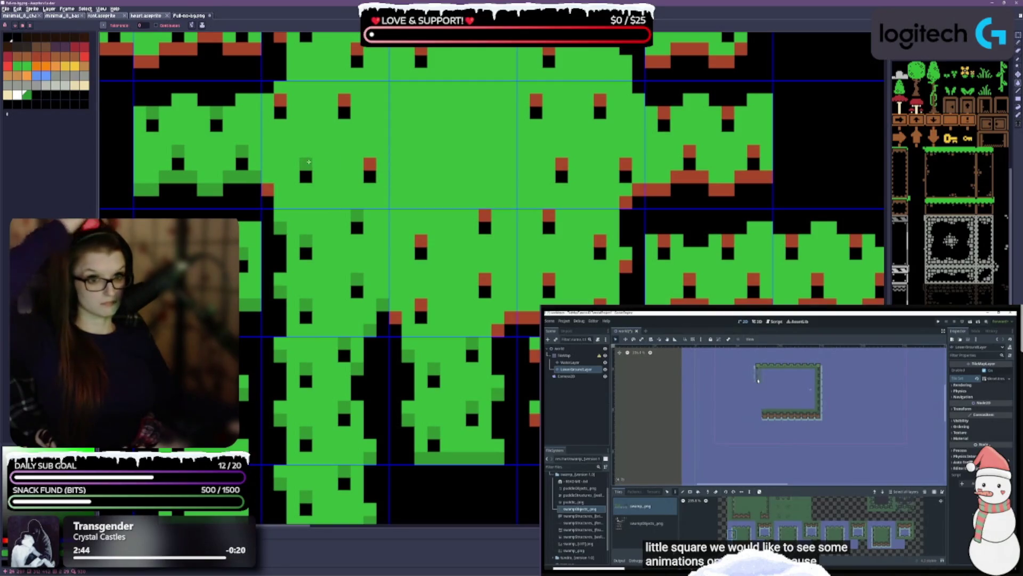
Fill the brown bottom edges and red blocks in the repeated tiles further along green.
{"action": "scroll", "coordinate": [534, 288], "scroll_direction": "down", "scroll_amount": 2}
{"action": "left_click_drag", "start_coordinate": [535, 287], "coordinate": [415, 429]}
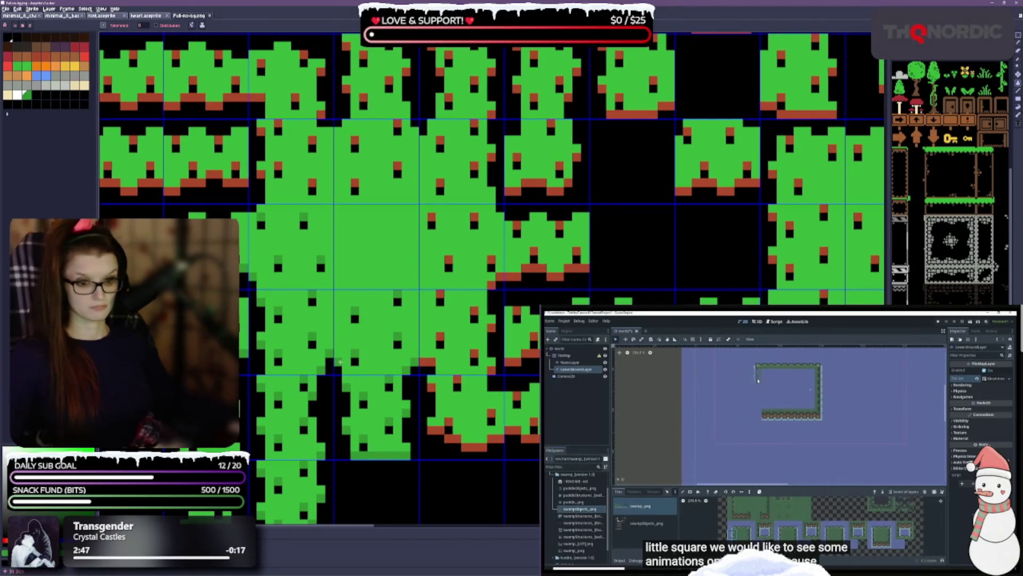
{"action": "left_click", "coordinate": [444, 436]}
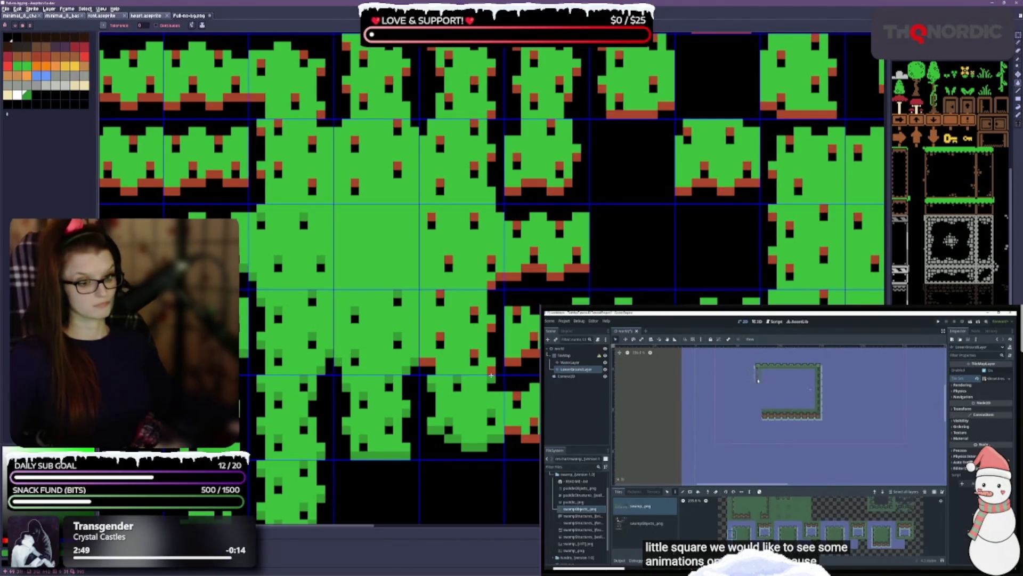
{"action": "left_click", "coordinate": [494, 368]}
{"action": "left_click", "coordinate": [530, 438]}
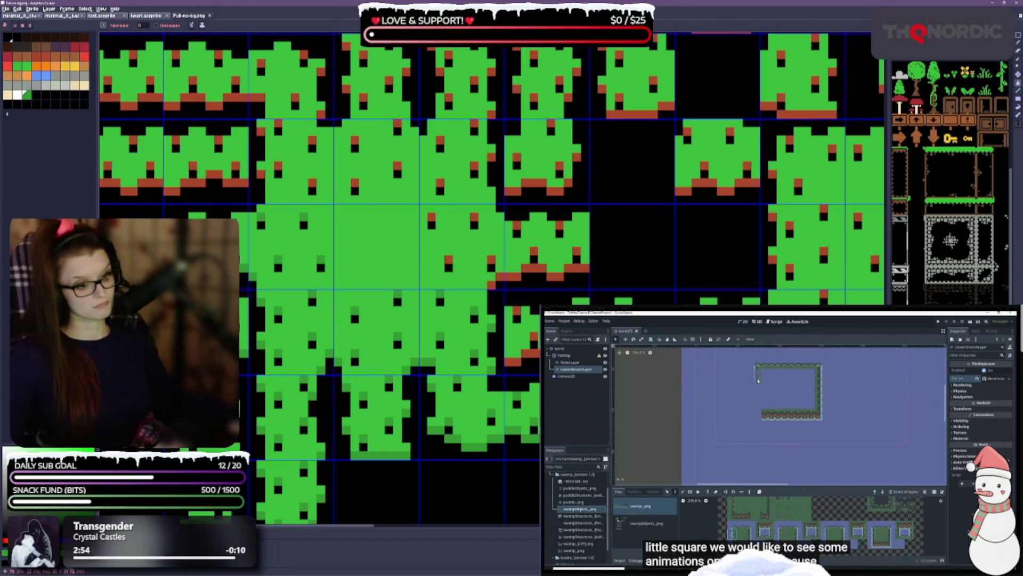
{"action": "scroll", "coordinate": [491, 277], "scroll_direction": "down", "scroll_amount": 5}
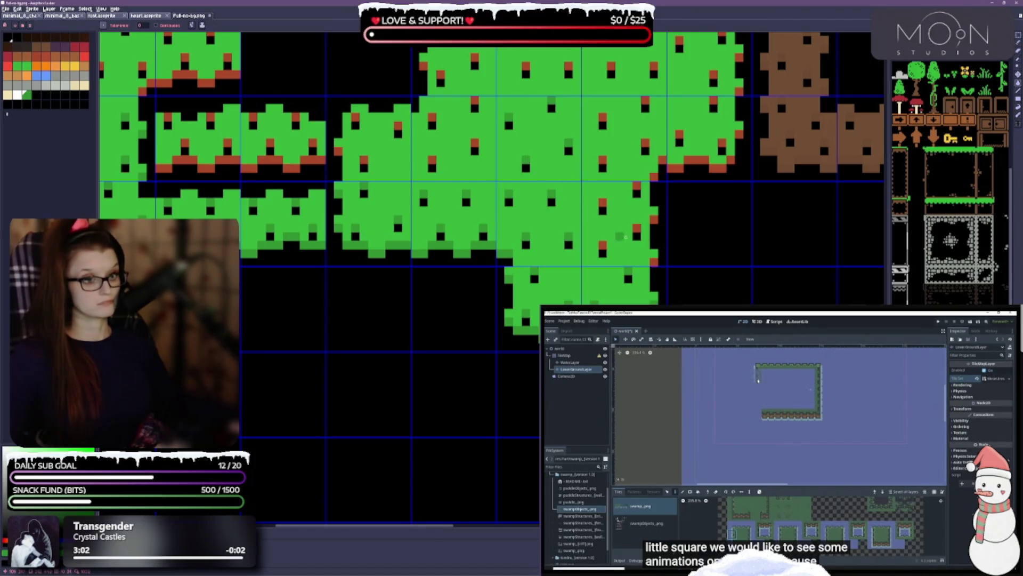
Recolour the red highlight and dark edge pixels on the top-right grass tiles green.
{"action": "left_click", "coordinate": [603, 203]}
{"action": "left_click", "coordinate": [654, 219]}
{"action": "left_click", "coordinate": [637, 201]}
{"action": "left_click", "coordinate": [662, 168]}
{"action": "left_click", "coordinate": [658, 177]}
{"action": "left_click", "coordinate": [603, 160]}
{"action": "left_click", "coordinate": [680, 160]}
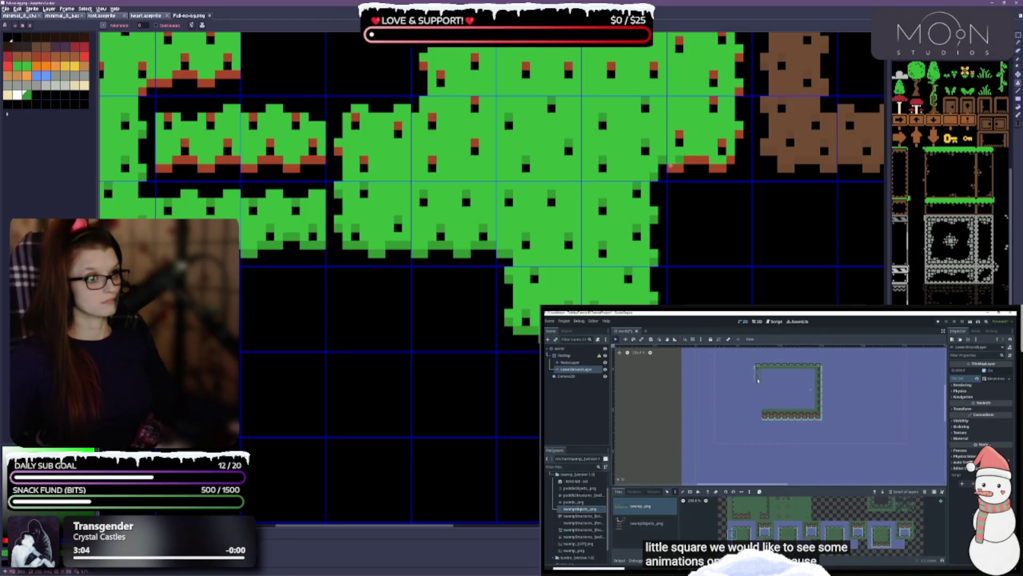
{"action": "left_click", "coordinate": [677, 167]}
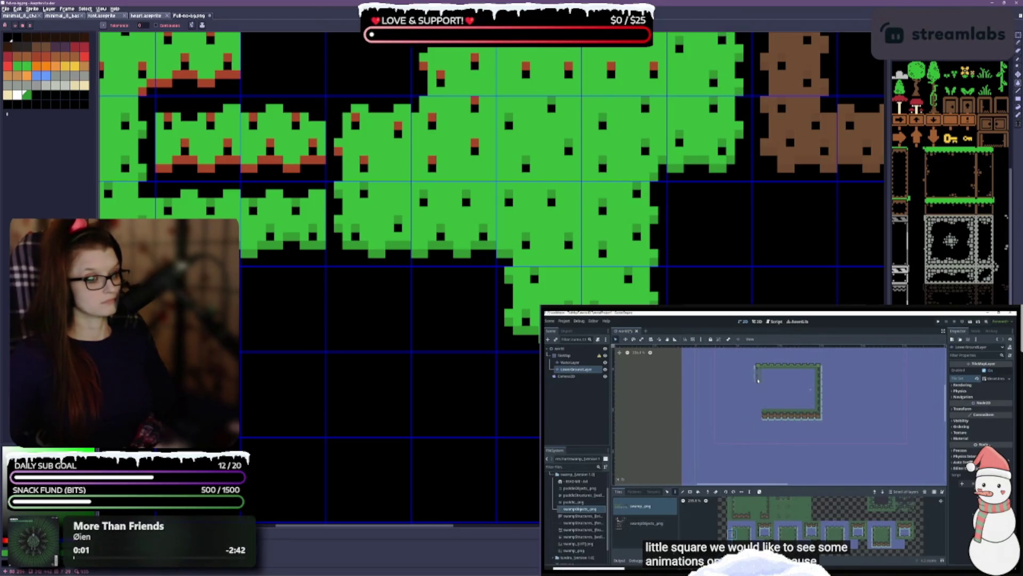
Turn the red edge strips and stray red pixels on the upper grass tiles green.
{"action": "left_click", "coordinate": [207, 162]}
{"action": "left_click", "coordinate": [251, 168]}
{"action": "left_click", "coordinate": [287, 166]}
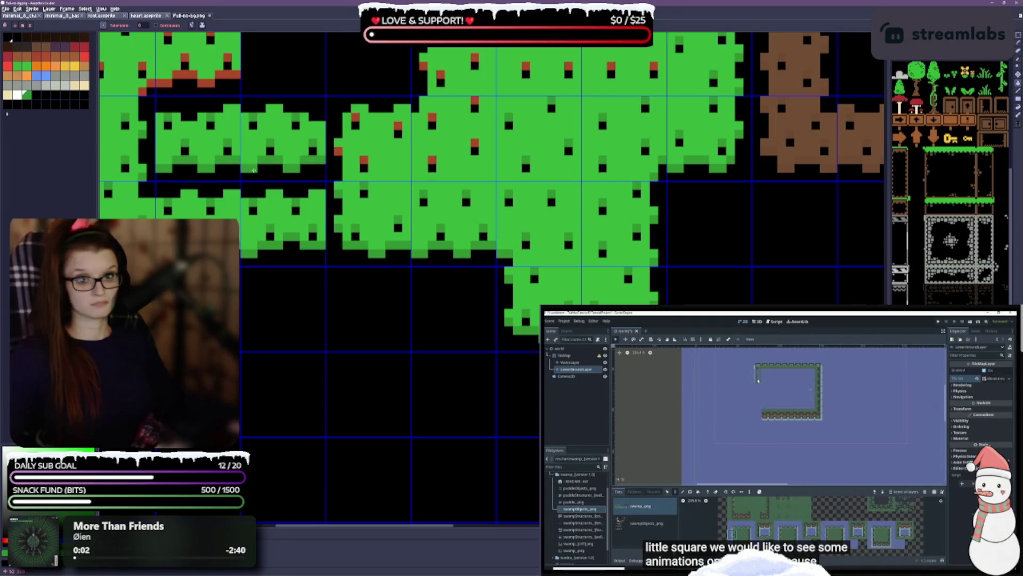
{"action": "left_click", "coordinate": [238, 75]}
{"action": "left_click", "coordinate": [338, 152]}
{"action": "left_click", "coordinate": [364, 159]}
{"action": "left_click", "coordinate": [398, 126]}
{"action": "left_click", "coordinate": [432, 160]}
{"action": "left_click", "coordinate": [475, 100]}
{"action": "left_click", "coordinate": [475, 142]}
Save the atlas and close the other open files, including the heart sprite.
{"action": "left_click_drag", "start_coordinate": [384, 338], "coordinate": [405, 462]}
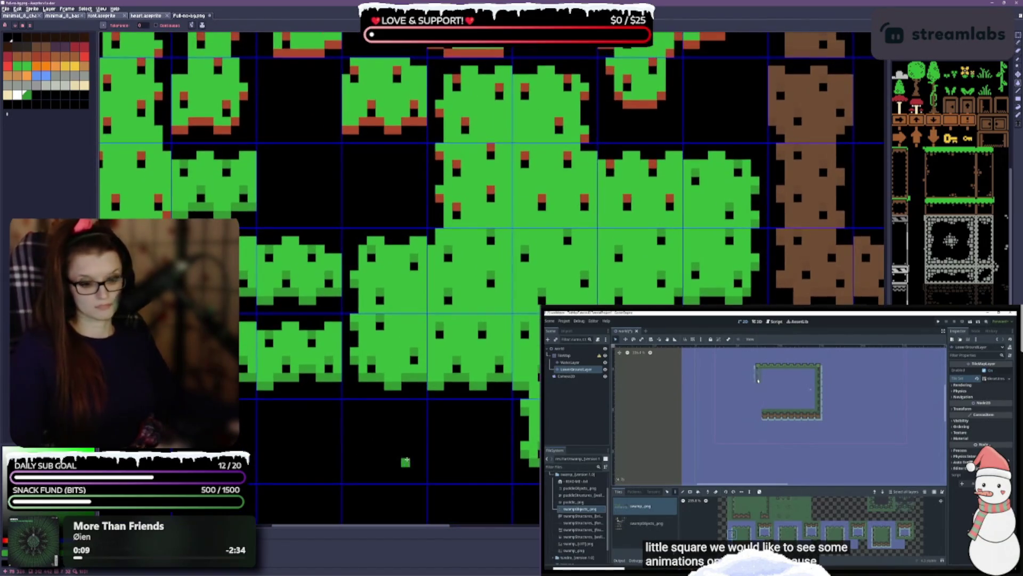
{"action": "key", "text": "ctrl+s"}
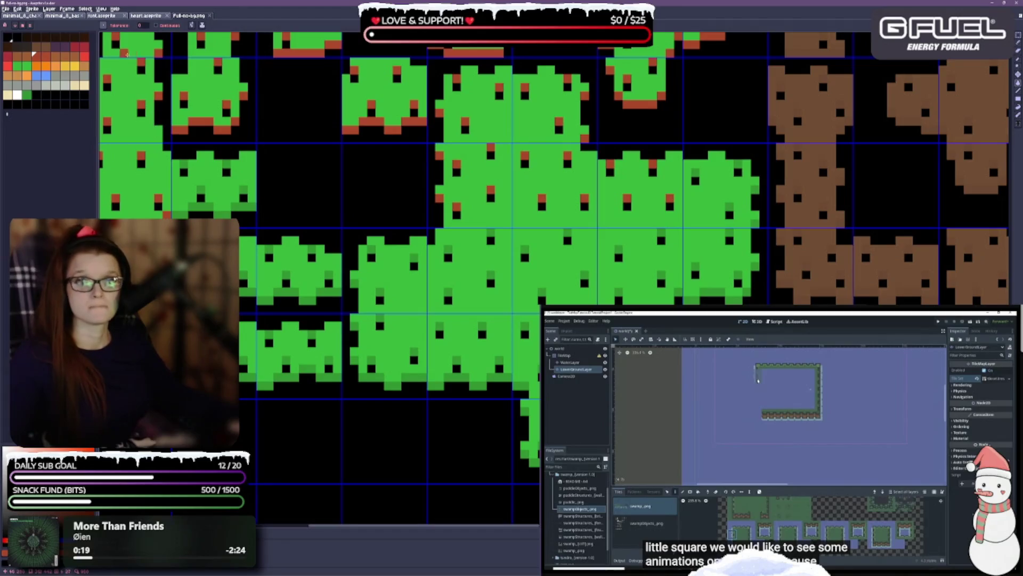
{"action": "left_click", "coordinate": [41, 16]}
{"action": "left_click", "coordinate": [41, 16]}
{"action": "left_click", "coordinate": [41, 16]}
{"action": "left_click", "coordinate": [41, 17]}
{"action": "scroll", "coordinate": [414, 240], "scroll_direction": "up", "scroll_amount": 2}
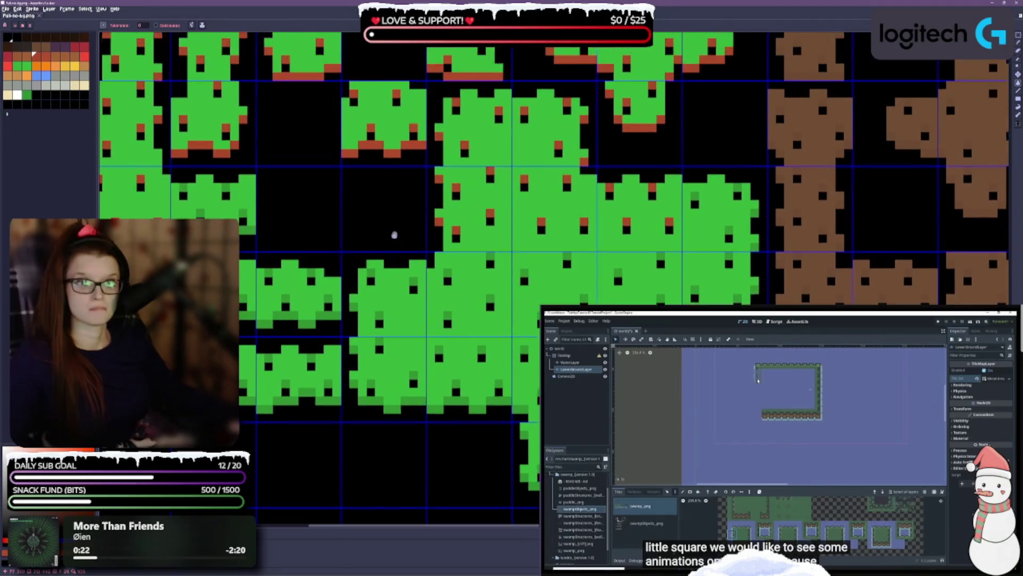
{"action": "scroll", "coordinate": [498, 253], "scroll_direction": "left", "scroll_amount": 3}
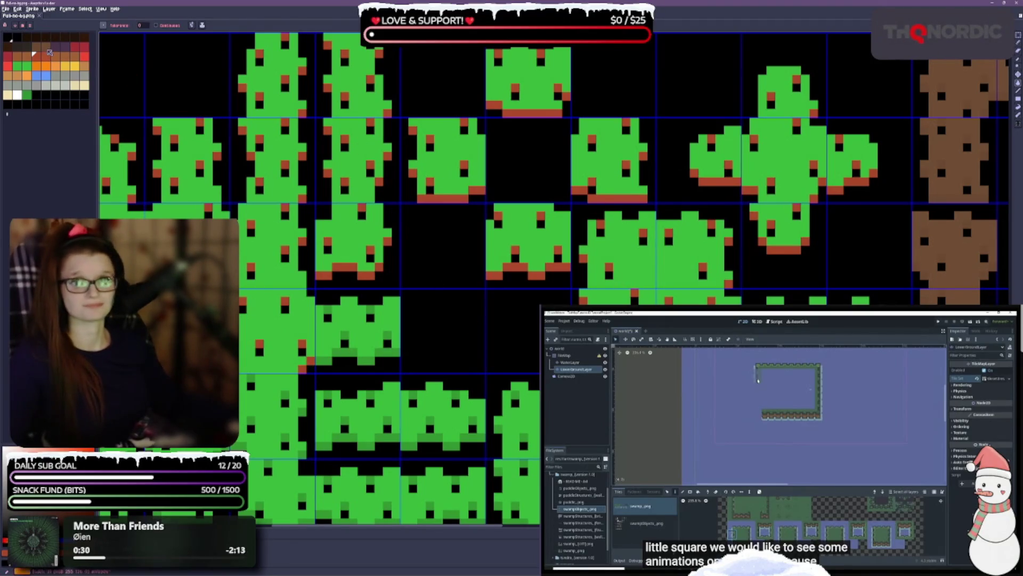
With the green swatch, fill the red patches, spots and bottom edges on the left tiles.
{"action": "left_click", "coordinate": [27, 96]}
{"action": "left_click", "coordinate": [396, 258]}
{"action": "left_click", "coordinate": [259, 344]}
{"action": "left_click", "coordinate": [242, 301]}
{"action": "left_click", "coordinate": [327, 232]}
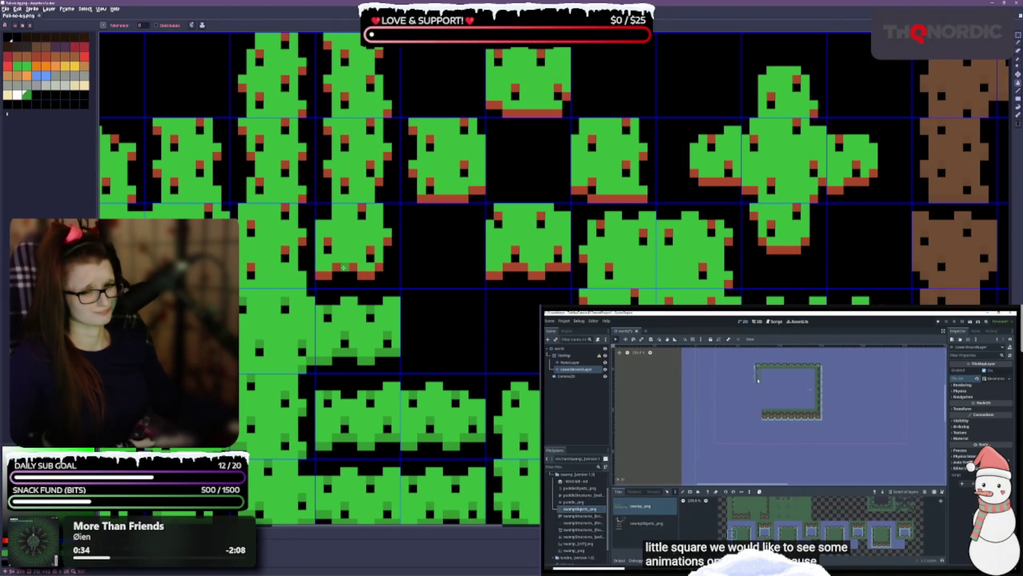
{"action": "left_click", "coordinate": [344, 274]}
{"action": "left_click", "coordinate": [509, 274]}
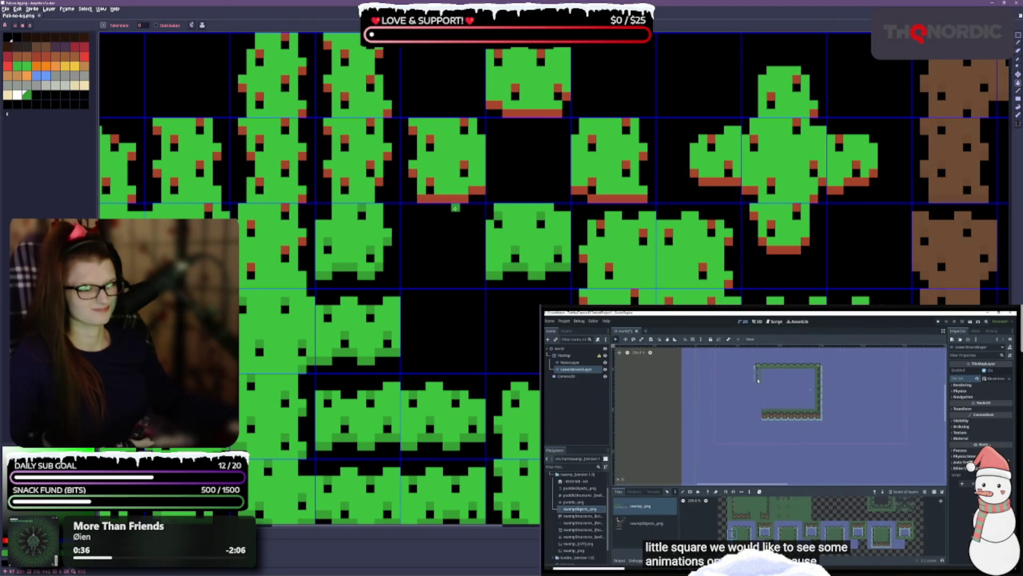
{"action": "left_click", "coordinate": [452, 202]}
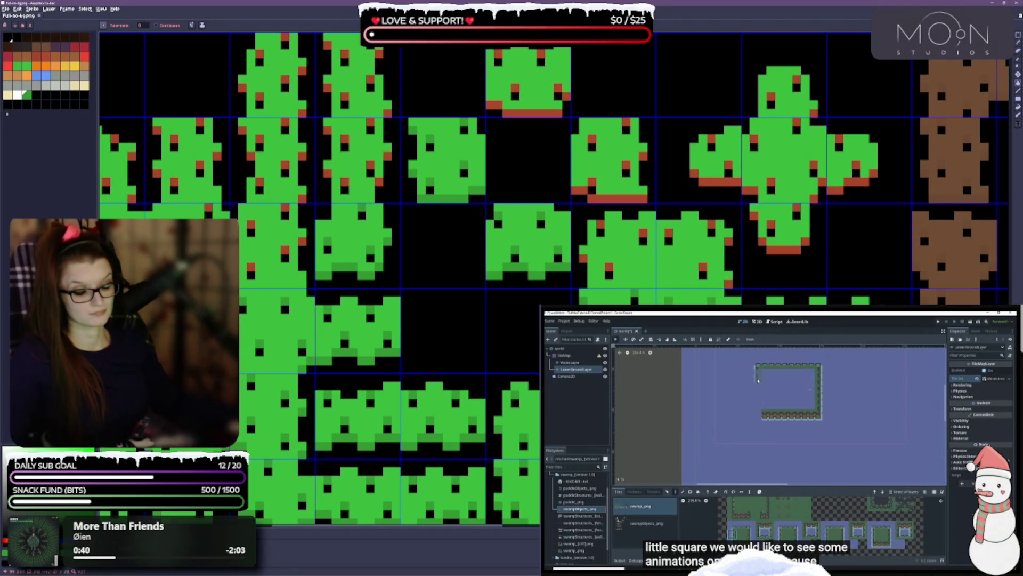
Fill the red spots and red bottom edges on the middle and right grass tiles green.
{"action": "left_click", "coordinate": [786, 250]}
{"action": "left_click", "coordinate": [730, 284]}
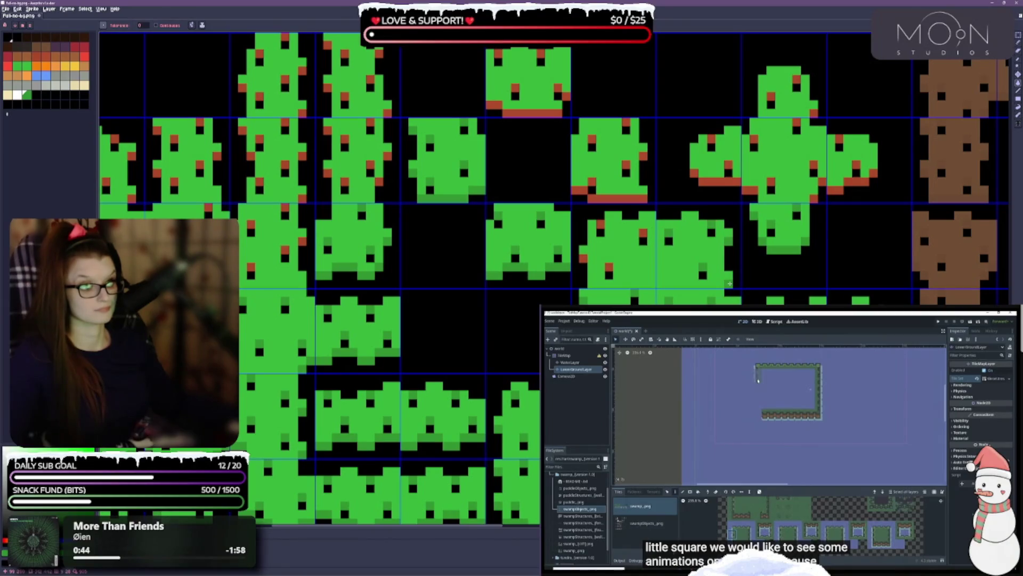
{"action": "left_click", "coordinate": [609, 267]}
{"action": "left_click", "coordinate": [583, 258]}
{"action": "left_click", "coordinate": [600, 223]}
{"action": "left_click", "coordinate": [592, 181]}
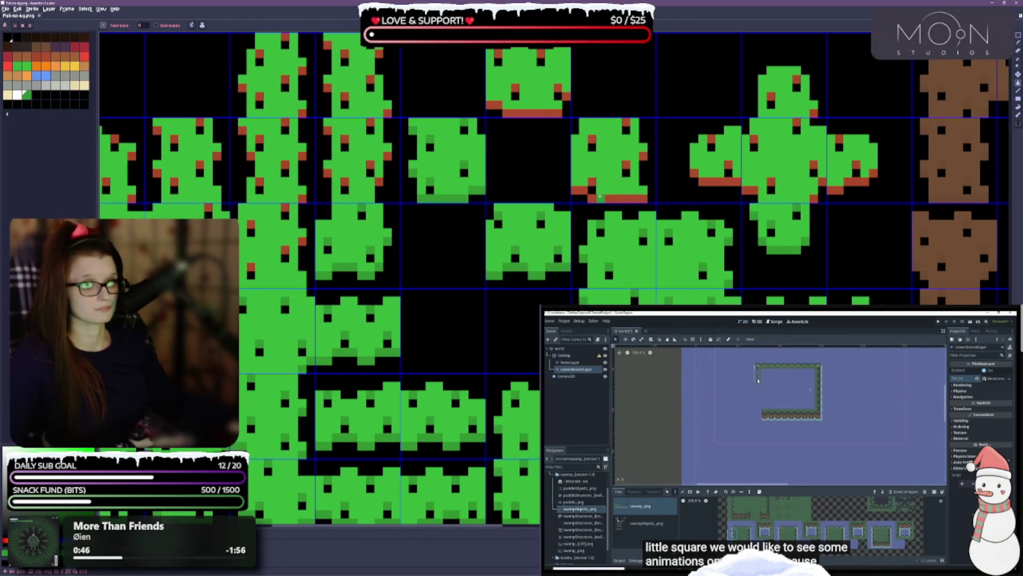
{"action": "left_click", "coordinate": [613, 199]}
{"action": "left_click", "coordinate": [627, 164]}
{"action": "left_click", "coordinate": [642, 157]}
{"action": "left_click", "coordinate": [592, 139]}
{"action": "left_click", "coordinate": [535, 113]}
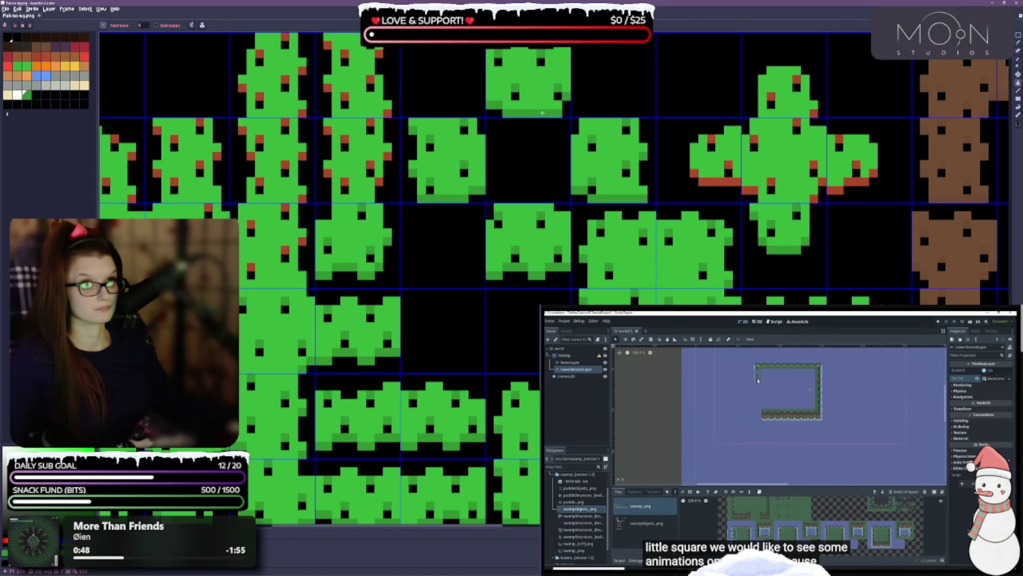
{"action": "left_click", "coordinate": [708, 180]}
Turn the central tile's red spots, its bottom-edge pixels and the right tile's spot green.
{"action": "left_click", "coordinate": [802, 122]}
{"action": "left_click", "coordinate": [752, 140]}
{"action": "left_click", "coordinate": [748, 191]}
{"action": "left_click", "coordinate": [856, 181]}
{"action": "left_click", "coordinate": [853, 187]}
{"action": "left_click", "coordinate": [866, 176]}
{"action": "left_click", "coordinate": [840, 140]}
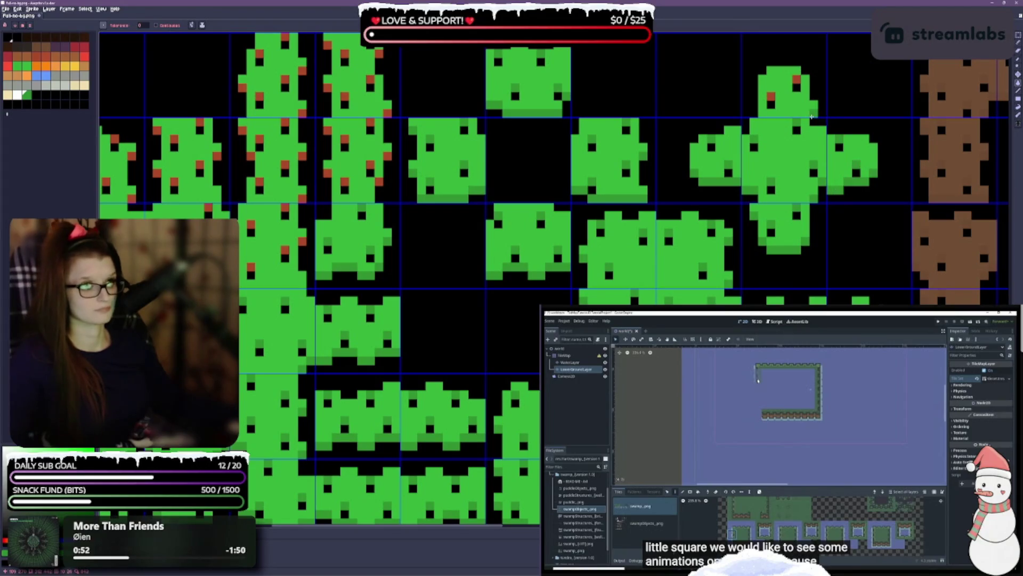
{"action": "mouse_move", "coordinate": [439, 249]}
{"action": "left_mouse_down"}
{"action": "mouse_move", "coordinate": [605, 269]}
{"action": "mouse_move", "coordinate": [665, 303]}
{"action": "left_mouse_up"}
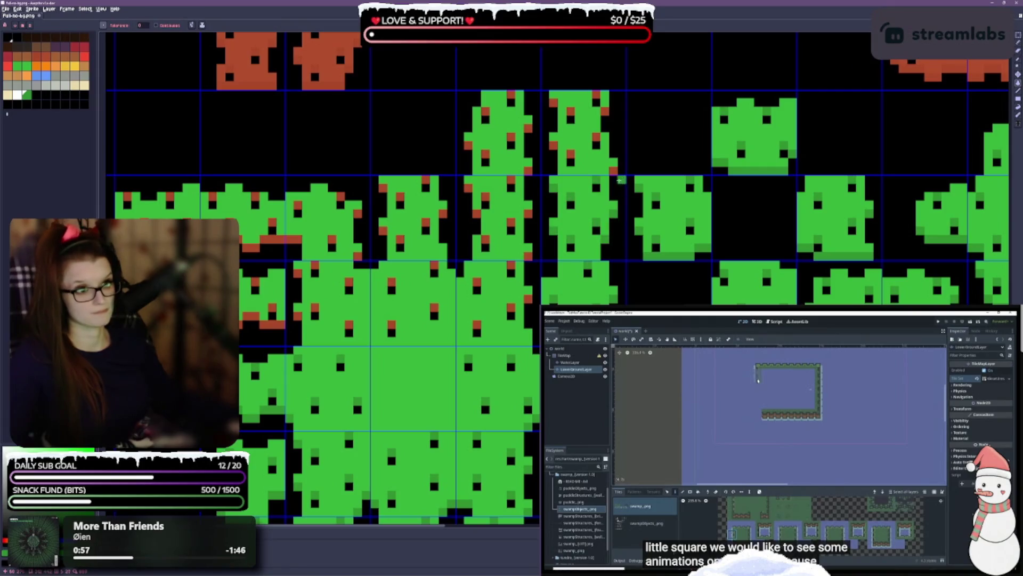
Recolour the red pixels in the lower grass tiles green, saving partway through.
{"action": "left_click", "coordinate": [616, 171]}
{"action": "key", "text": "ctrl+s"}
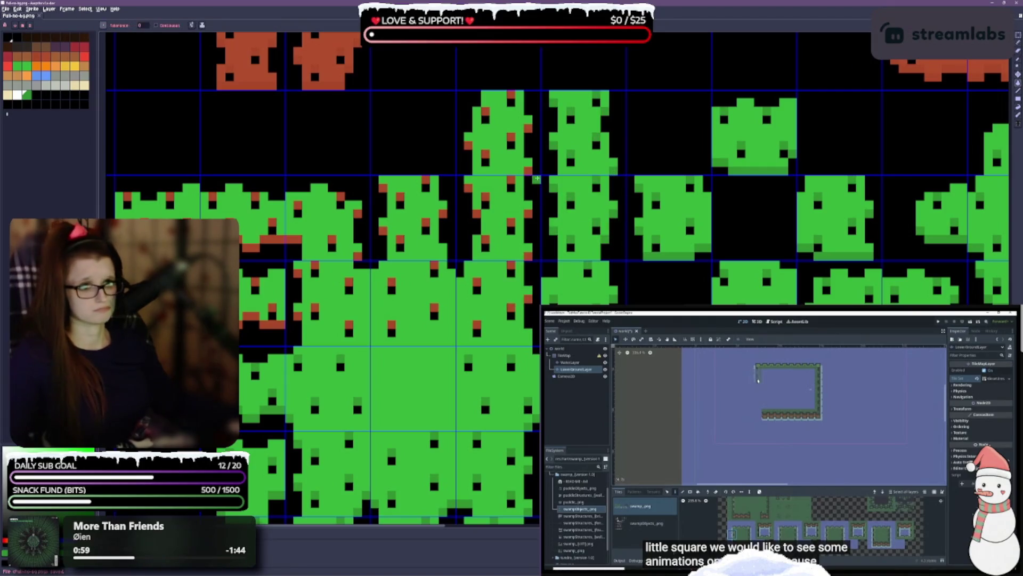
{"action": "left_click", "coordinate": [486, 162]}
{"action": "left_click", "coordinate": [481, 201]}
{"action": "left_click", "coordinate": [478, 274]}
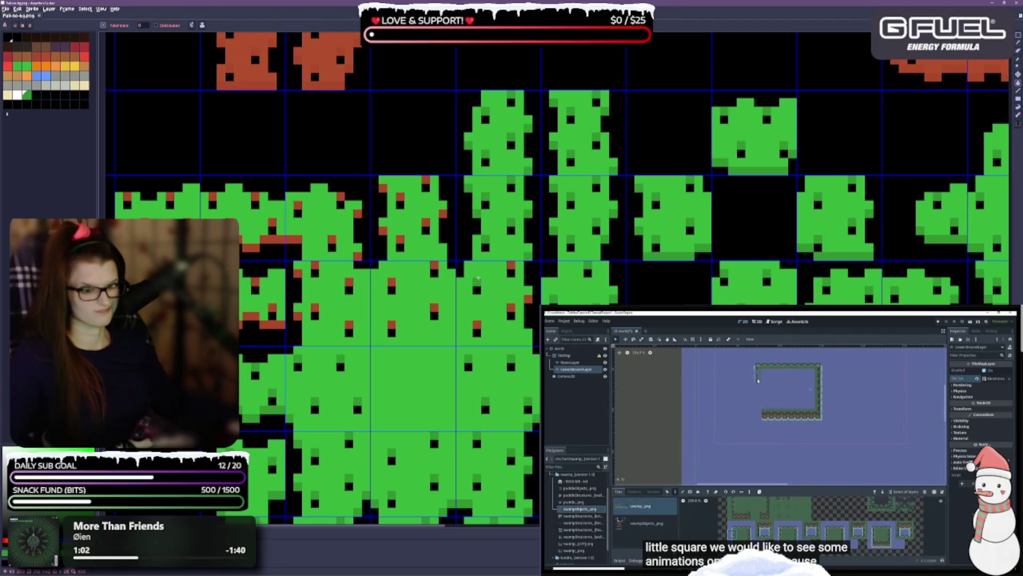
{"action": "left_click", "coordinate": [405, 241]}
{"action": "left_click", "coordinate": [392, 285]}
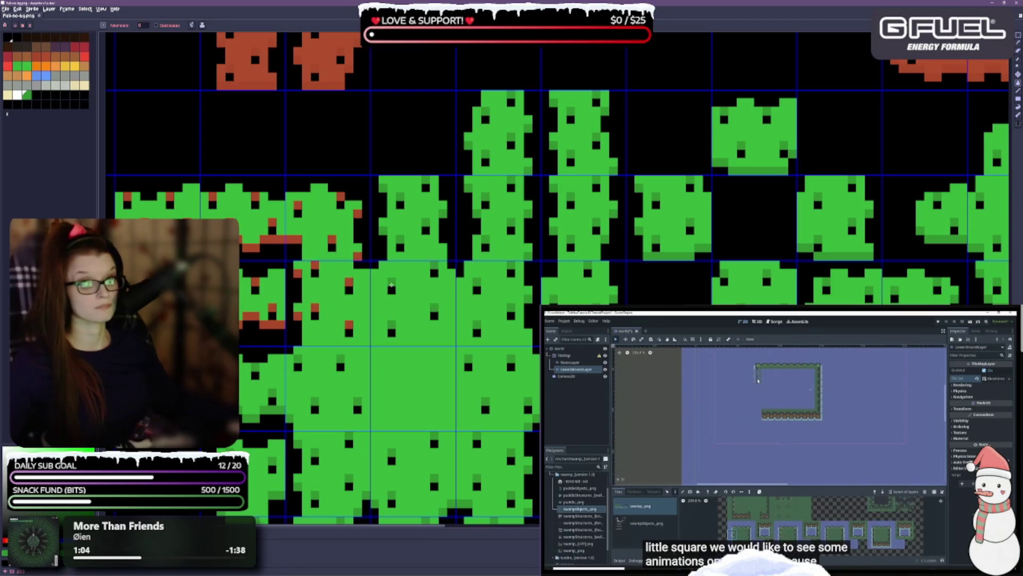
Fill the last leftover red pixels green and save the atlas.
{"action": "left_click", "coordinate": [344, 260]}
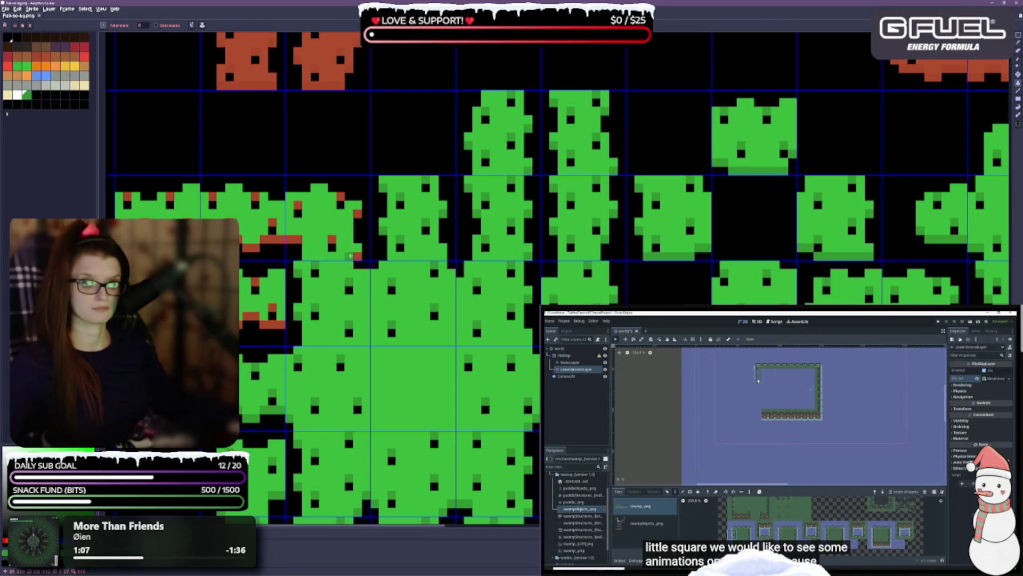
{"action": "left_click", "coordinate": [361, 257]}
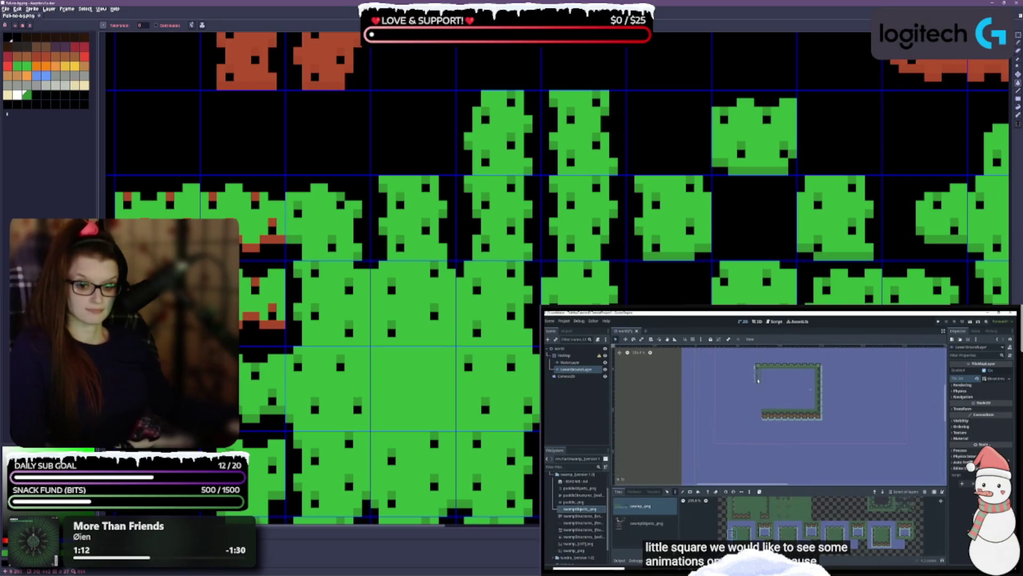
{"action": "left_click", "coordinate": [272, 324]}
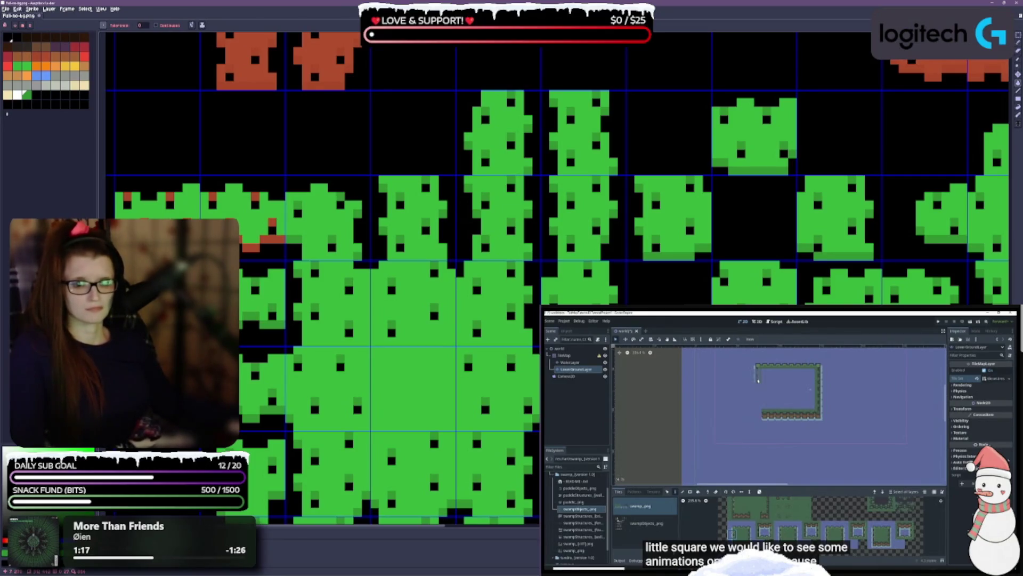
{"action": "left_click", "coordinate": [276, 239]}
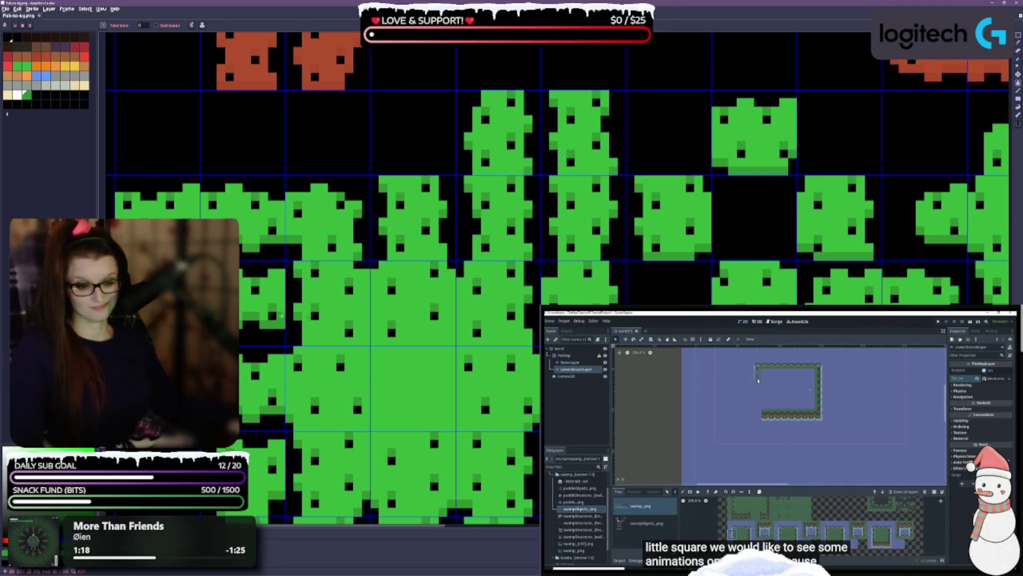
{"action": "key", "text": "ctrl+s"}
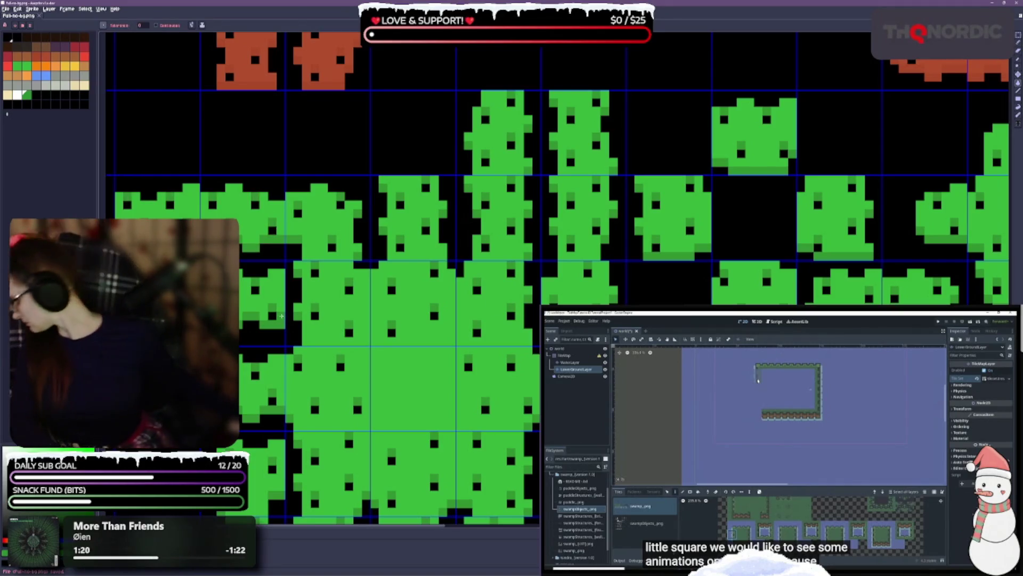
{"action": "scroll", "coordinate": [325, 283], "scroll_direction": "down", "scroll_amount": 5}
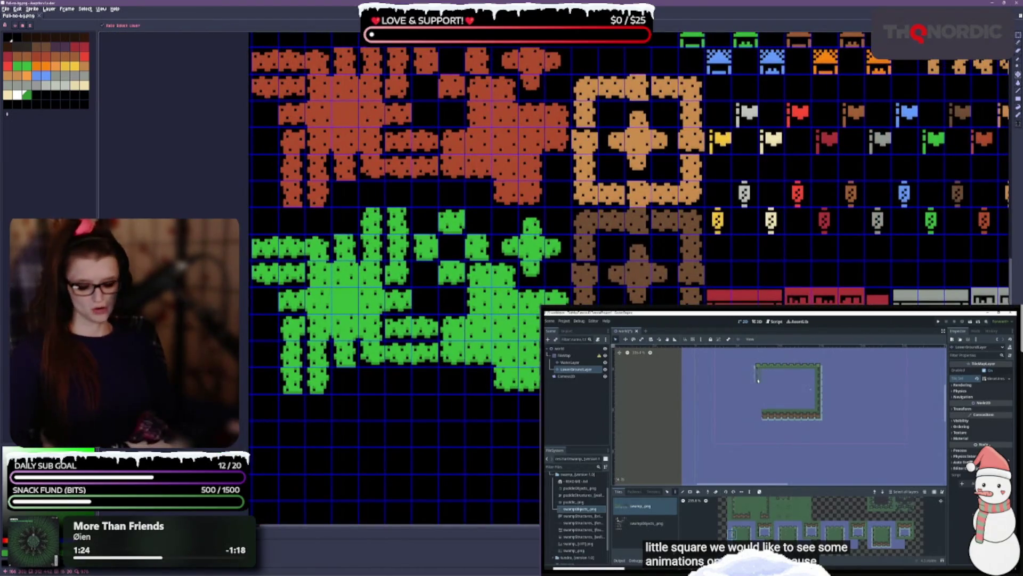
Save the recoloured atlas and switch to the rectangular marquee (M).
{"action": "key", "text": "ctrl+s"}
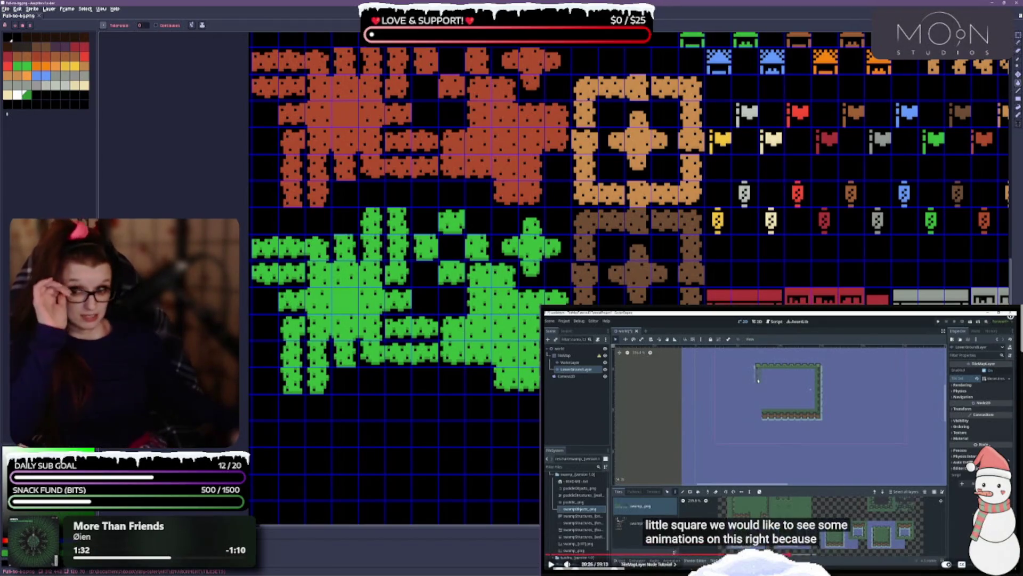
{"action": "left_click_drag", "start_coordinate": [531, 308], "coordinate": [483, 249]}
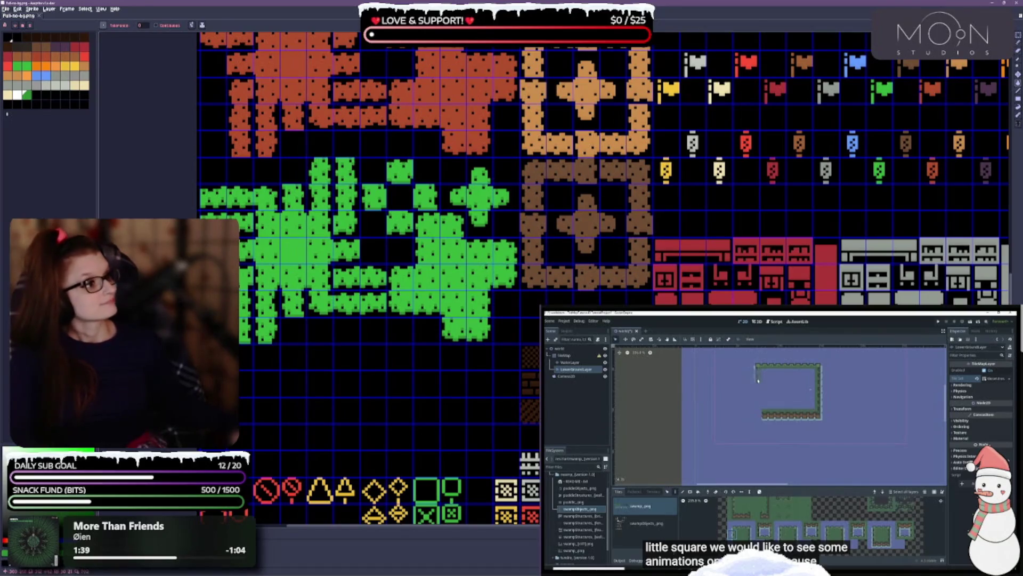
{"action": "key", "text": "m"}
Pan across the tileset to survey the furniture, flag, lantern, house and tree tiles.
{"action": "left_click_drag", "start_coordinate": [536, 350], "coordinate": [482, 112]}
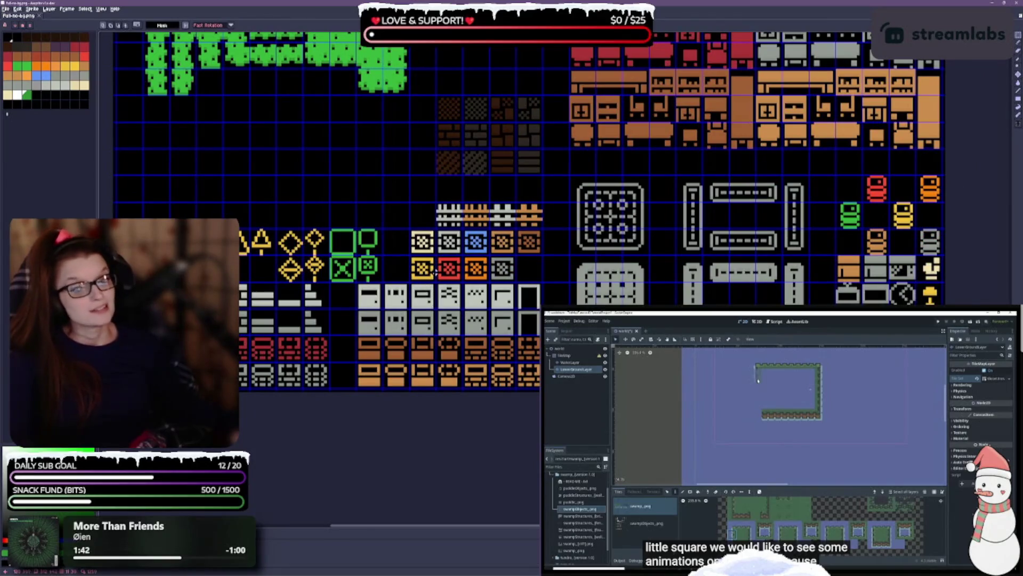
{"action": "left_click_drag", "start_coordinate": [746, 226], "coordinate": [446, 300]}
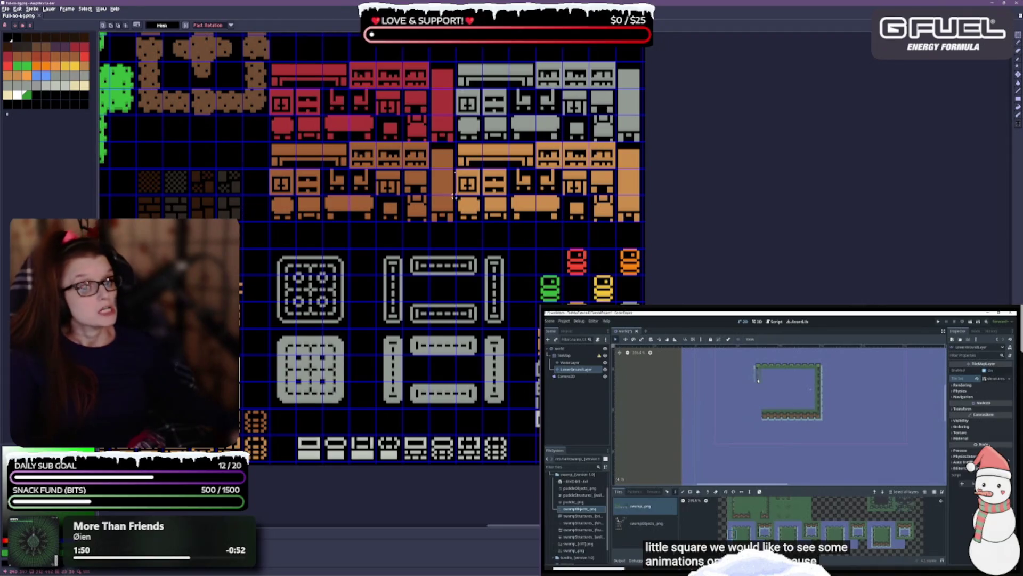
{"action": "left_click_drag", "start_coordinate": [507, 236], "coordinate": [498, 451]}
{"action": "left_click_drag", "start_coordinate": [506, 257], "coordinate": [510, 305]}
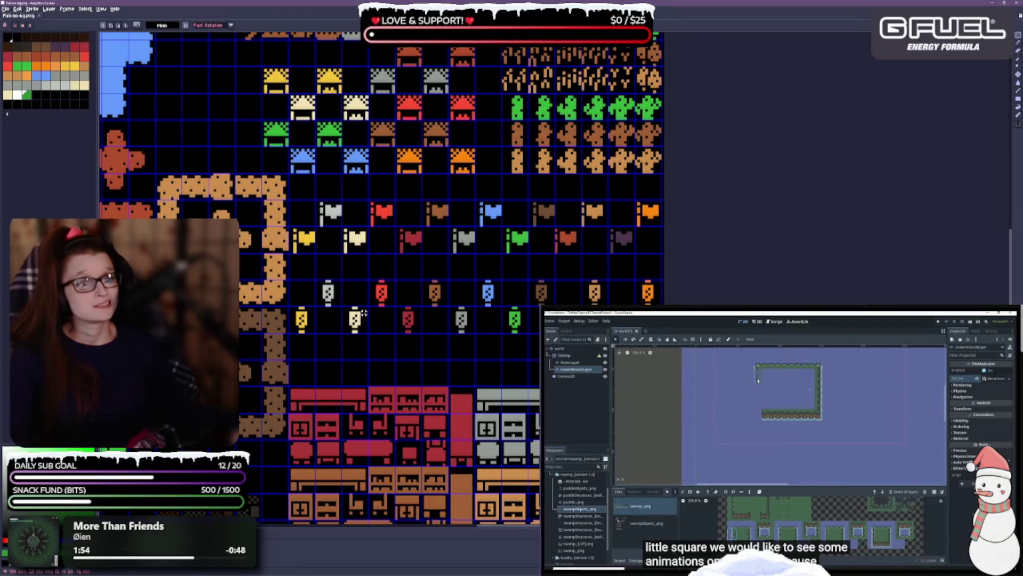
{"action": "scroll", "coordinate": [420, 317], "scroll_direction": "up", "scroll_amount": 2}
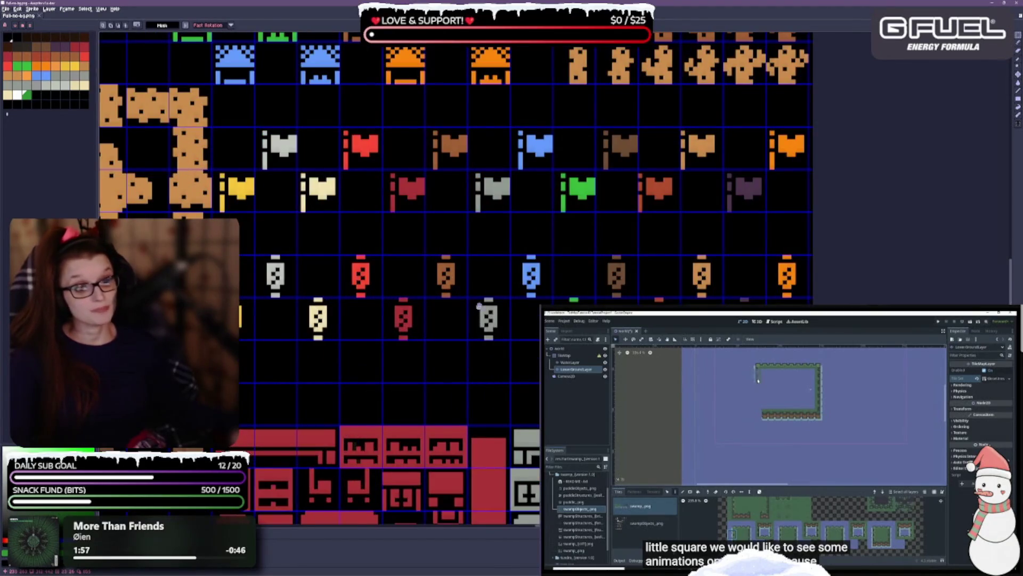
{"action": "left_click_drag", "start_coordinate": [479, 306], "coordinate": [439, 165]}
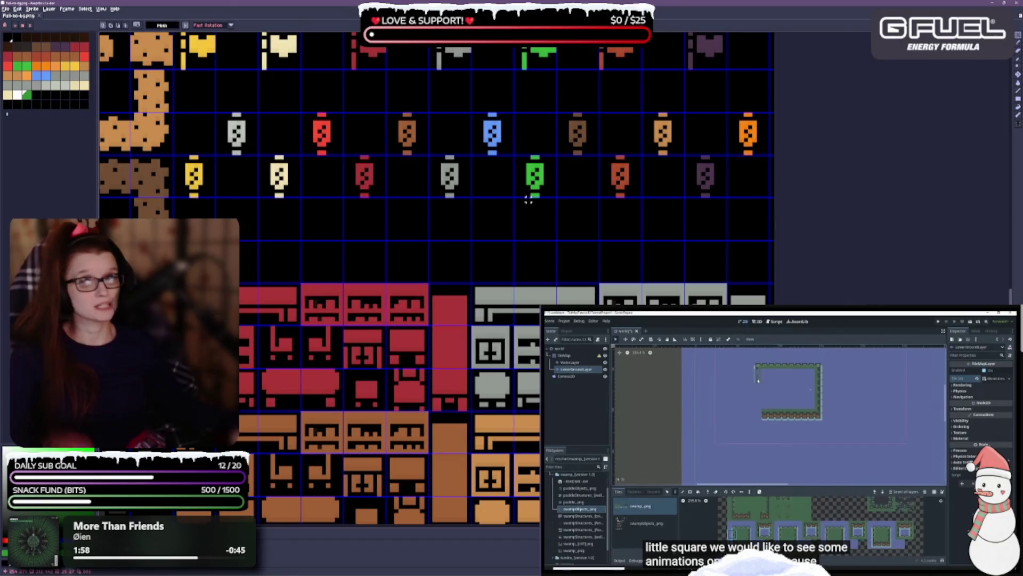
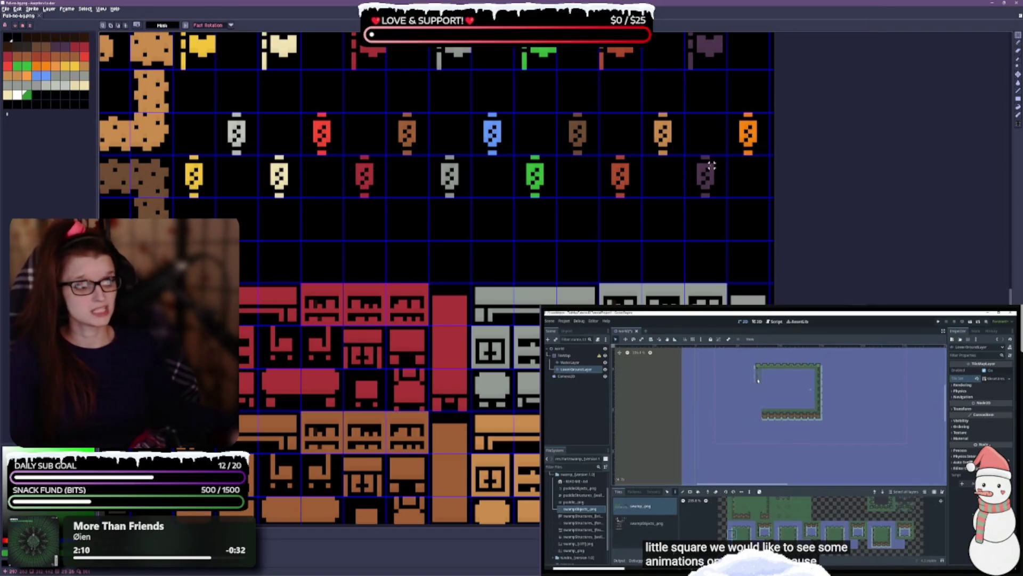
Move the dark purple lantern one cell right into the last cell of the lower lantern row.
{"action": "left_click_drag", "start_coordinate": [685, 161], "coordinate": [688, 156]}
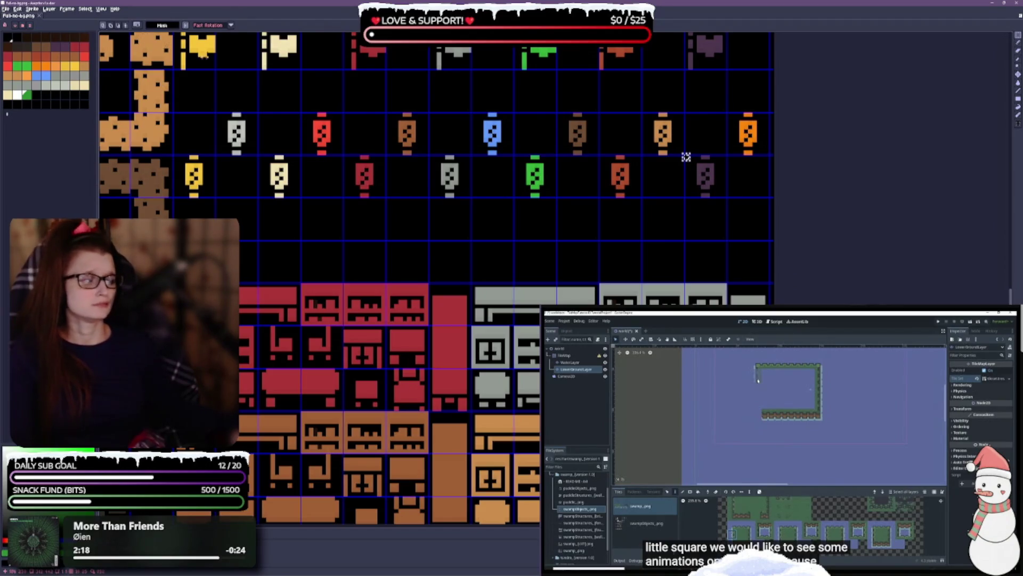
{"action": "left_click", "coordinate": [185, 26]}
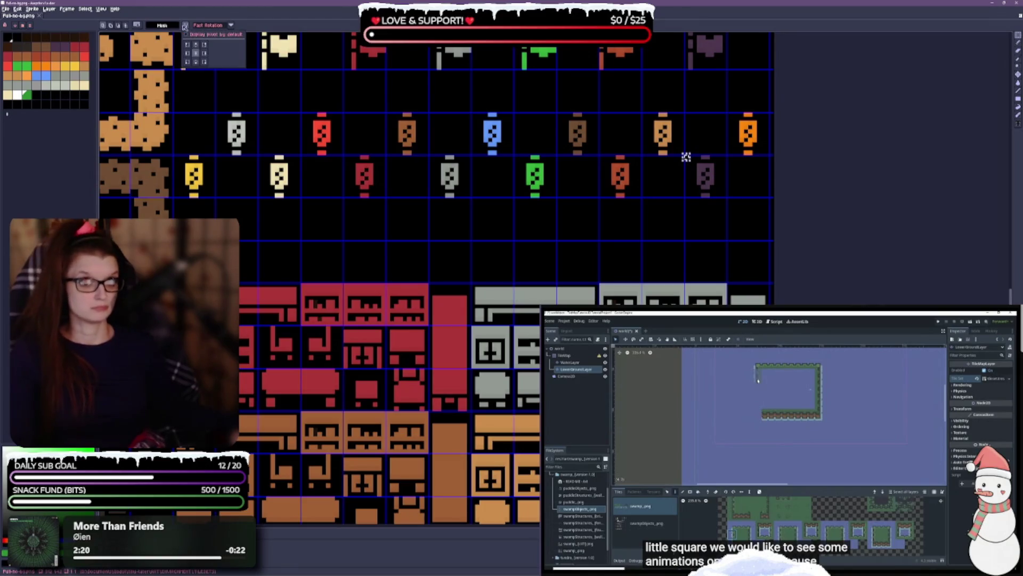
{"action": "left_click", "coordinate": [184, 26]}
{"action": "left_click_drag", "start_coordinate": [687, 156], "coordinate": [728, 198]}
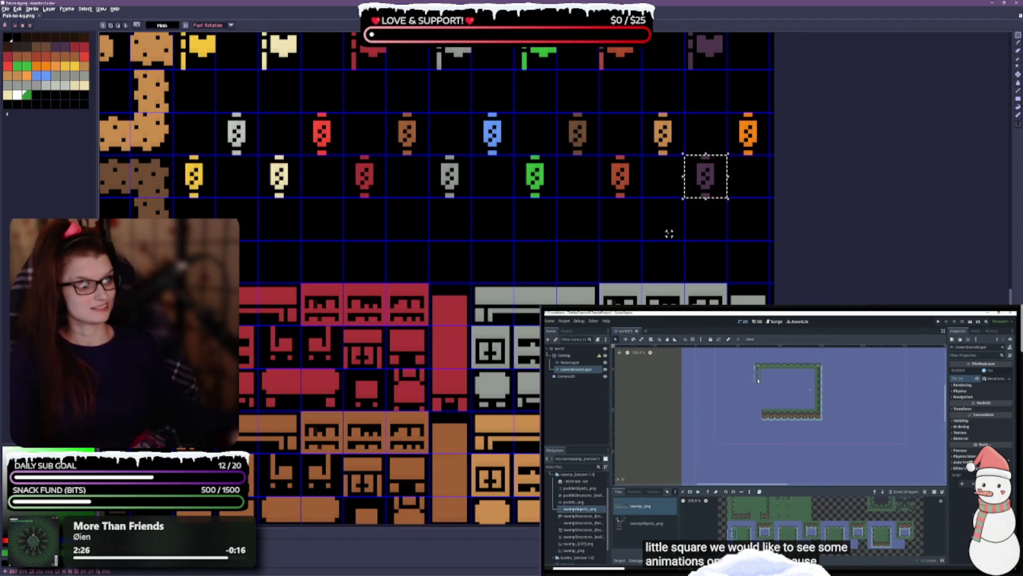
{"action": "left_click", "coordinate": [718, 179]}
{"action": "left_click_drag", "start_coordinate": [719, 179], "coordinate": [762, 180]}
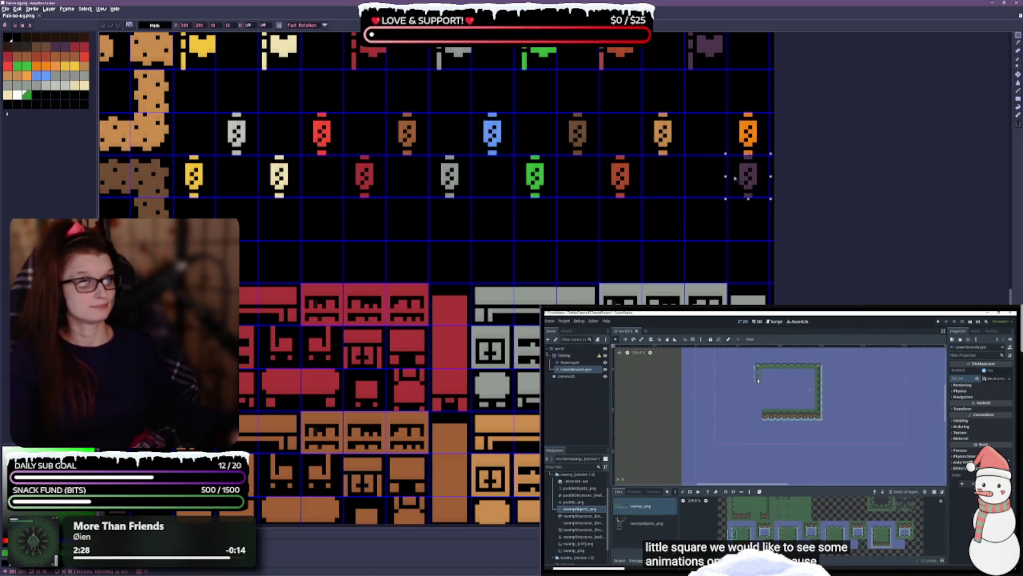
{"action": "key", "text": "ctrl+d"}
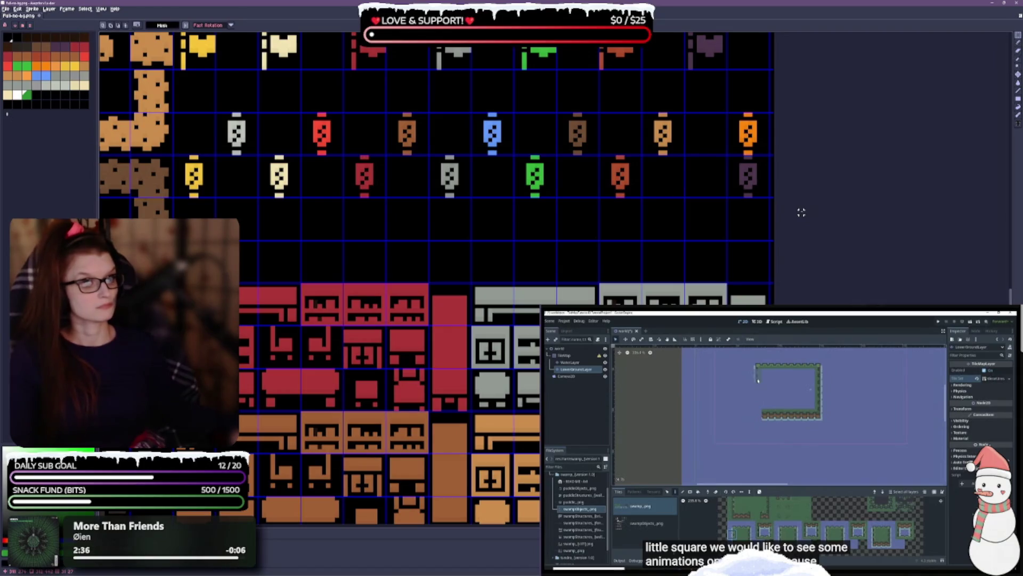
{"action": "scroll", "coordinate": [783, 208], "scroll_direction": "down", "scroll_amount": 2}
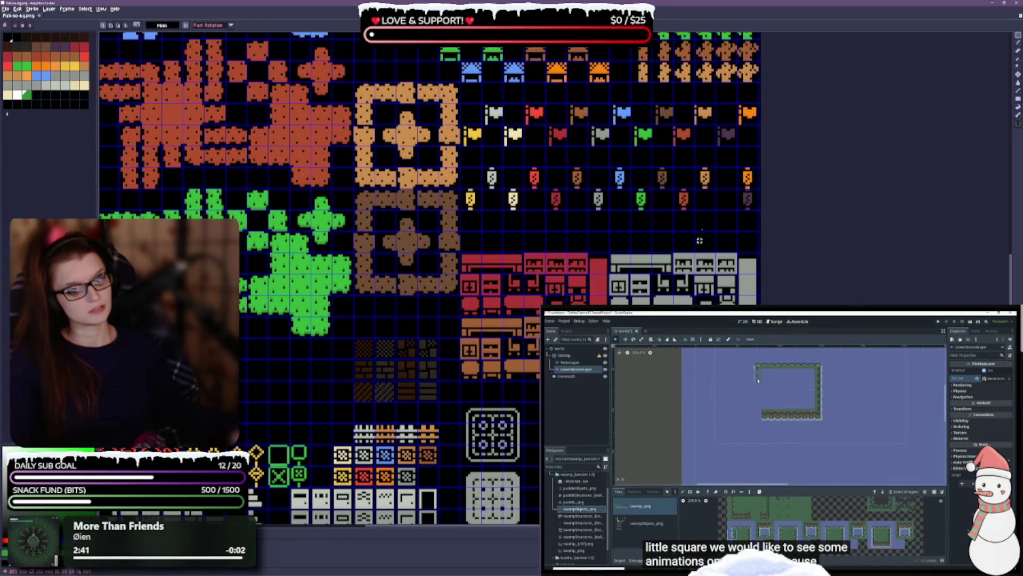
Clear the stray selection and move the purple lantern back one cell left.
{"action": "scroll", "coordinate": [660, 259], "scroll_direction": "up", "scroll_amount": 1}
{"action": "scroll", "coordinate": [740, 243], "scroll_direction": "up", "scroll_amount": 1}
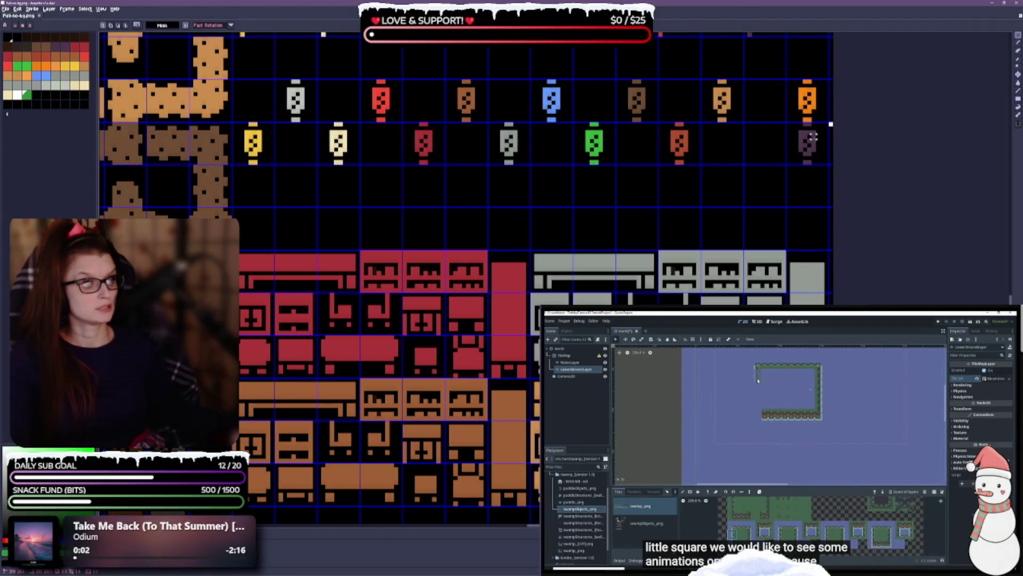
{"action": "left_click", "coordinate": [787, 124]}
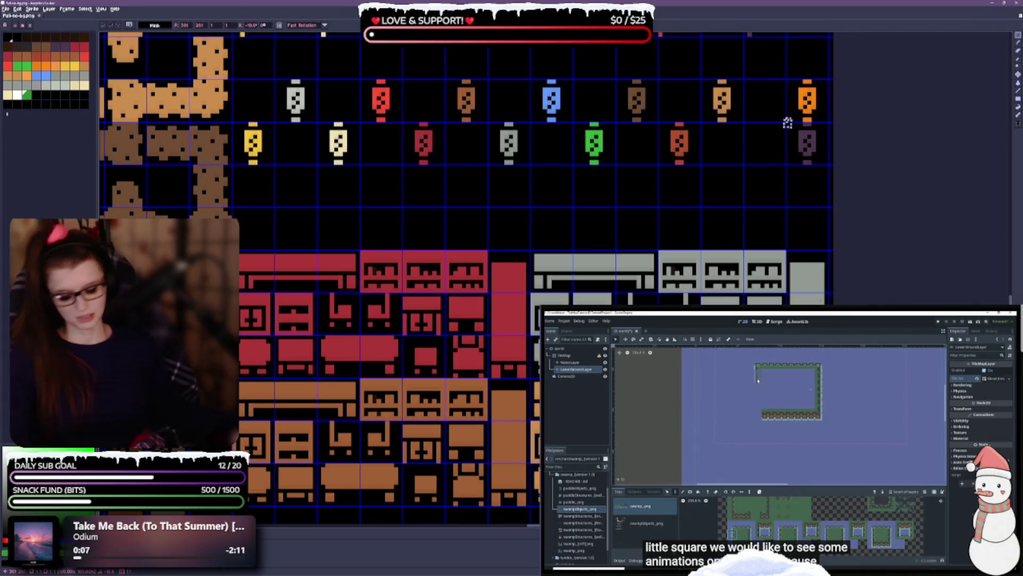
{"action": "key", "text": "ctrl+d"}
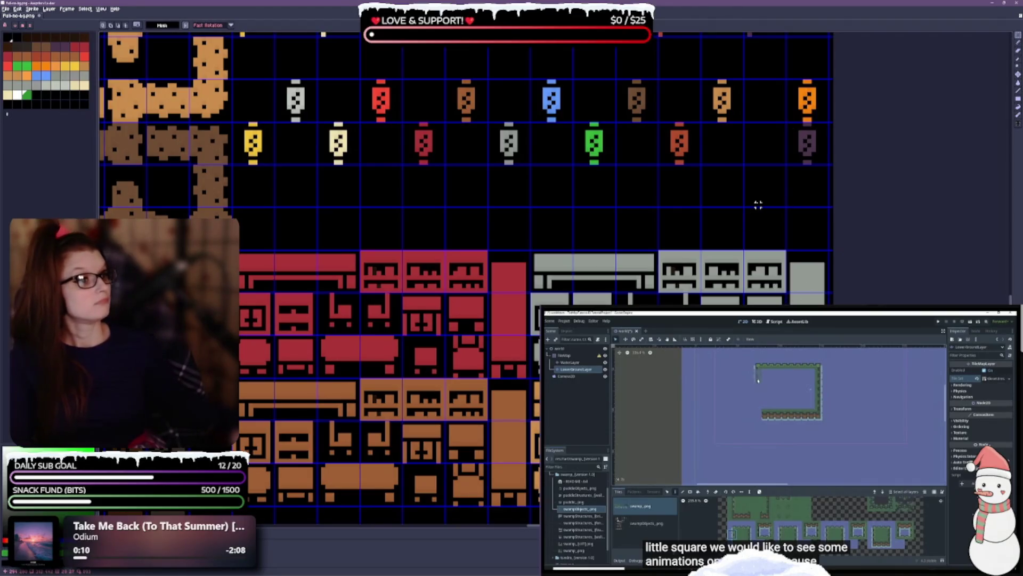
{"action": "scroll", "coordinate": [779, 194], "scroll_direction": "up", "scroll_amount": 2}
{"action": "scroll", "coordinate": [514, 329], "scroll_direction": "down", "scroll_amount": 2}
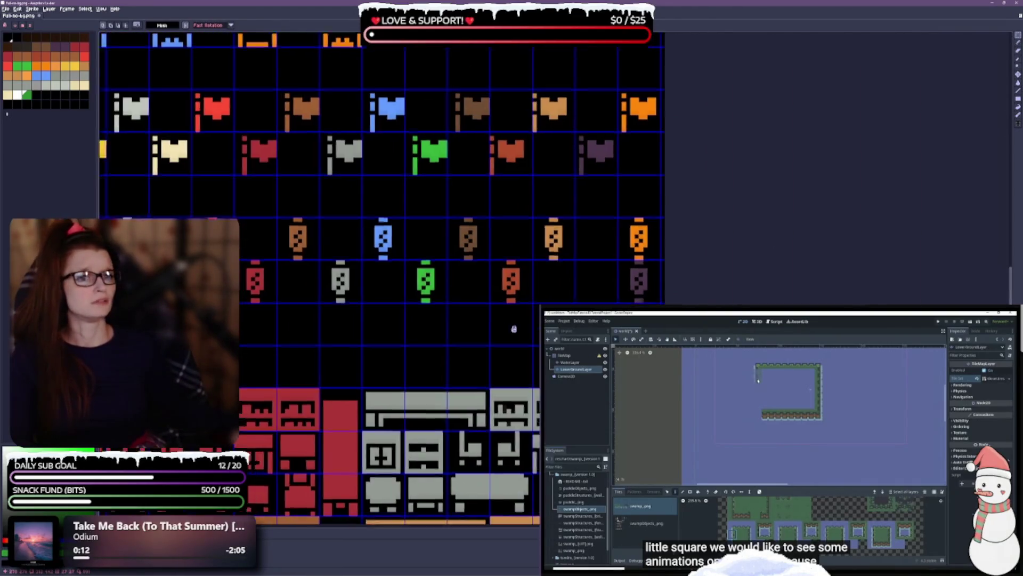
{"action": "left_click_drag", "start_coordinate": [513, 329], "coordinate": [597, 278]}
{"action": "left_click_drag", "start_coordinate": [709, 226], "coordinate": [720, 241]}
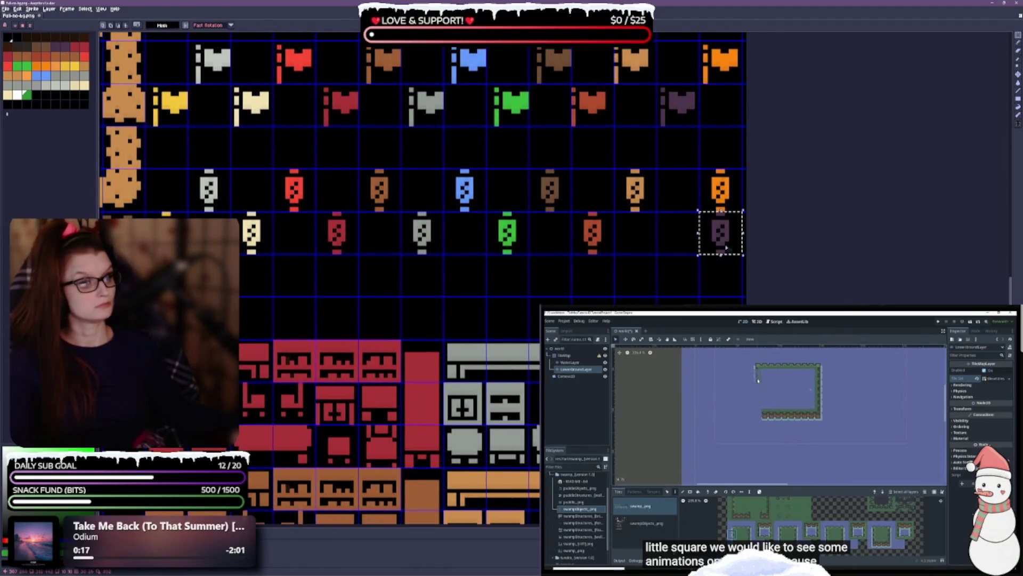
{"action": "left_click_drag", "start_coordinate": [716, 234], "coordinate": [674, 234]}
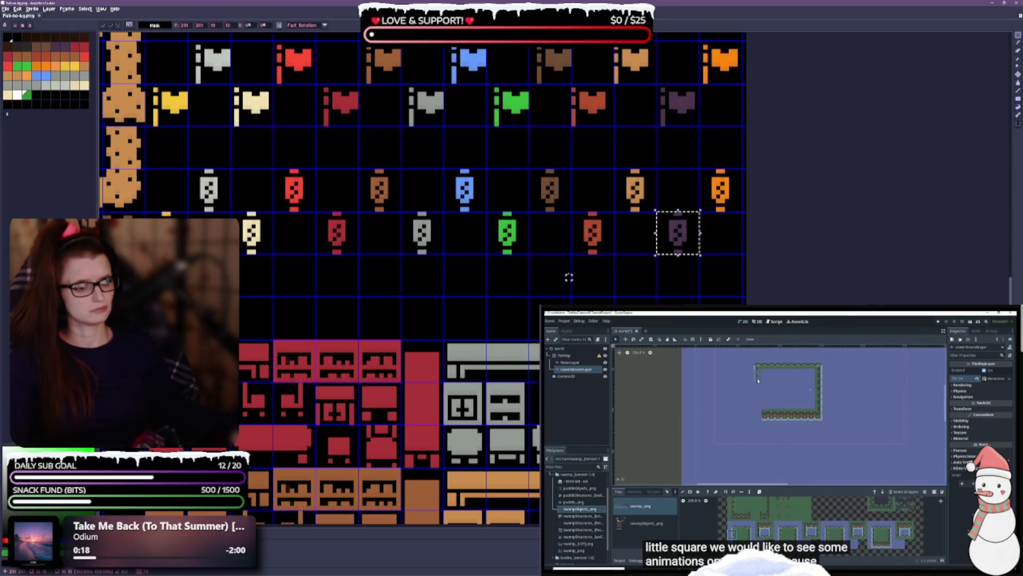
{"action": "left_click", "coordinate": [555, 265]}
Drop the upper lantern row down one cell into the lower row's gaps, then select the merged row.
{"action": "mouse_move", "coordinate": [168, 176]}
{"action": "left_mouse_down"}
{"action": "mouse_move", "coordinate": [746, 187]}
{"action": "mouse_move", "coordinate": [744, 210]}
{"action": "left_mouse_up"}
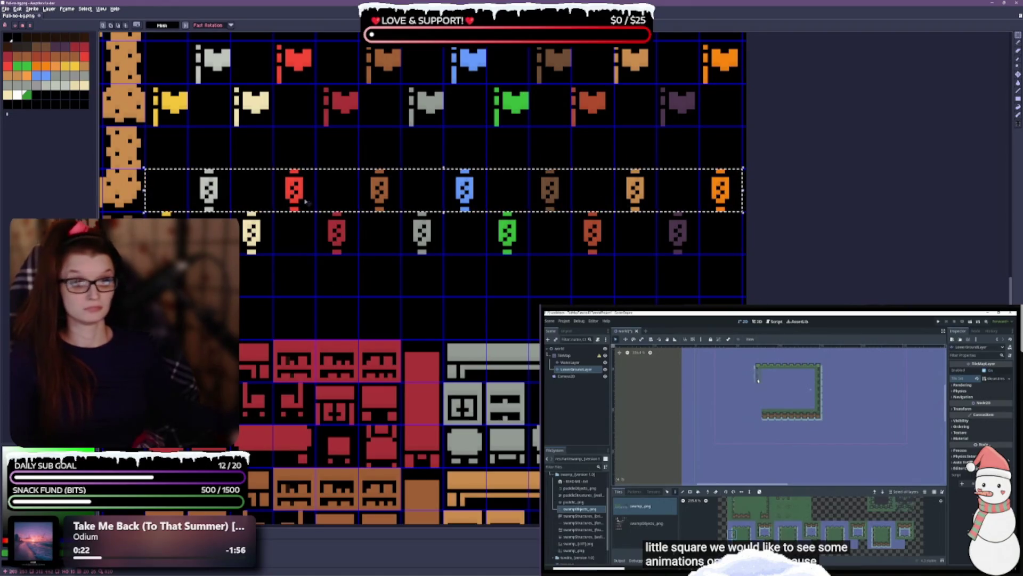
{"action": "left_click_drag", "start_coordinate": [295, 174], "coordinate": [295, 217]}
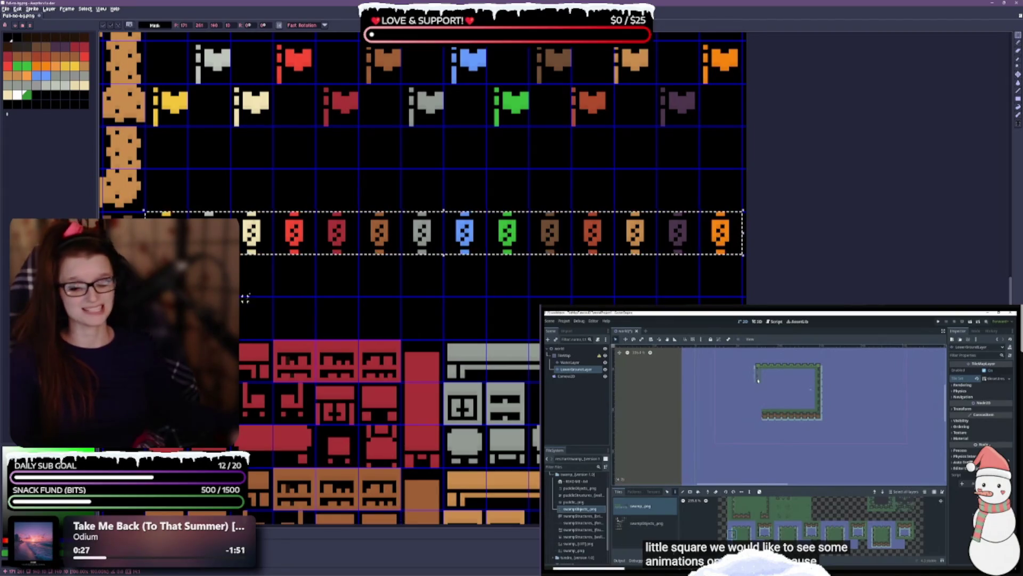
{"action": "mouse_move", "coordinate": [147, 213]}
{"action": "left_mouse_down"}
{"action": "mouse_move", "coordinate": [204, 255]}
{"action": "mouse_move", "coordinate": [590, 265]}
{"action": "left_mouse_up"}
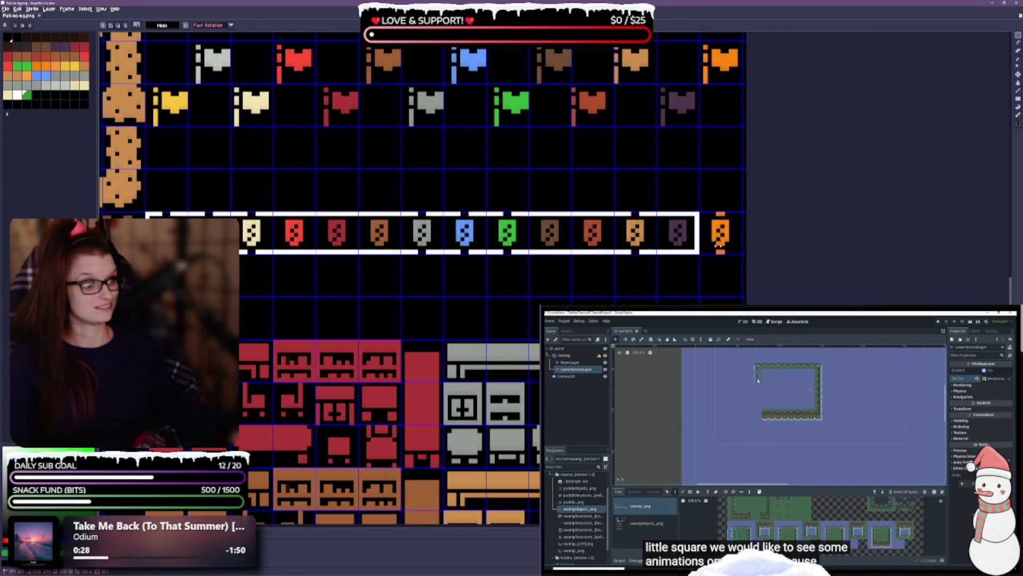
{"action": "left_click_drag", "start_coordinate": [717, 244], "coordinate": [714, 251]}
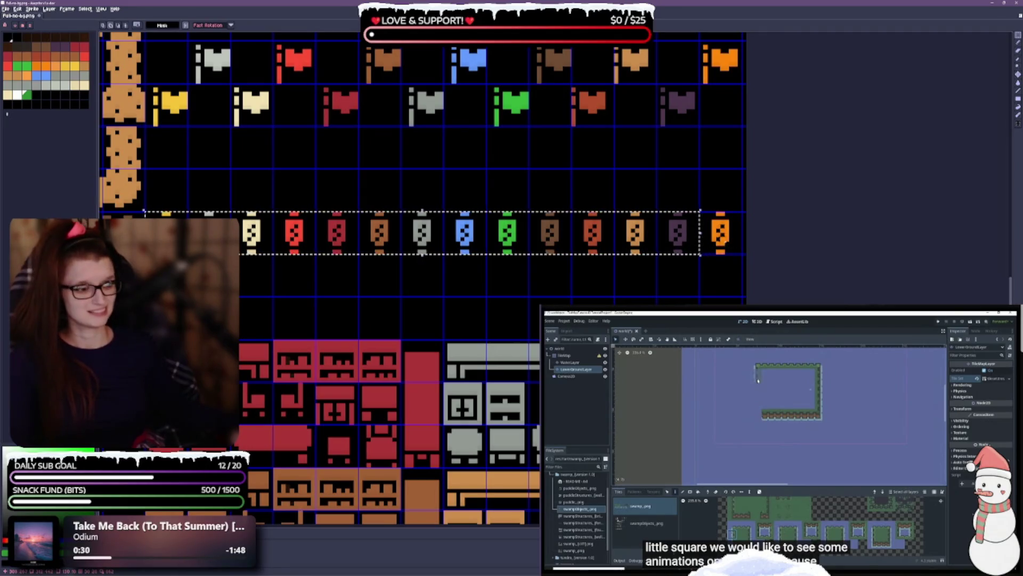
{"action": "scroll", "coordinate": [537, 241], "scroll_direction": "down", "scroll_amount": 2}
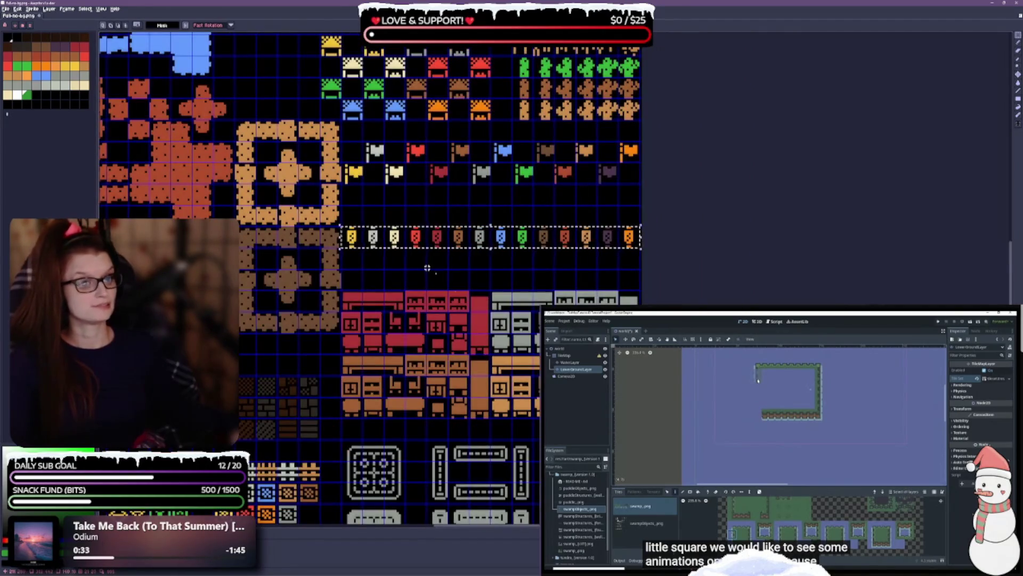
Place the lantern row directly beneath the red and brown brick blocks and save the sheet.
{"action": "left_click_drag", "start_coordinate": [448, 269], "coordinate": [544, 175]}
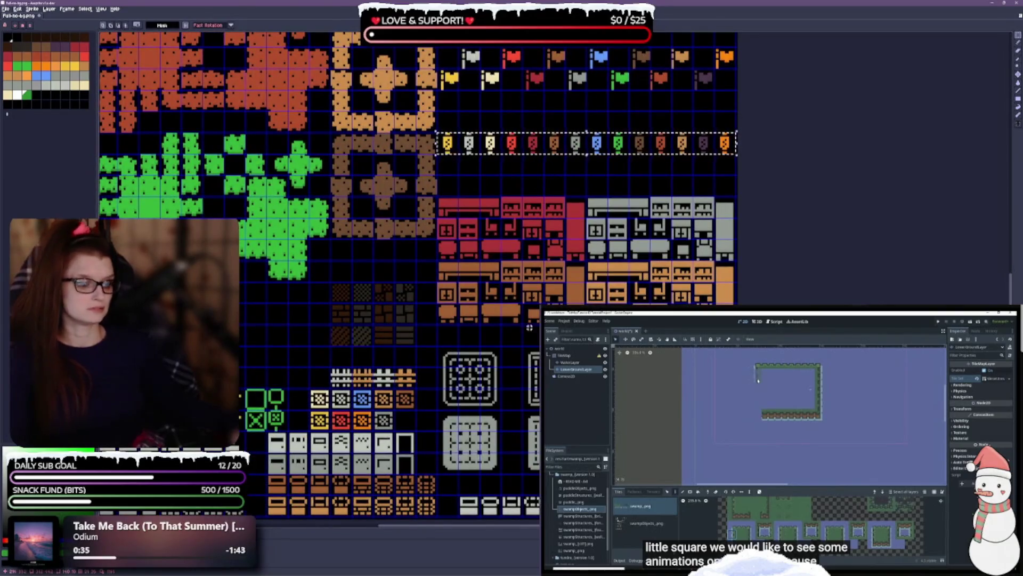
{"action": "mouse_move", "coordinate": [455, 286]}
{"action": "left_mouse_down"}
{"action": "mouse_move", "coordinate": [743, 222]}
{"action": "mouse_move", "coordinate": [505, 275]}
{"action": "mouse_move", "coordinate": [525, 276]}
{"action": "mouse_move", "coordinate": [459, 486]}
{"action": "left_mouse_up"}
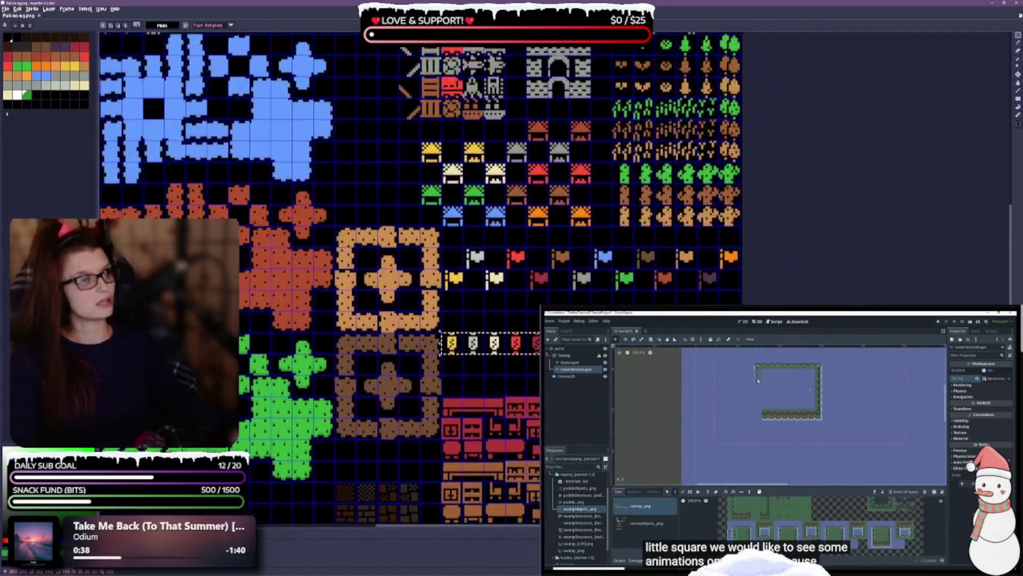
{"action": "scroll", "coordinate": [471, 260], "scroll_direction": "up", "scroll_amount": 6}
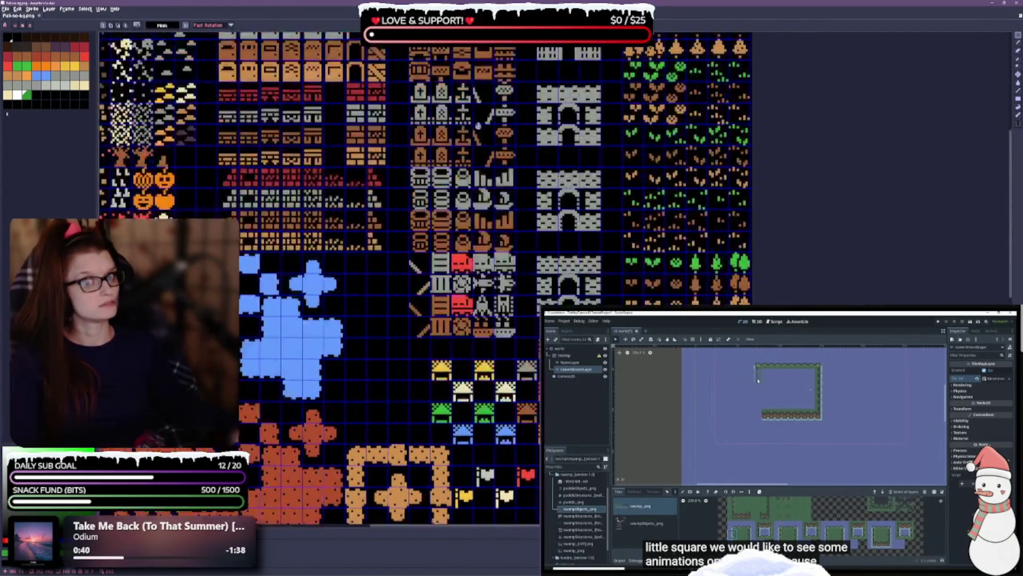
{"action": "scroll", "coordinate": [472, 260], "scroll_direction": "down", "scroll_amount": 3}
{"action": "scroll", "coordinate": [472, 260], "scroll_direction": "down", "scroll_amount": 6}
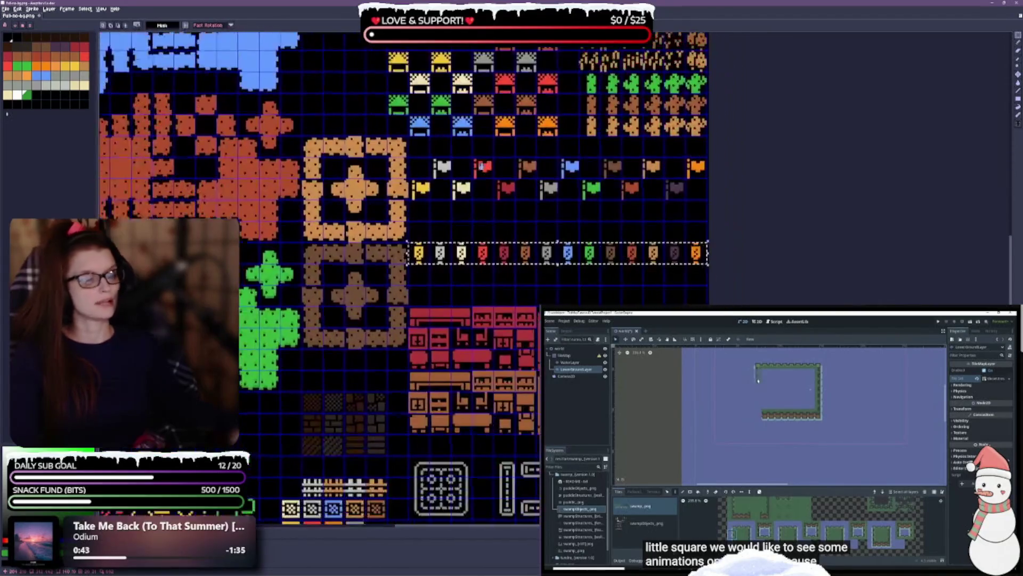
{"action": "scroll", "coordinate": [505, 140], "scroll_direction": "down", "scroll_amount": 2}
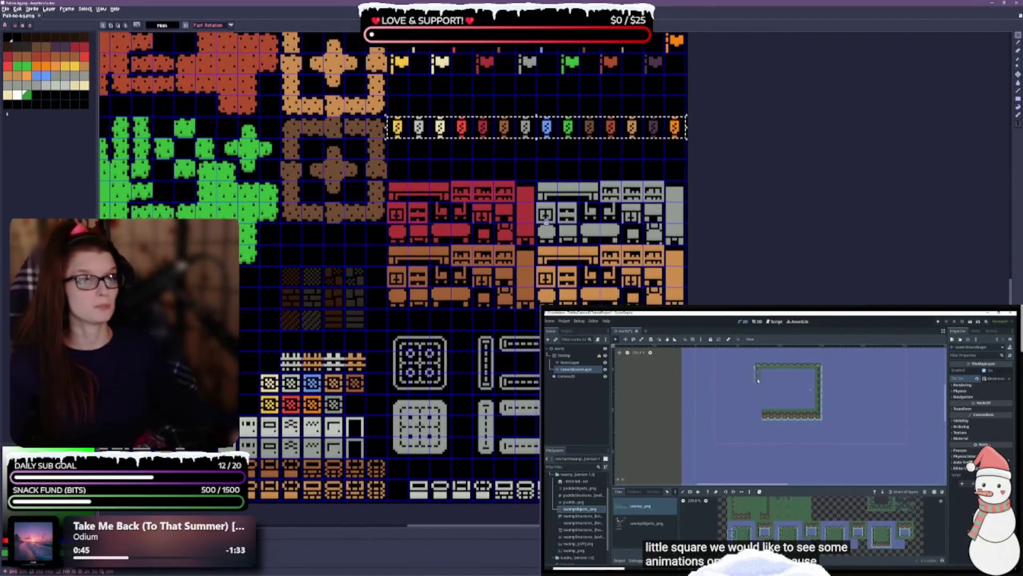
{"action": "mouse_move", "coordinate": [504, 140]}
{"action": "left_mouse_down"}
{"action": "mouse_move", "coordinate": [493, 332]}
{"action": "mouse_move", "coordinate": [483, 332]}
{"action": "mouse_move", "coordinate": [500, 311]}
{"action": "left_mouse_up"}
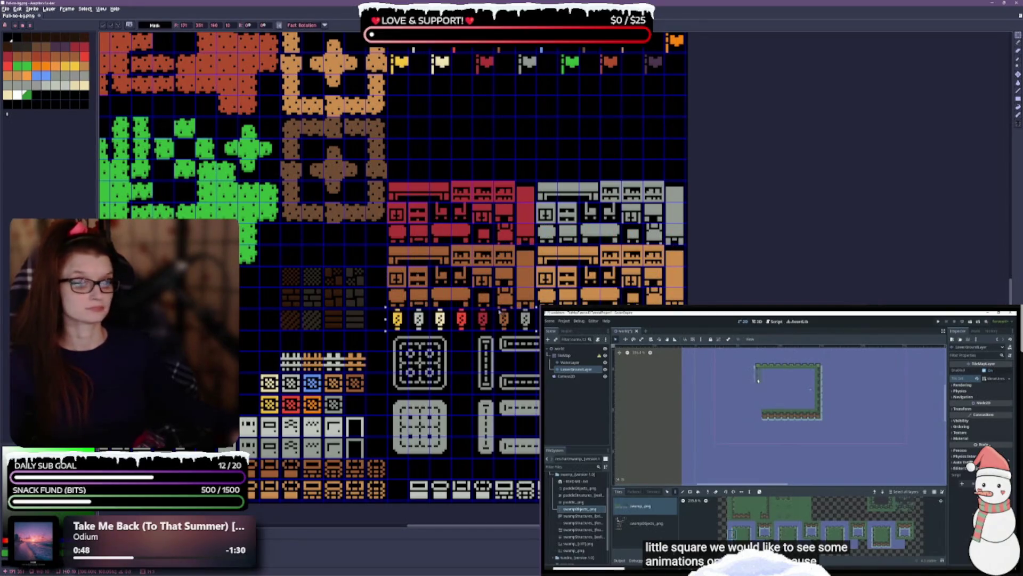
{"action": "left_click", "coordinate": [484, 175]}
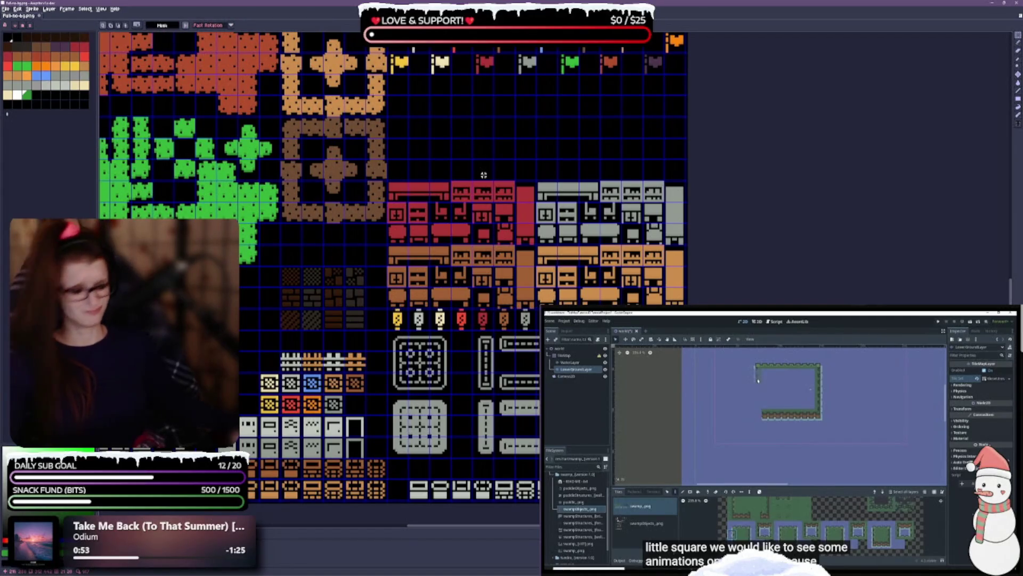
{"action": "key", "text": "ctrl+s"}
{"action": "scroll", "coordinate": [394, 266], "scroll_direction": "left", "scroll_amount": 5}
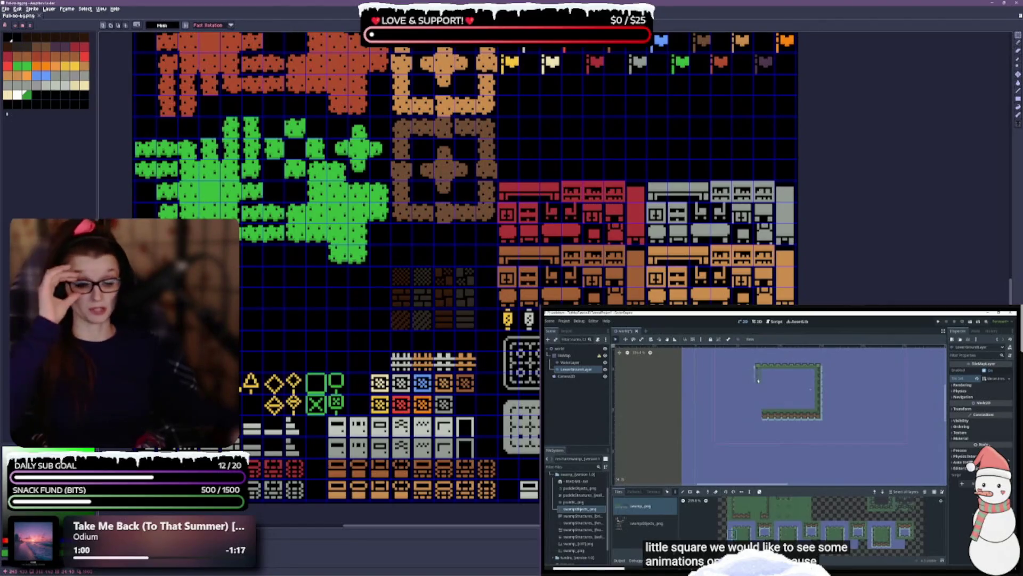
Bring the green crate down and move the red and orange crates down one row.
{"action": "scroll", "coordinate": [527, 458], "scroll_direction": "up", "scroll_amount": 2}
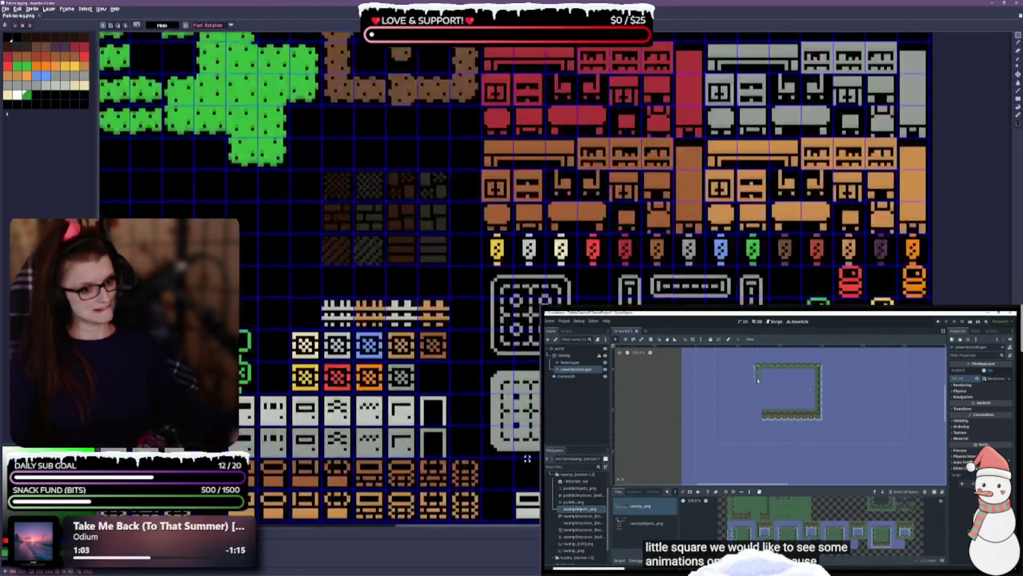
{"action": "left_click_drag", "start_coordinate": [621, 372], "coordinate": [543, 262]}
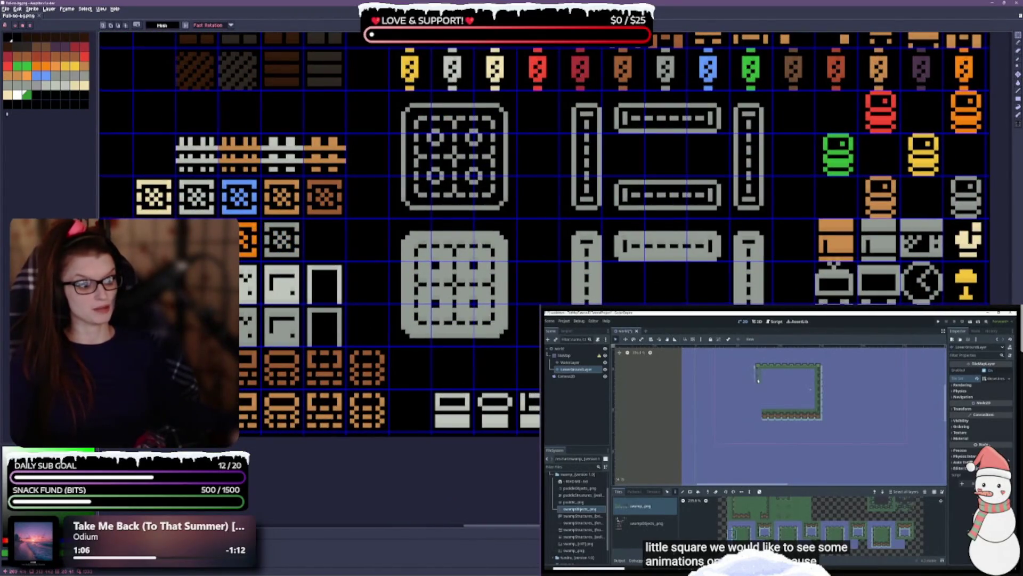
{"action": "left_click_drag", "start_coordinate": [458, 320], "coordinate": [376, 336]}
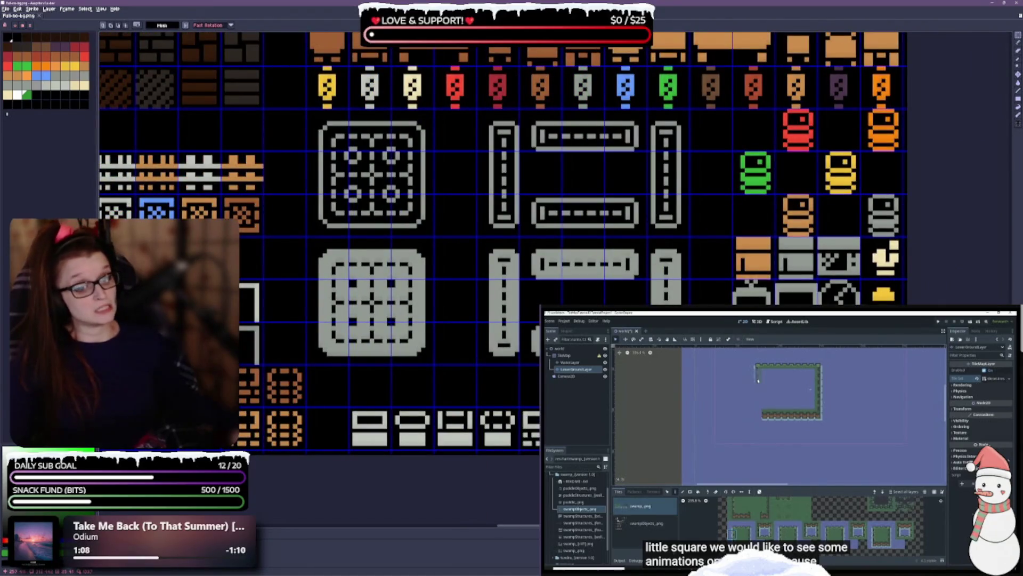
{"action": "left_click_drag", "start_coordinate": [524, 277], "coordinate": [455, 224]}
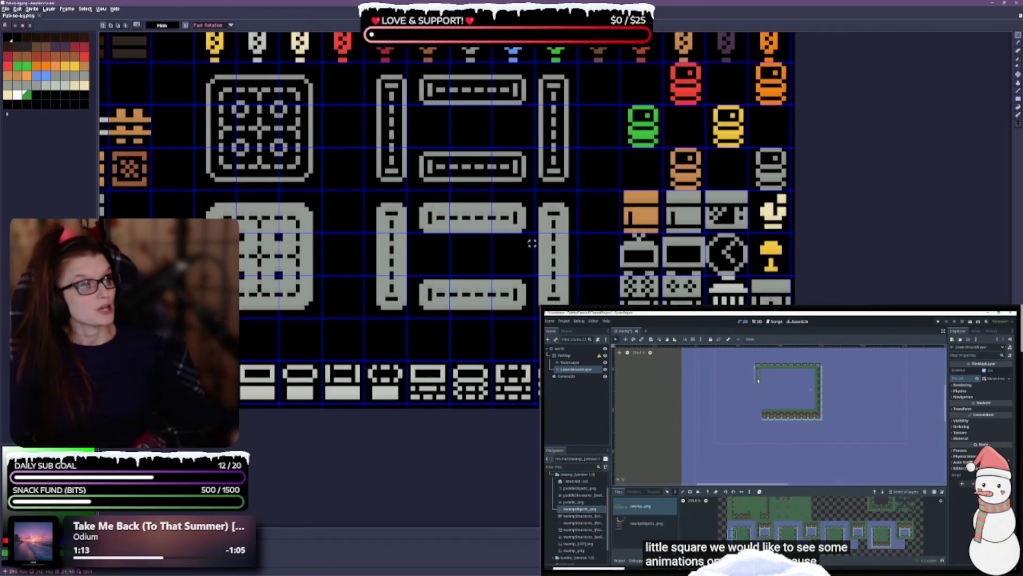
{"action": "left_click_drag", "start_coordinate": [712, 237], "coordinate": [613, 365]}
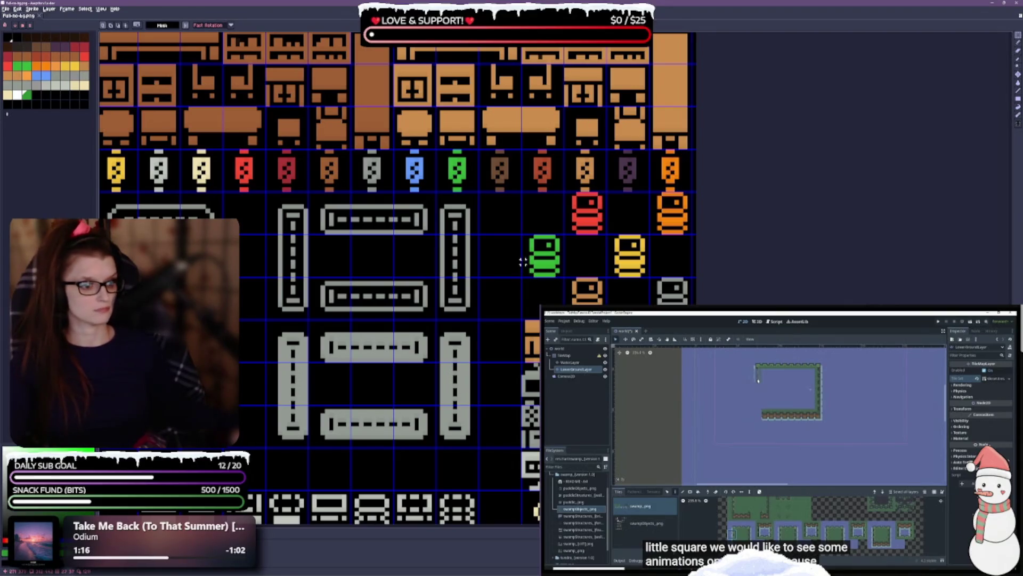
{"action": "mouse_move", "coordinate": [512, 249]}
{"action": "left_mouse_down"}
{"action": "mouse_move", "coordinate": [642, 265]}
{"action": "mouse_move", "coordinate": [629, 299]}
{"action": "left_mouse_up"}
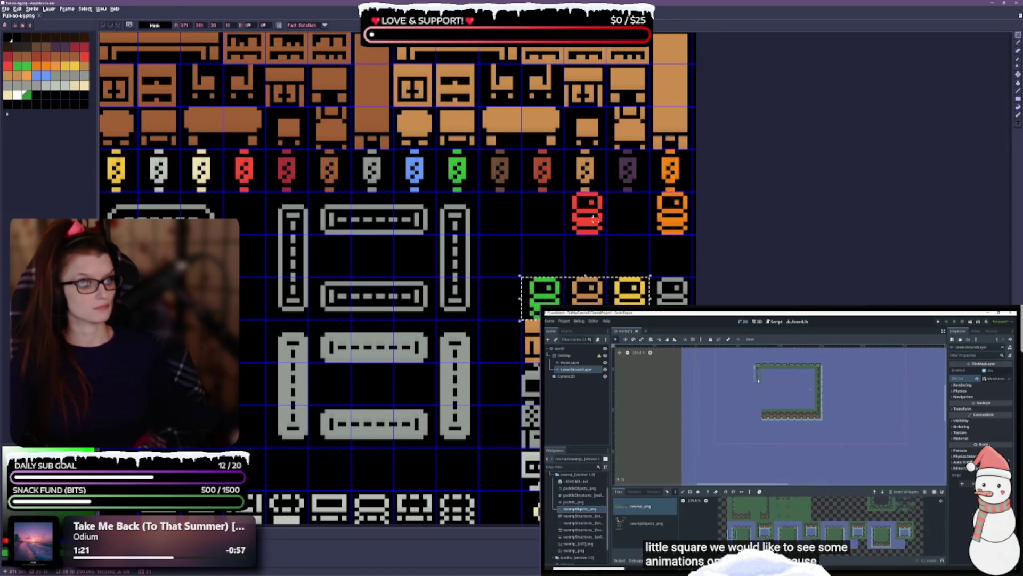
{"action": "mouse_move", "coordinate": [571, 211]}
{"action": "left_mouse_down"}
{"action": "mouse_move", "coordinate": [653, 214]}
{"action": "mouse_move", "coordinate": [674, 227]}
{"action": "left_mouse_up"}
{"action": "left_click_drag", "start_coordinate": [599, 218], "coordinate": [594, 261]}
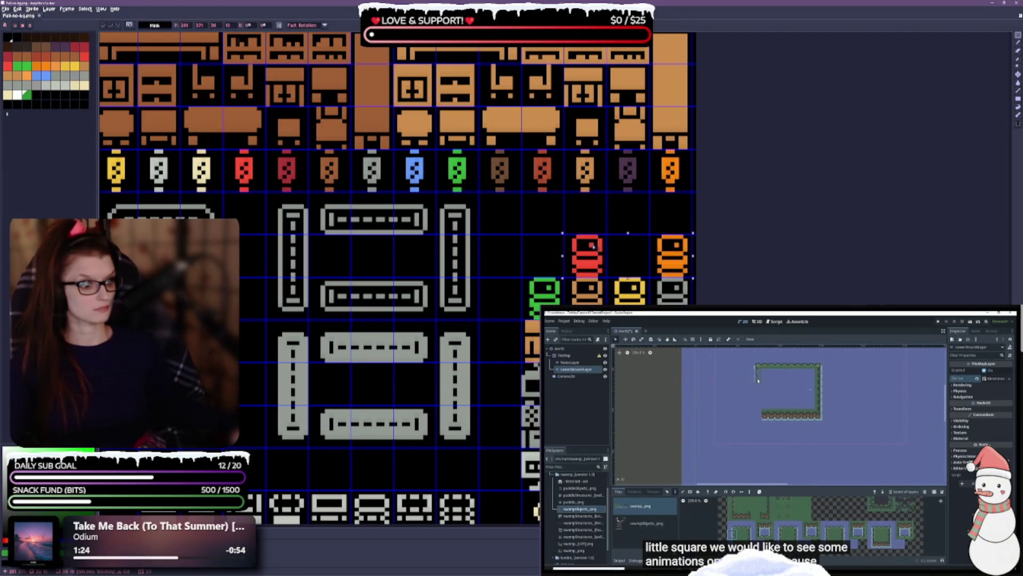
{"action": "key", "text": "ctrl+d"}
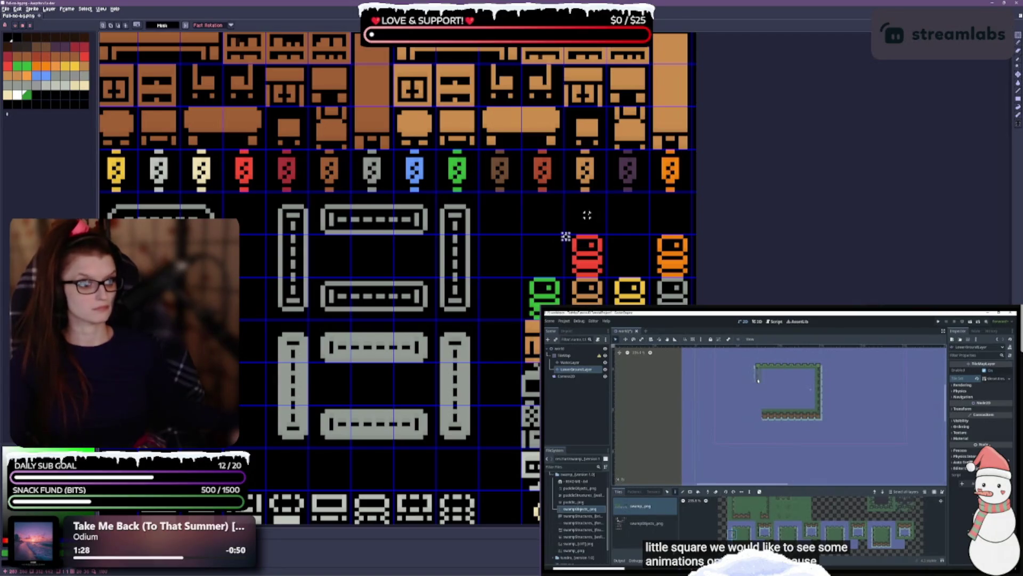
Shift the red crate one cell right, set the green crate beside it, and save.
{"action": "mouse_move", "coordinate": [566, 236]}
{"action": "left_mouse_down"}
{"action": "mouse_move", "coordinate": [608, 278]}
{"action": "mouse_move", "coordinate": [616, 257]}
{"action": "left_mouse_up"}
{"action": "left_click", "coordinate": [555, 274]}
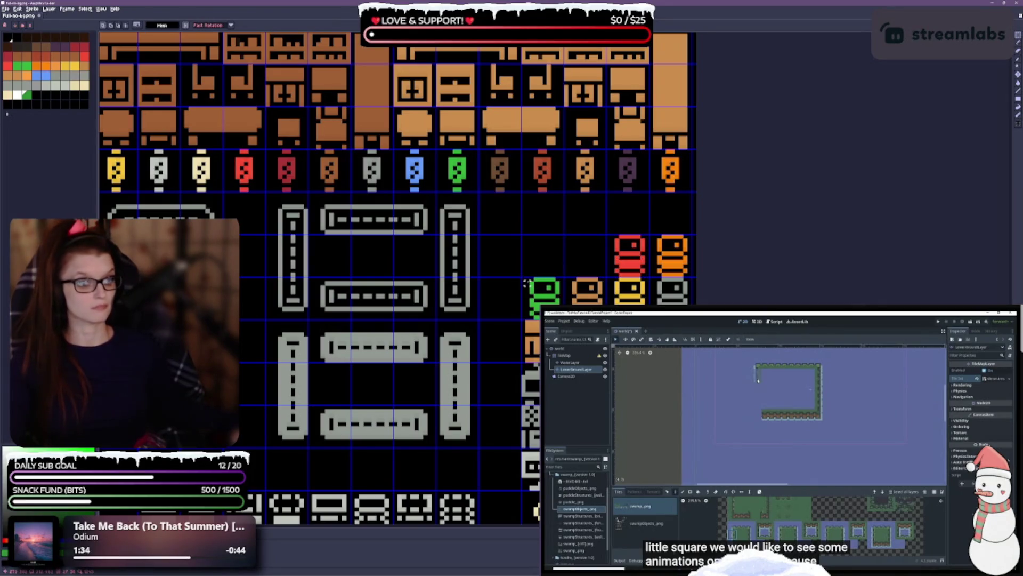
{"action": "mouse_move", "coordinate": [524, 276]}
{"action": "left_mouse_down"}
{"action": "mouse_move", "coordinate": [565, 320]}
{"action": "mouse_move", "coordinate": [590, 277]}
{"action": "left_mouse_up"}
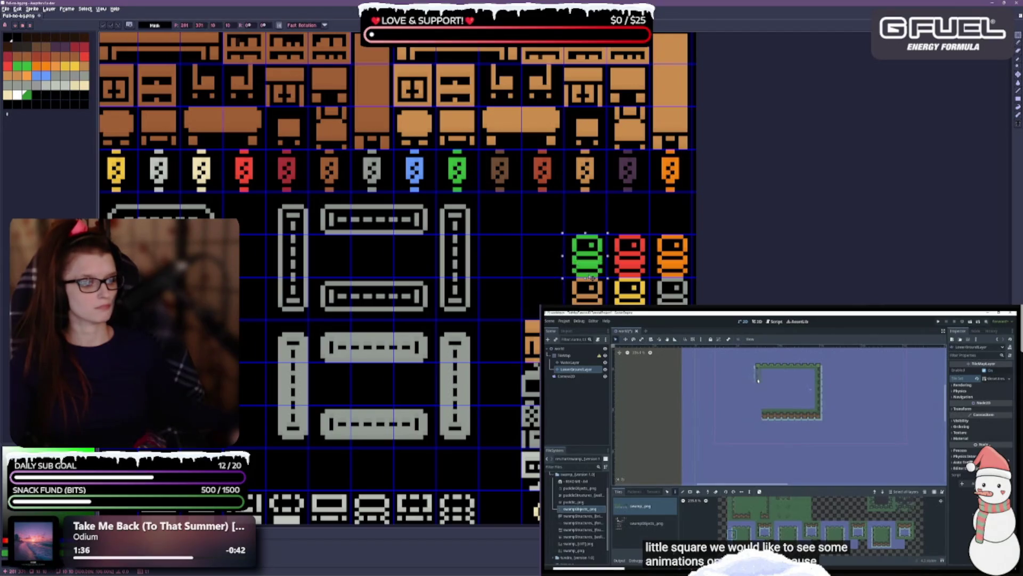
{"action": "key", "text": "ctrl+d"}
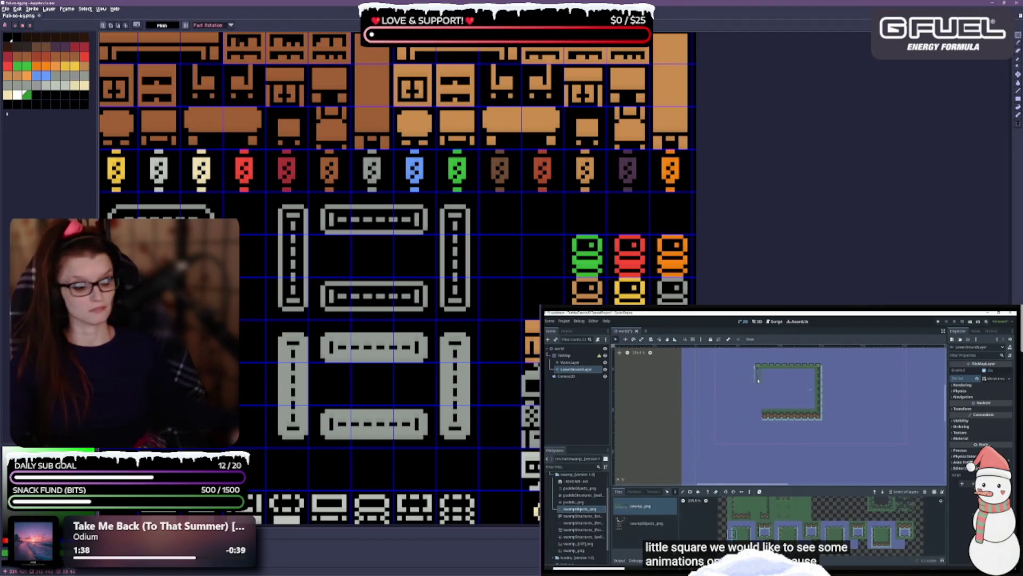
{"action": "key", "text": "ctrl+s"}
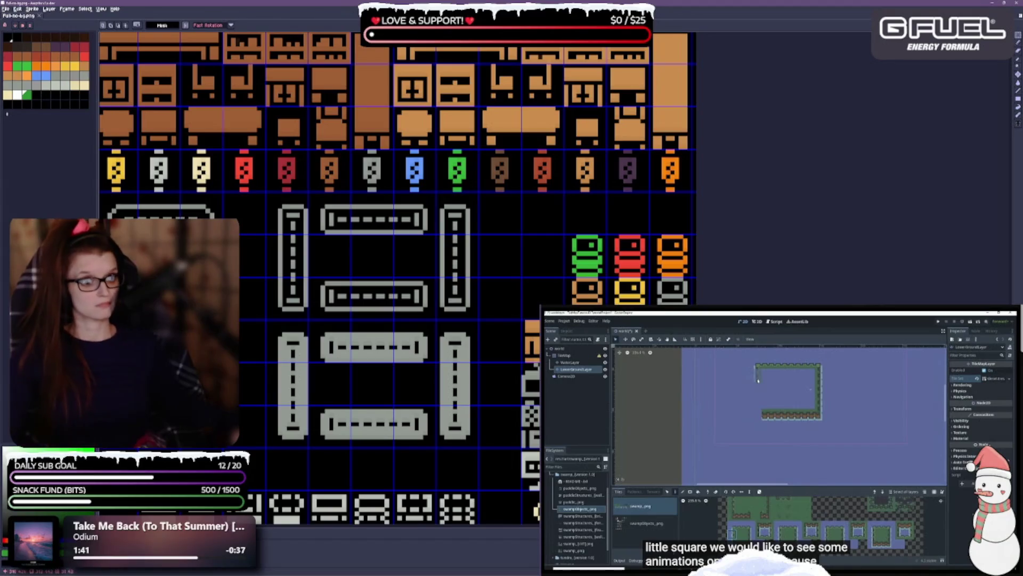
{"action": "mouse_move", "coordinate": [396, 368]}
{"action": "left_mouse_down"}
{"action": "mouse_move", "coordinate": [402, 338]}
{"action": "mouse_move", "coordinate": [437, 310]}
{"action": "left_mouse_up"}
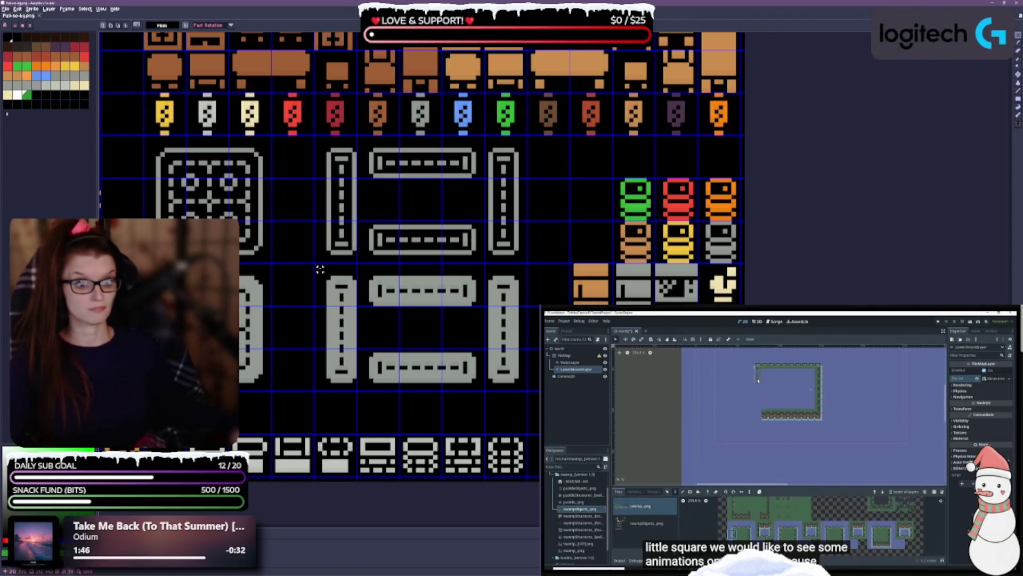
Shift the block of four grey bar tiles one cell right and down.
{"action": "mouse_move", "coordinate": [319, 270]}
{"action": "left_mouse_down"}
{"action": "mouse_move", "coordinate": [482, 347]}
{"action": "mouse_move", "coordinate": [525, 389]}
{"action": "left_mouse_up"}
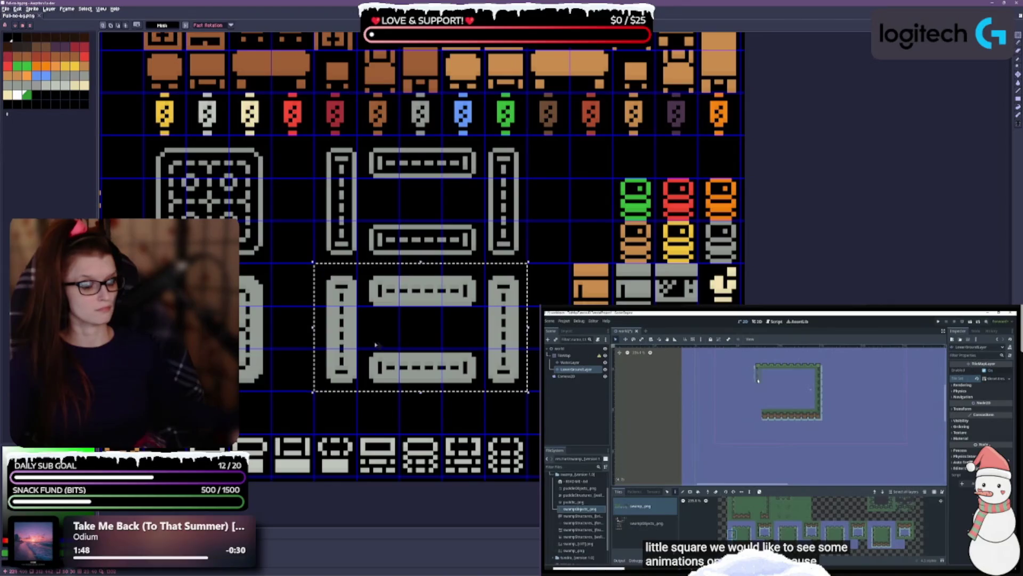
{"action": "left_click_drag", "start_coordinate": [377, 354], "coordinate": [456, 369]}
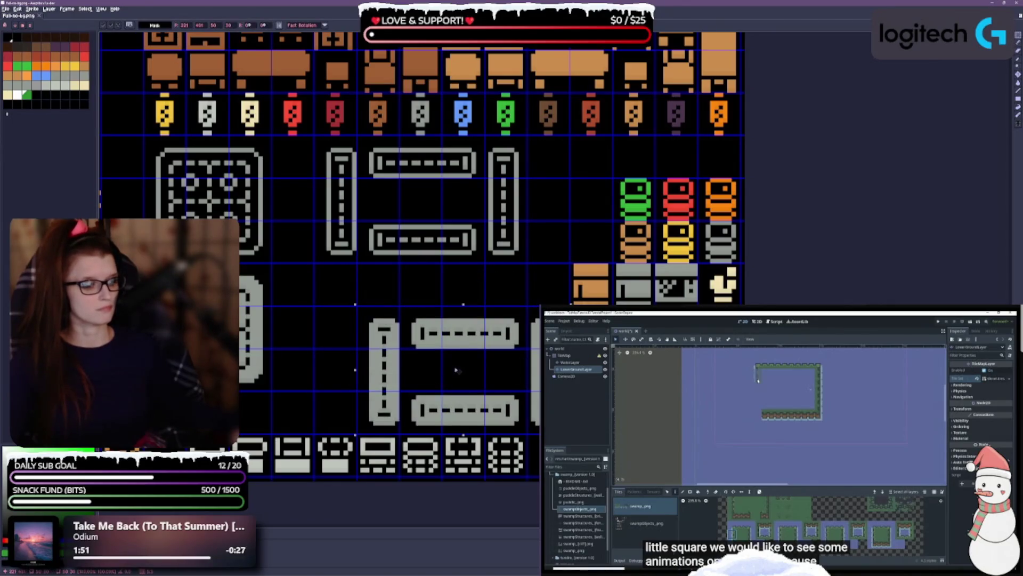
{"action": "scroll", "coordinate": [307, 152], "scroll_direction": "down", "scroll_amount": 2}
{"action": "scroll", "coordinate": [307, 152], "scroll_direction": "left", "scroll_amount": 2}
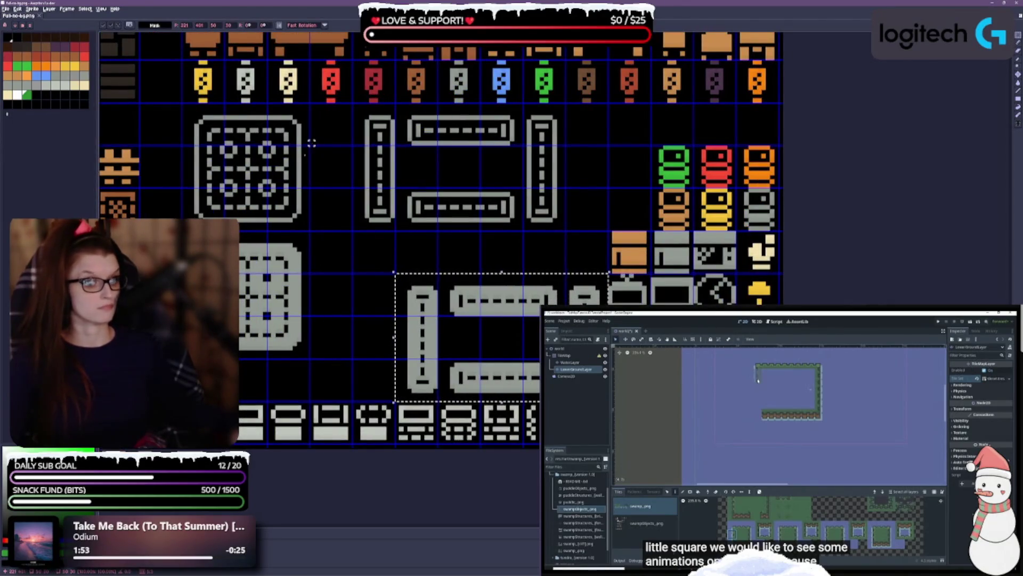
{"action": "left_click", "coordinate": [375, 233]}
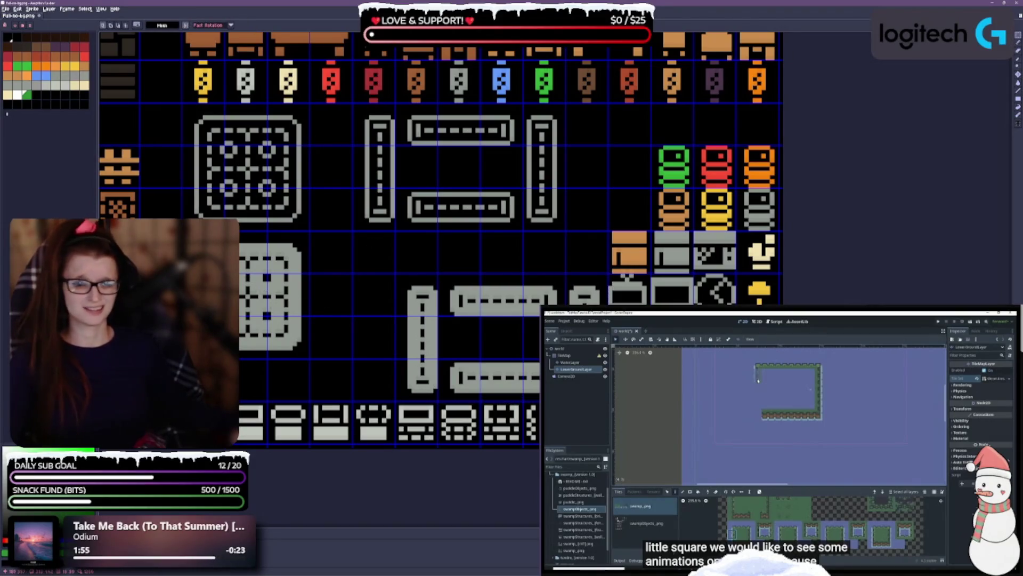
Move the left rounded grey panel tile up-left into empty space.
{"action": "mouse_move", "coordinate": [224, 232]}
{"action": "left_mouse_down"}
{"action": "mouse_move", "coordinate": [309, 316]}
{"action": "mouse_move", "coordinate": [311, 360]}
{"action": "left_mouse_up"}
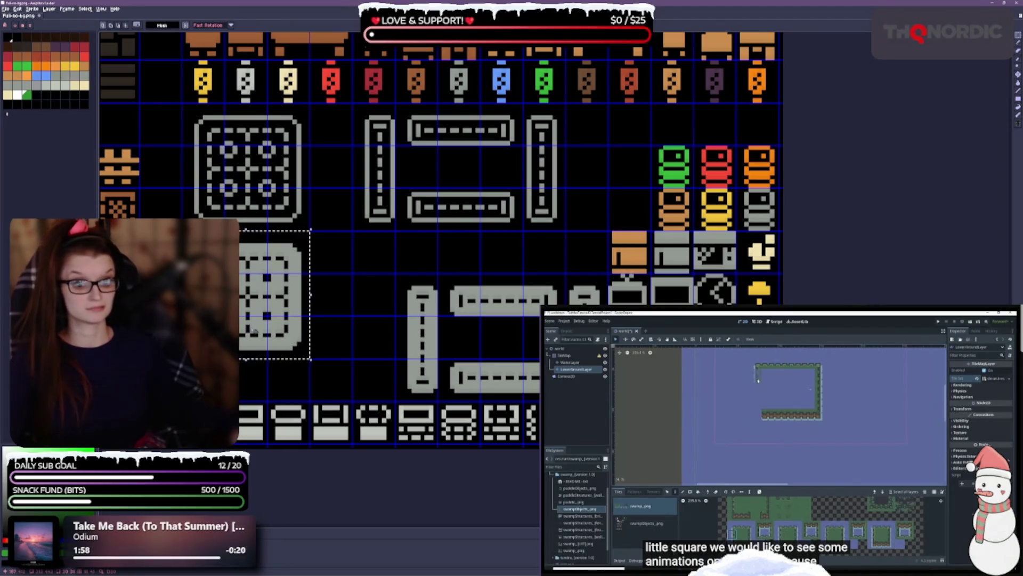
{"action": "mouse_move", "coordinate": [256, 326]}
{"action": "left_mouse_down"}
{"action": "mouse_move", "coordinate": [305, 327]}
{"action": "mouse_move", "coordinate": [319, 362]}
{"action": "mouse_move", "coordinate": [352, 359]}
{"action": "mouse_move", "coordinate": [224, 314]}
{"action": "left_mouse_up"}
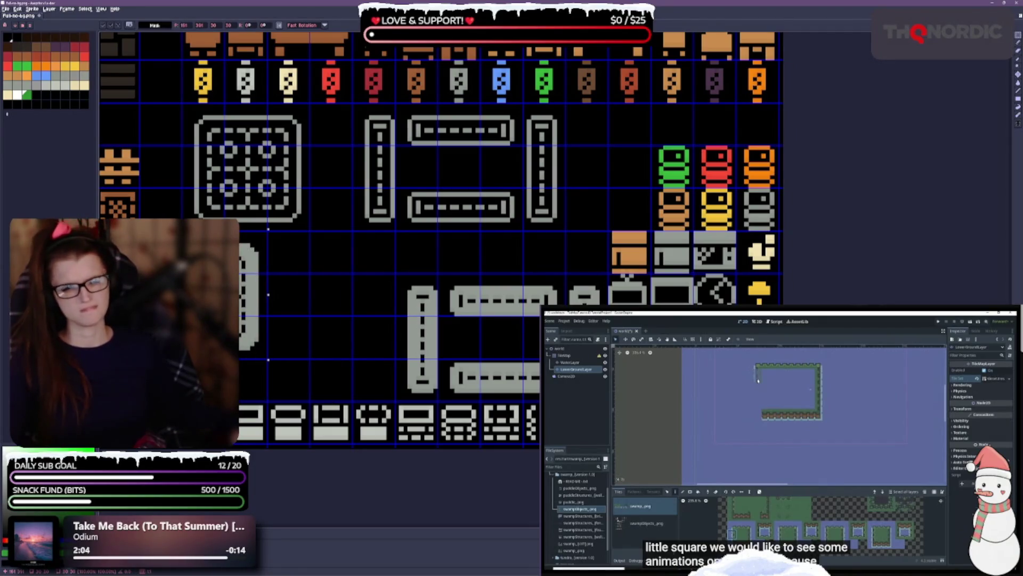
{"action": "left_click_drag", "start_coordinate": [375, 246], "coordinate": [550, 279]}
{"action": "scroll", "coordinate": [549, 280], "scroll_direction": "down", "scroll_amount": 1}
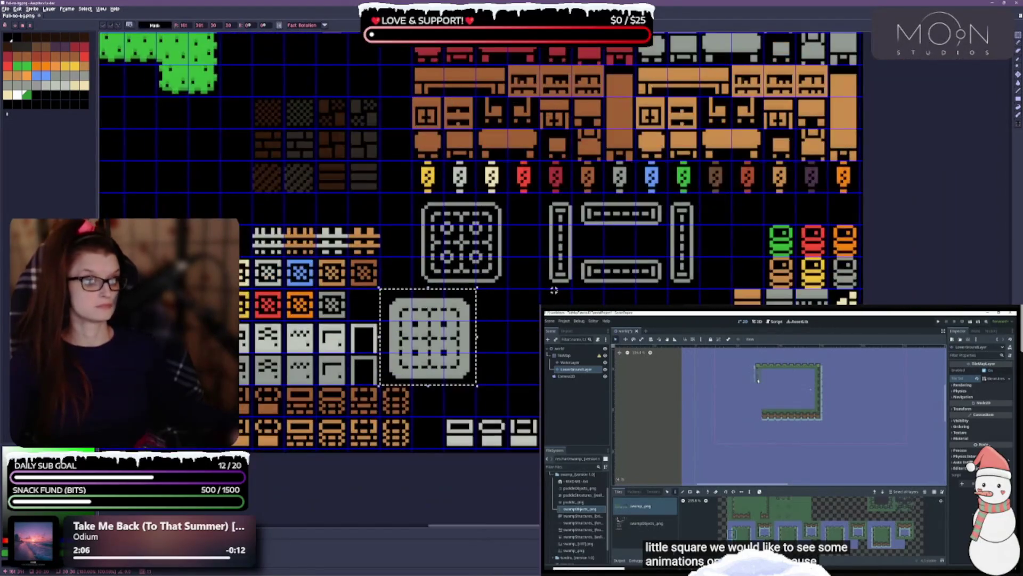
{"action": "left_click_drag", "start_coordinate": [425, 333], "coordinate": [169, 173]}
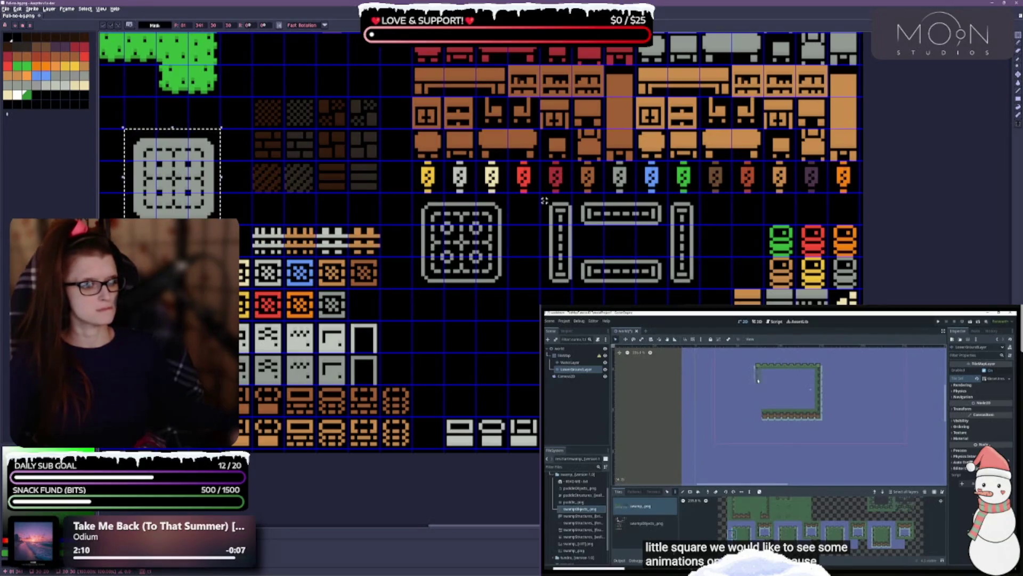
Move the grey bracket tiles down to the lower left, clear of the panel.
{"action": "left_click_drag", "start_coordinate": [541, 194], "coordinate": [701, 290]}
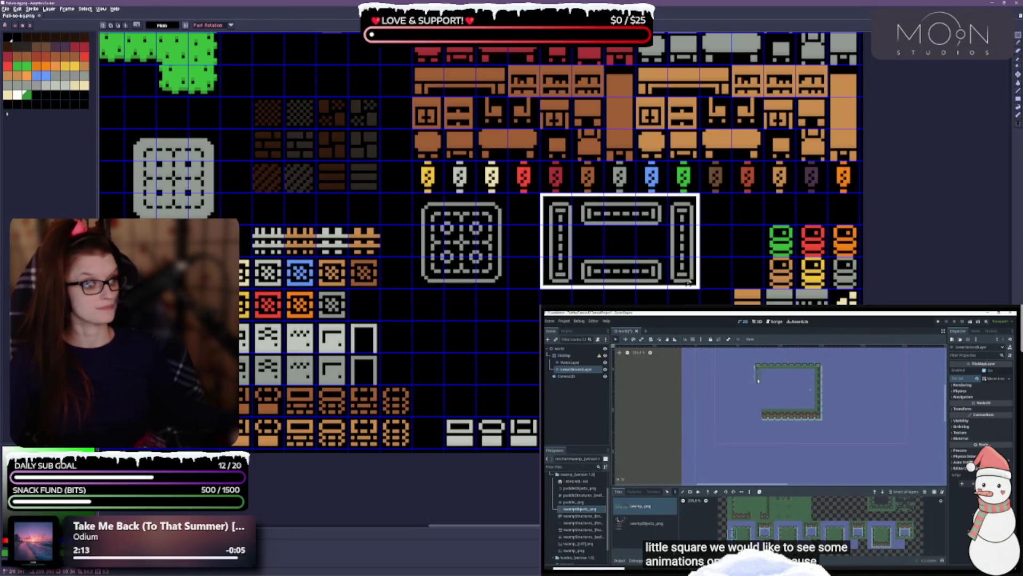
{"action": "mouse_move", "coordinate": [661, 250]}
{"action": "left_mouse_down"}
{"action": "mouse_move", "coordinate": [540, 249]}
{"action": "mouse_move", "coordinate": [512, 377]}
{"action": "left_mouse_up"}
{"action": "key", "text": "shift+h"}
Place the rounded grey panel next to the crates with the dotted panel beside it, and save.
{"action": "mouse_move", "coordinate": [123, 128]}
{"action": "left_mouse_down"}
{"action": "mouse_move", "coordinate": [222, 195]}
{"action": "mouse_move", "coordinate": [221, 219]}
{"action": "left_mouse_up"}
{"action": "left_click_drag", "start_coordinate": [167, 181], "coordinate": [680, 274]}
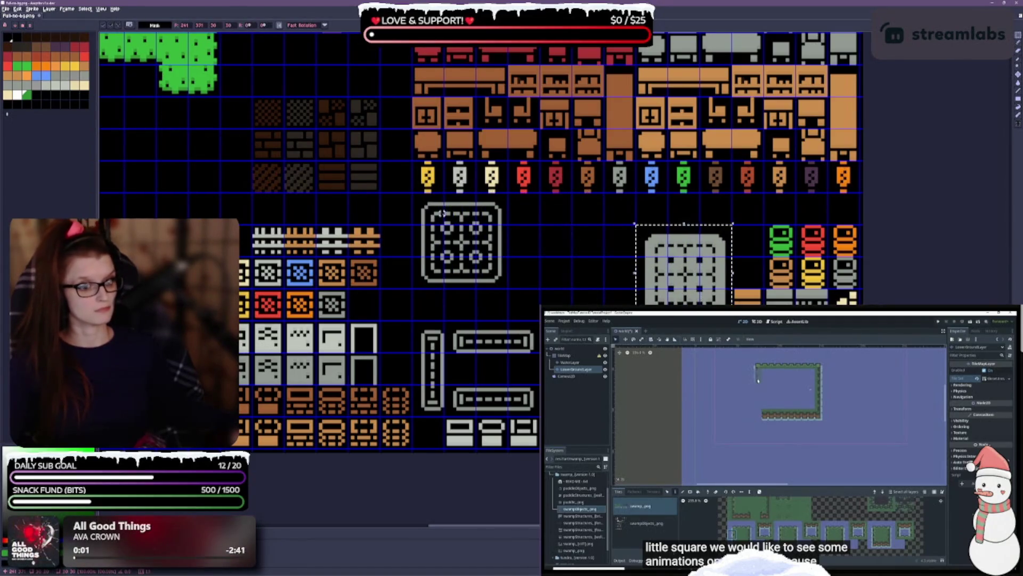
{"action": "left_click_drag", "start_coordinate": [414, 196], "coordinate": [495, 280]}
{"action": "mouse_move", "coordinate": [446, 247]}
{"action": "left_mouse_down"}
{"action": "mouse_move", "coordinate": [576, 279]}
{"action": "mouse_move", "coordinate": [522, 288]}
{"action": "left_mouse_up"}
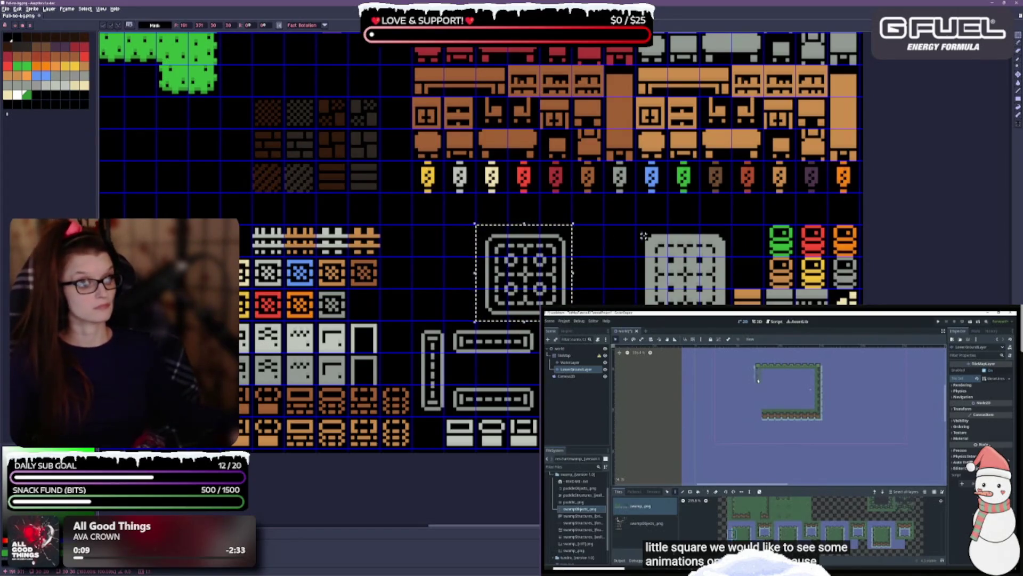
{"action": "left_click", "coordinate": [615, 261]}
{"action": "key", "text": "ctrl+s"}
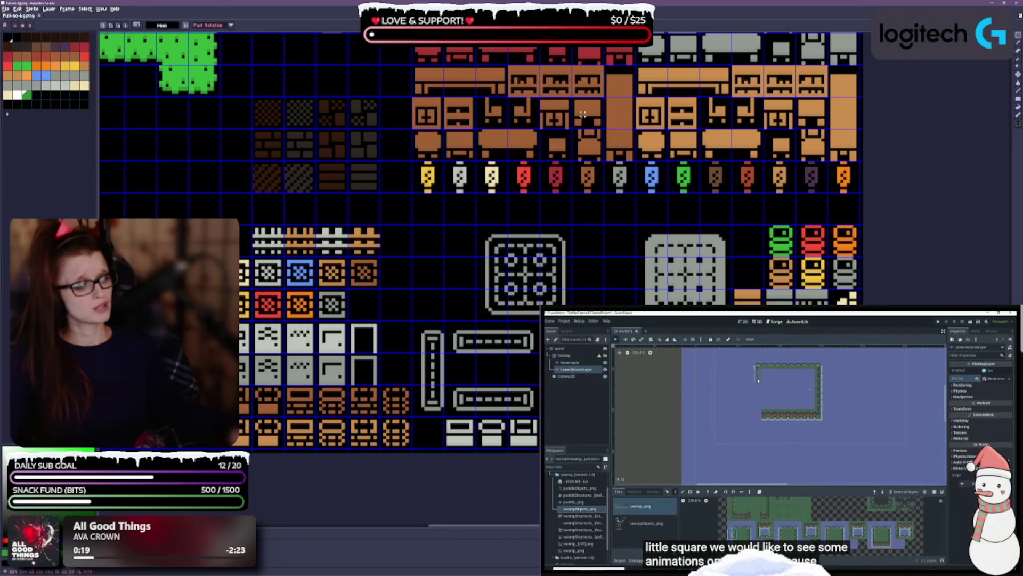
{"action": "key", "text": "ctrl+s"}
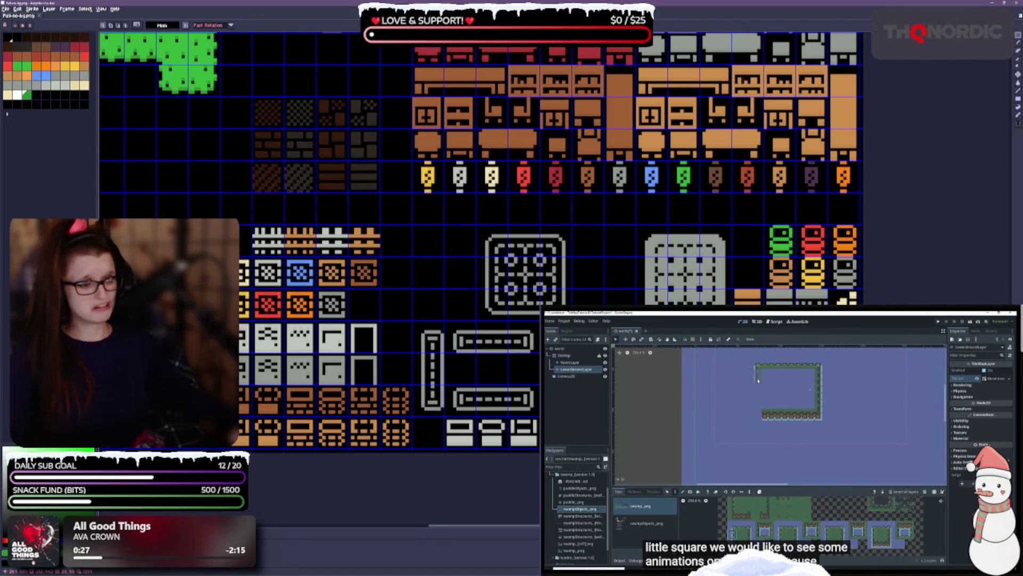
{"action": "key", "text": "ctrl+s"}
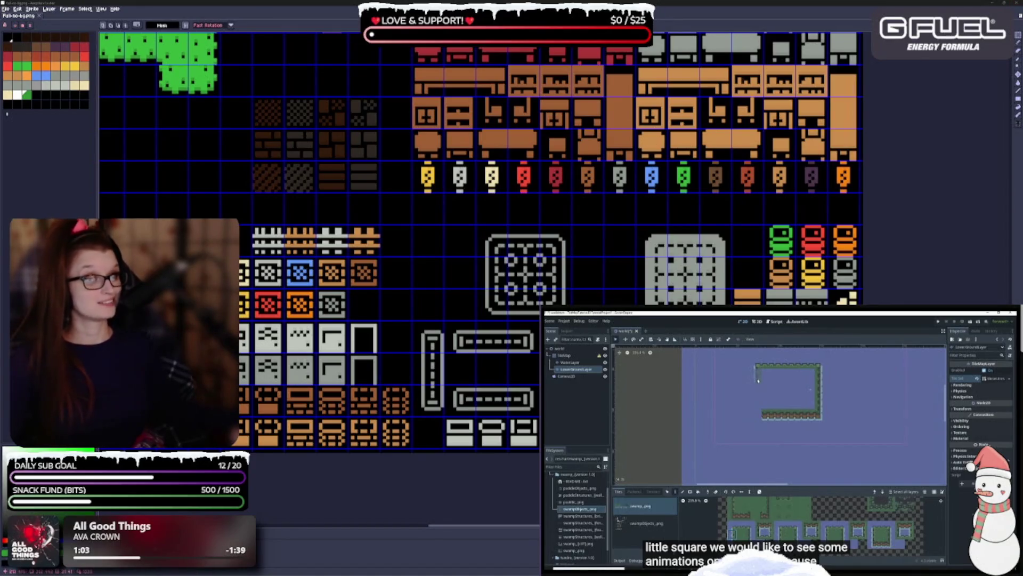
{"action": "left_click_drag", "start_coordinate": [390, 319], "coordinate": [626, 254]}
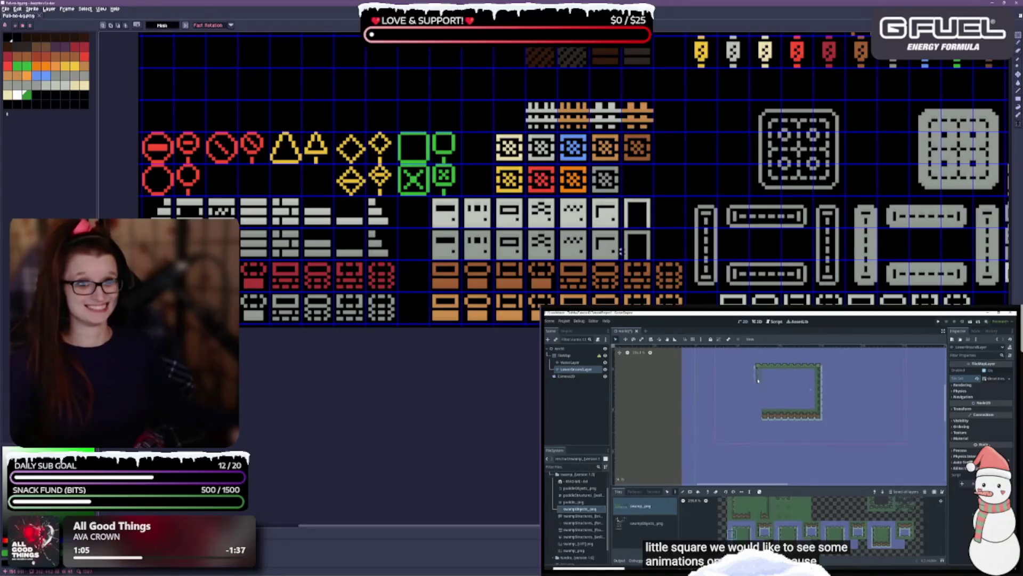
{"action": "left_click_drag", "start_coordinate": [658, 222], "coordinate": [588, 267]}
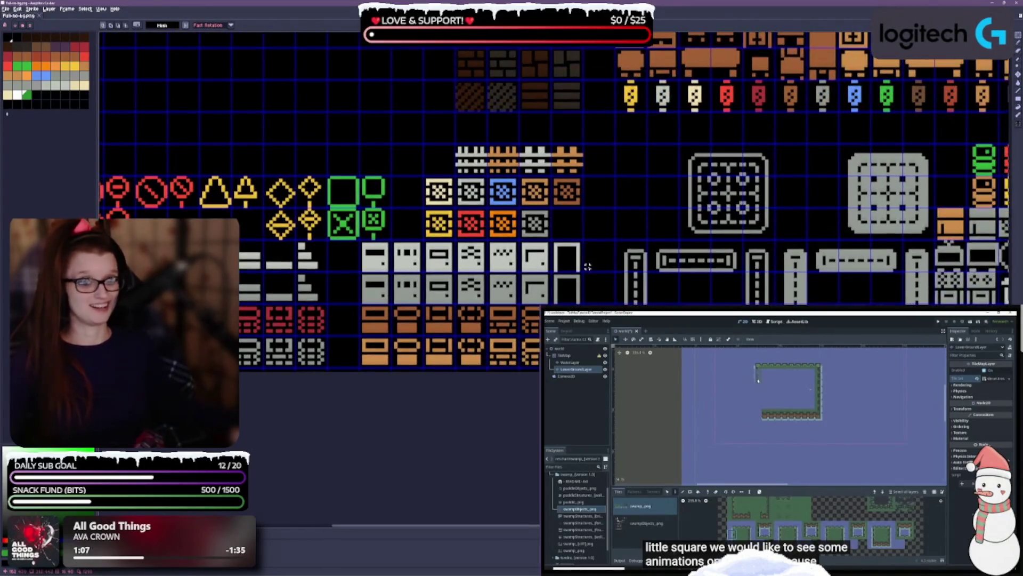
{"action": "left_click_drag", "start_coordinate": [584, 226], "coordinate": [454, 261]}
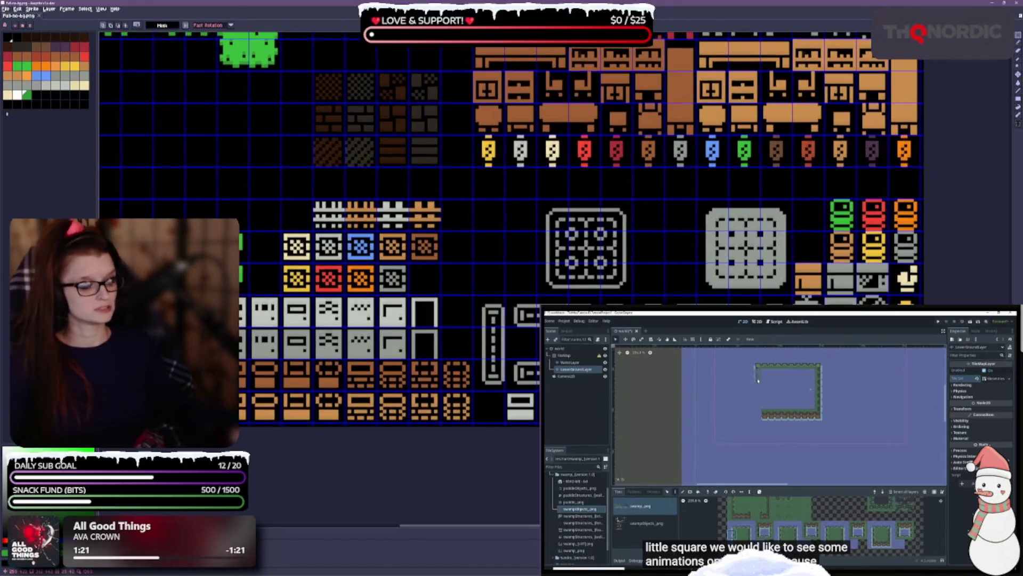
{"action": "scroll", "coordinate": [373, 213], "scroll_direction": "right", "scroll_amount": 5}
{"action": "scroll", "coordinate": [562, 379], "scroll_direction": "up", "scroll_amount": 1}
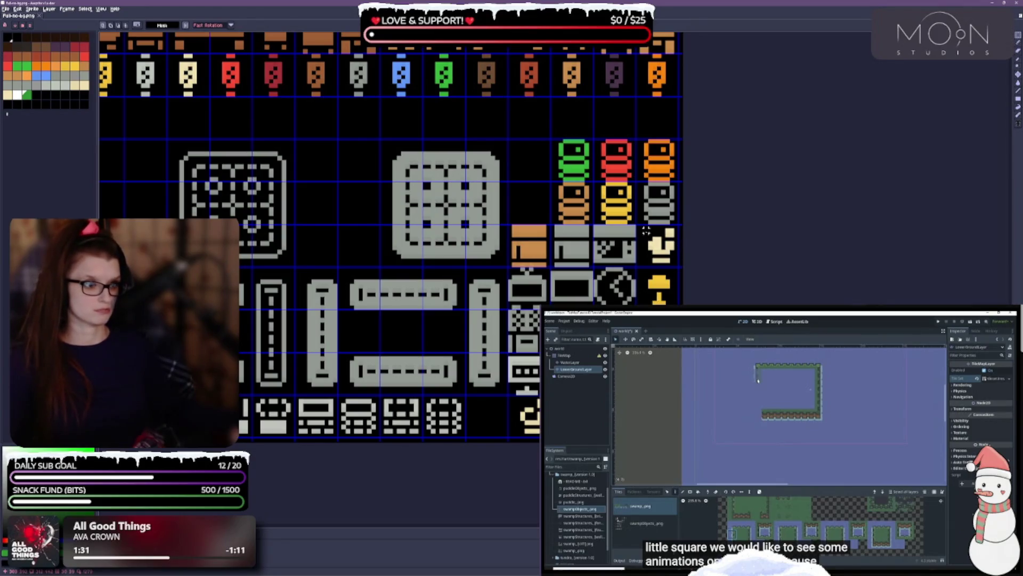
{"action": "mouse_move", "coordinate": [642, 229]}
{"action": "left_mouse_down"}
{"action": "mouse_move", "coordinate": [677, 250]}
{"action": "mouse_move", "coordinate": [586, 335]}
{"action": "mouse_move", "coordinate": [465, 421]}
{"action": "mouse_move", "coordinate": [504, 421]}
{"action": "left_mouse_up"}
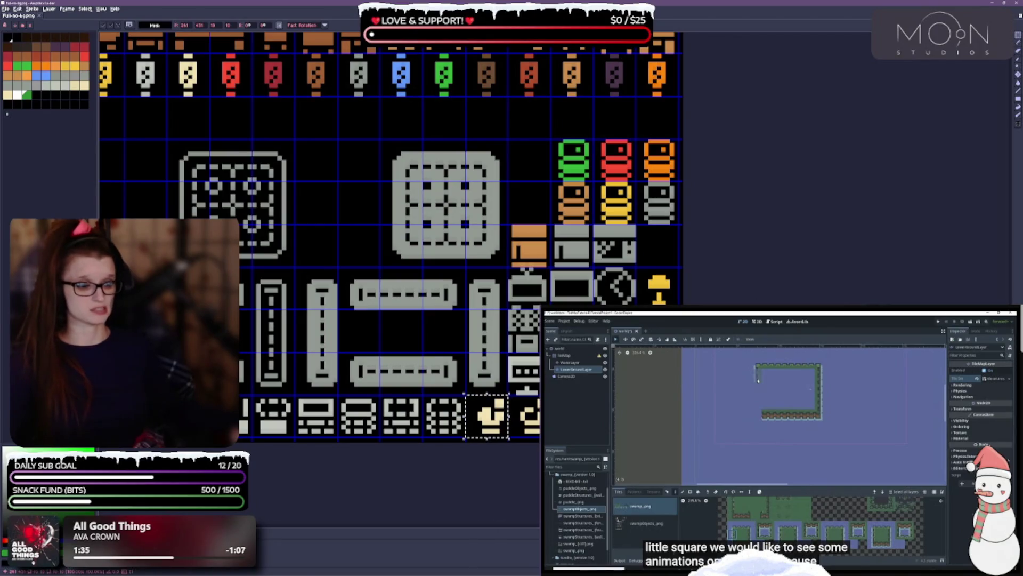
Paste a copy of the yellow lamp tile beside the crates and save.
{"action": "key", "text": "ctrl+d"}
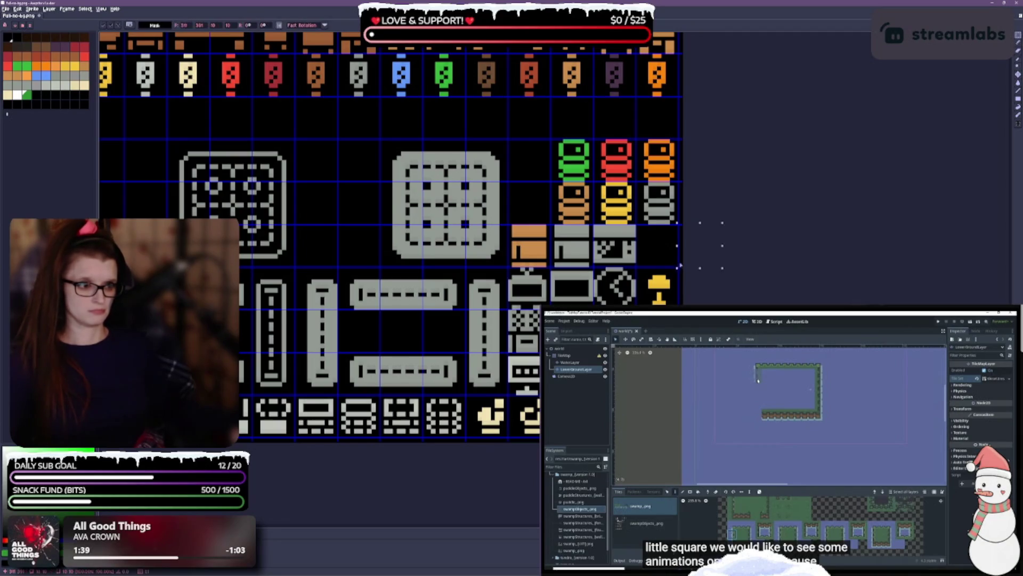
{"action": "key", "text": "ctrl+v"}
{"action": "key", "text": "ctrl+s"}
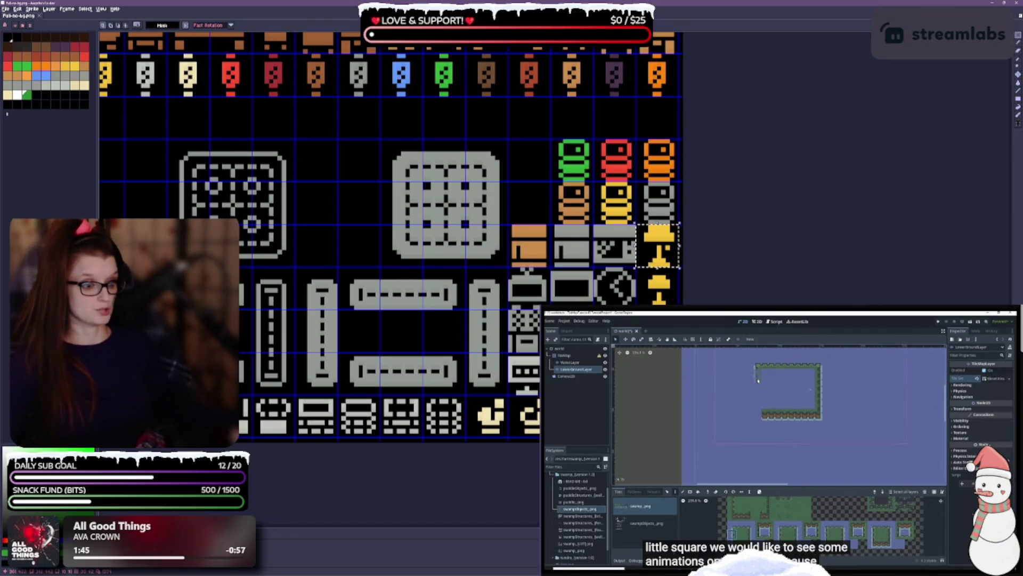
{"action": "key", "text": "ctrl+d"}
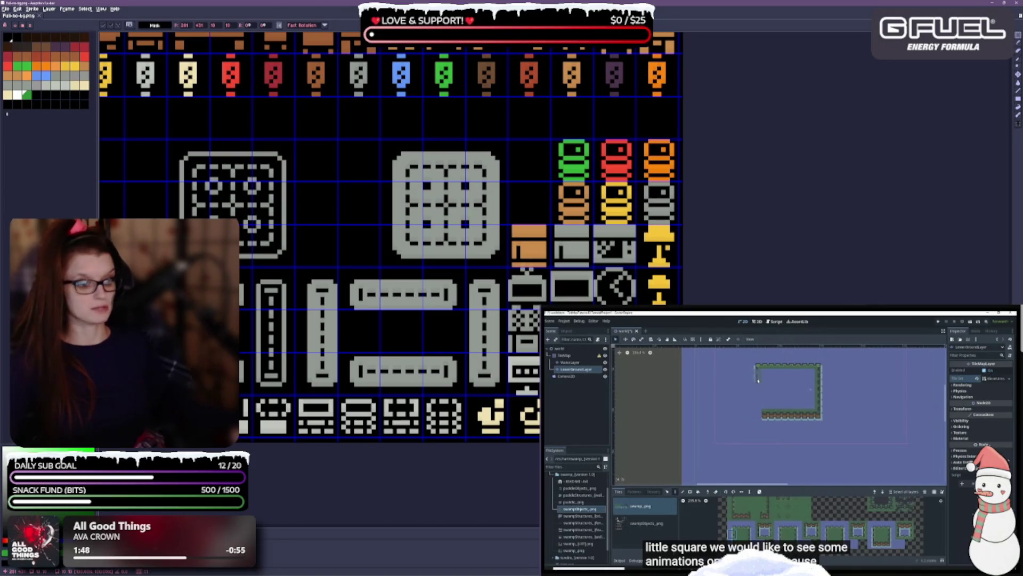
{"action": "key", "text": "ctrl+s"}
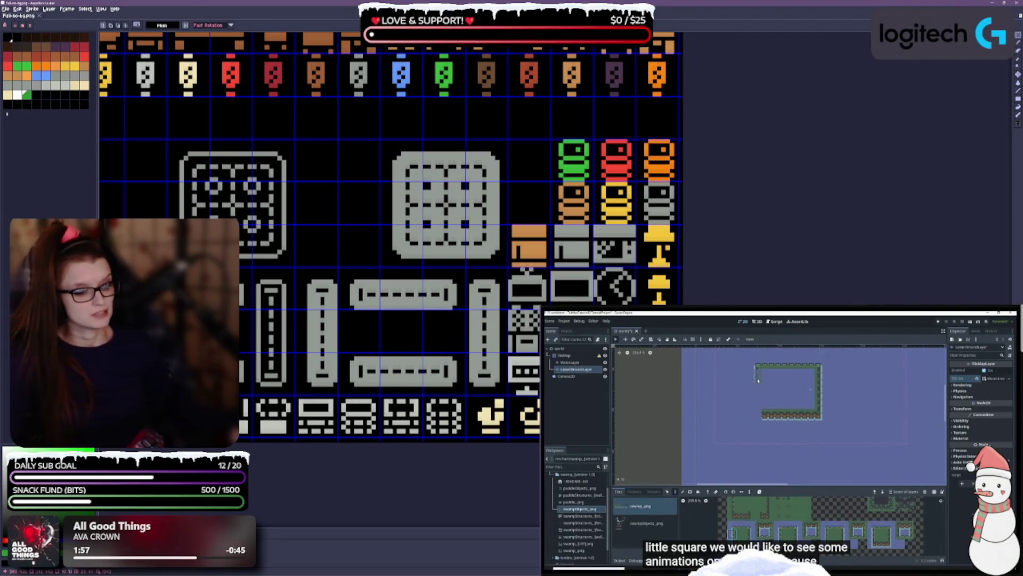
Delete the grey tile sitting next to the trash-can tile.
{"action": "scroll", "coordinate": [330, 274], "scroll_direction": "down", "scroll_amount": 2}
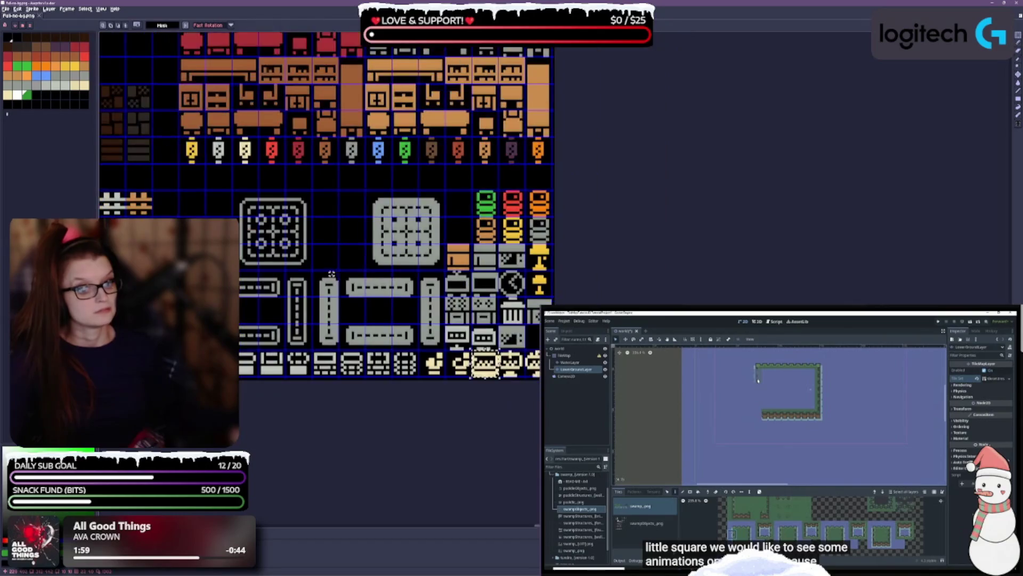
{"action": "scroll", "coordinate": [373, 280], "scroll_direction": "down", "scroll_amount": 1}
{"action": "scroll", "coordinate": [407, 284], "scroll_direction": "up", "scroll_amount": 1}
{"action": "scroll", "coordinate": [648, 271], "scroll_direction": "up", "scroll_amount": 3}
{"action": "scroll", "coordinate": [347, 284], "scroll_direction": "down", "scroll_amount": 2}
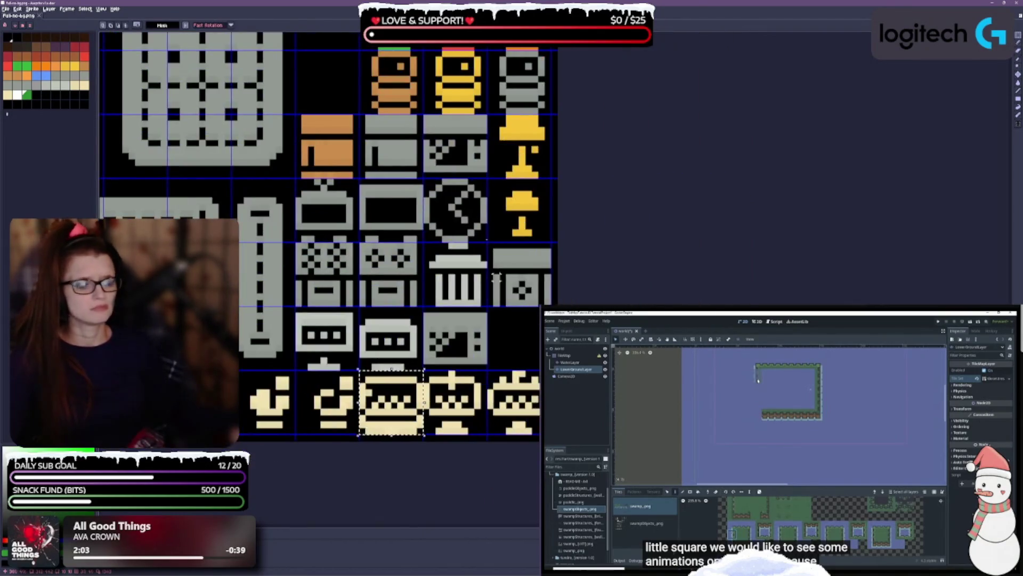
{"action": "scroll", "coordinate": [394, 268], "scroll_direction": "up", "scroll_amount": 1}
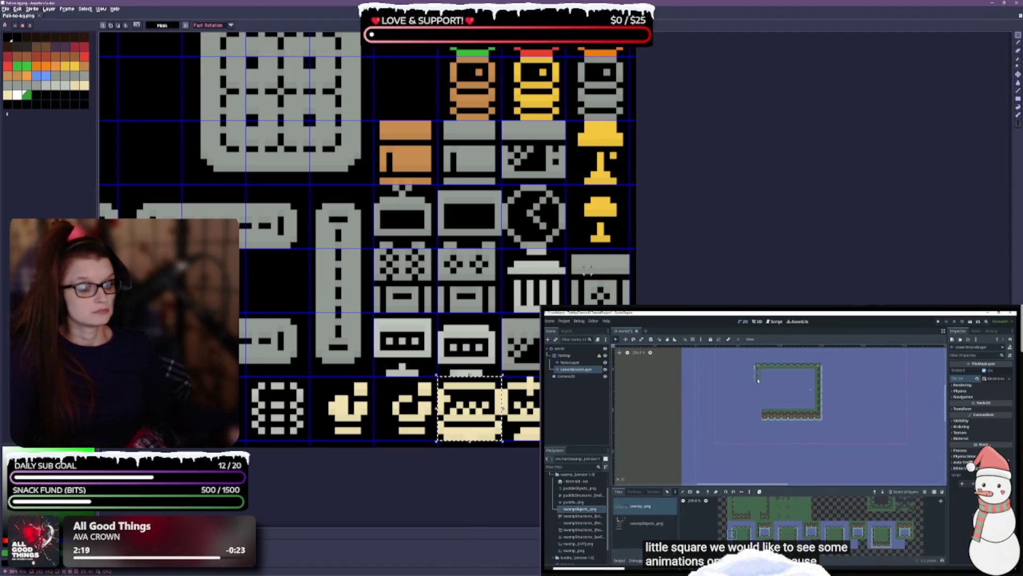
{"action": "left_click_drag", "start_coordinate": [565, 246], "coordinate": [632, 305]}
{"action": "key", "text": "Delete"}
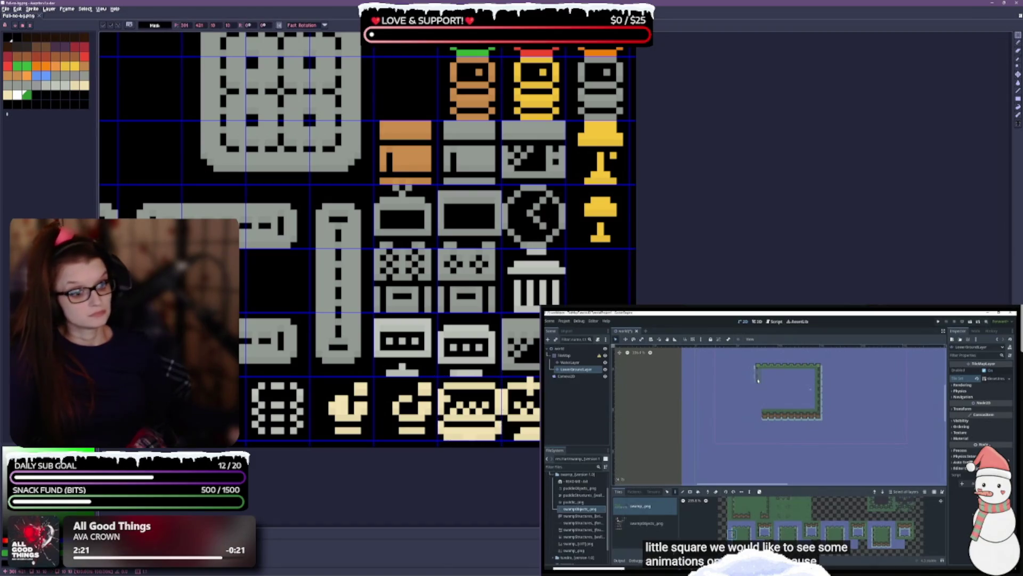
Move the trash-can tile one cell to the right.
{"action": "key", "text": "ctrl+d"}
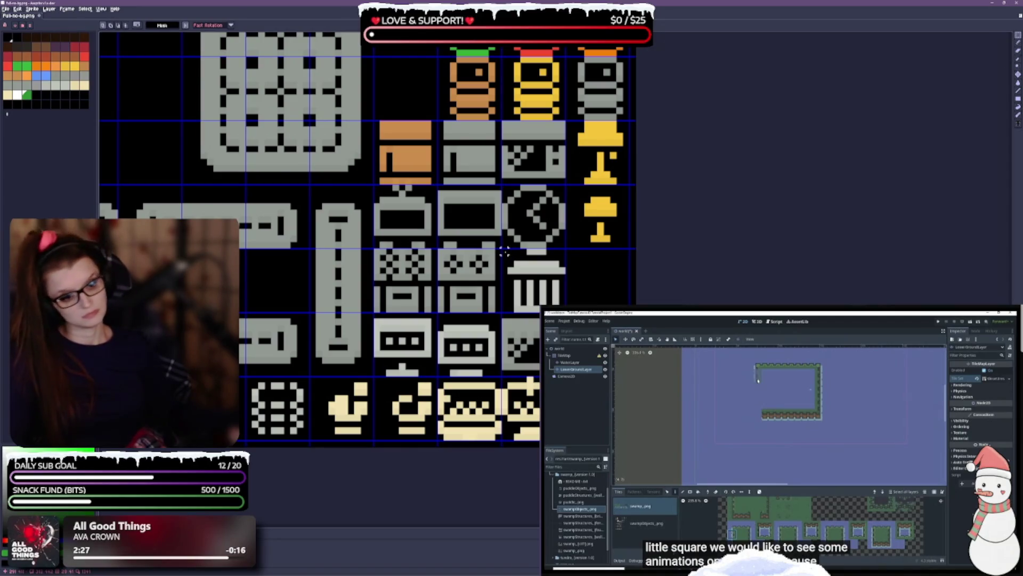
{"action": "left_click_drag", "start_coordinate": [501, 247], "coordinate": [567, 313]}
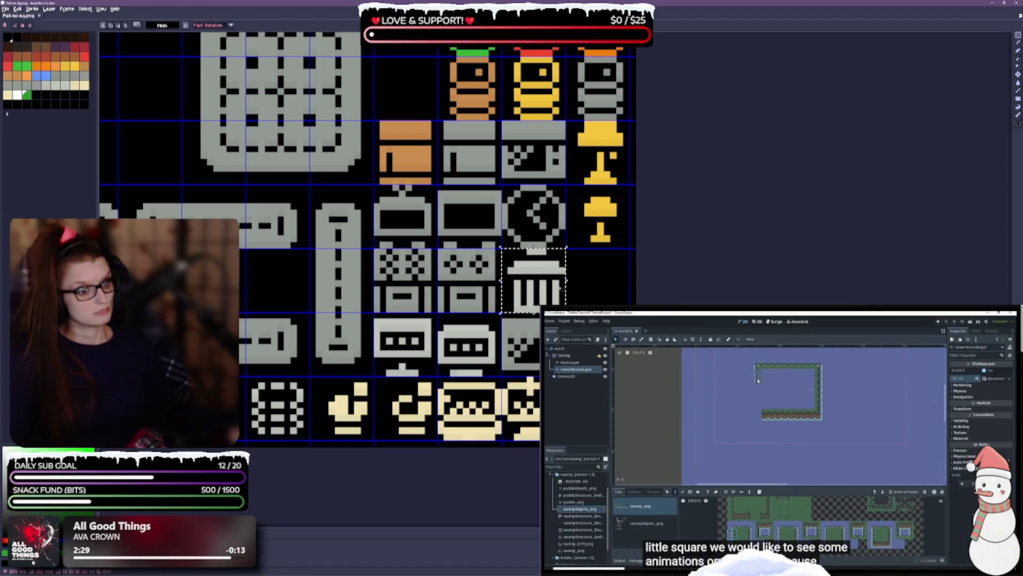
{"action": "left_click_drag", "start_coordinate": [513, 275], "coordinate": [577, 275]}
{"action": "key", "text": "ctrl+d"}
{"action": "scroll", "coordinate": [543, 290], "scroll_direction": "left", "scroll_amount": 2}
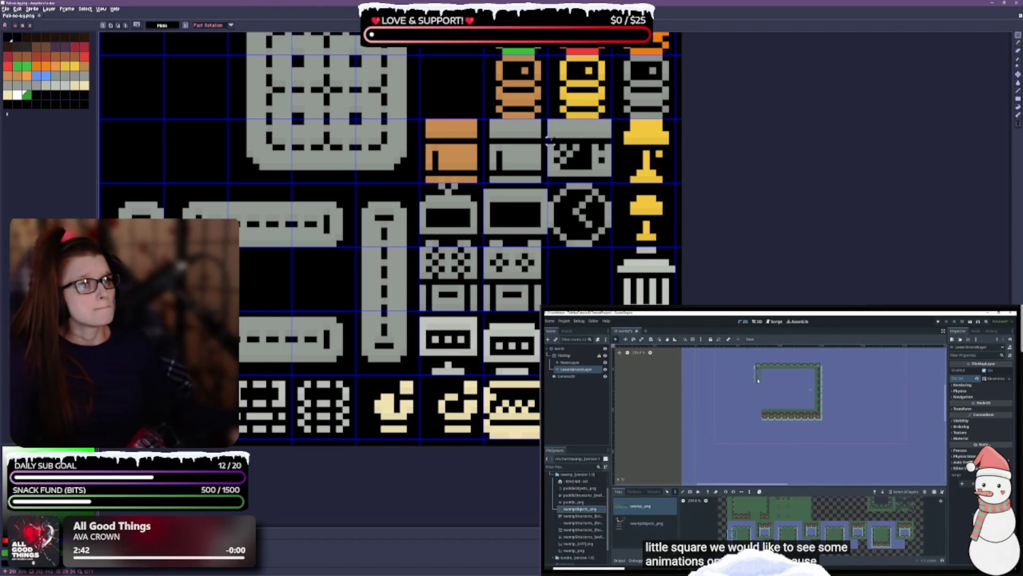
Move the patterned grey tile down into the freed slot and save.
{"action": "mouse_move", "coordinate": [550, 139]}
{"action": "left_mouse_down"}
{"action": "mouse_move", "coordinate": [586, 165]}
{"action": "mouse_move", "coordinate": [580, 282]}
{"action": "left_mouse_up"}
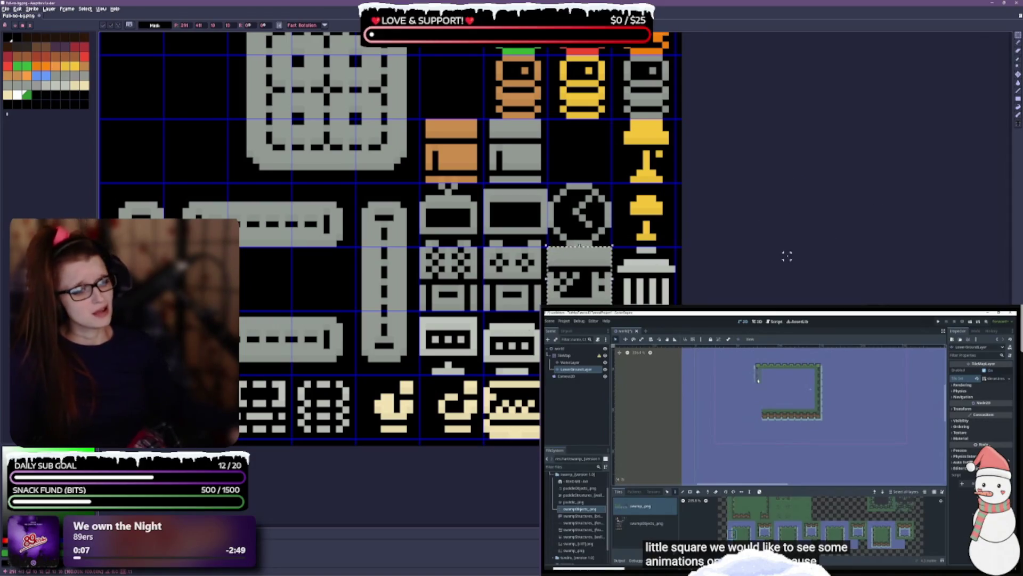
{"action": "scroll", "coordinate": [786, 261], "scroll_direction": "up", "scroll_amount": 2}
{"action": "key", "text": "ctrl+s"}
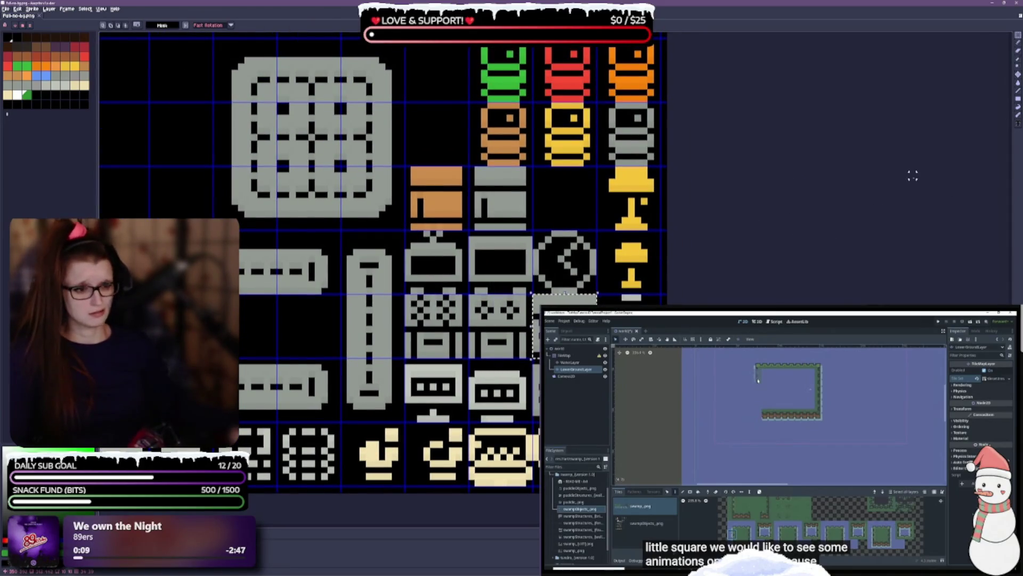
{"action": "key", "text": "ctrl+d"}
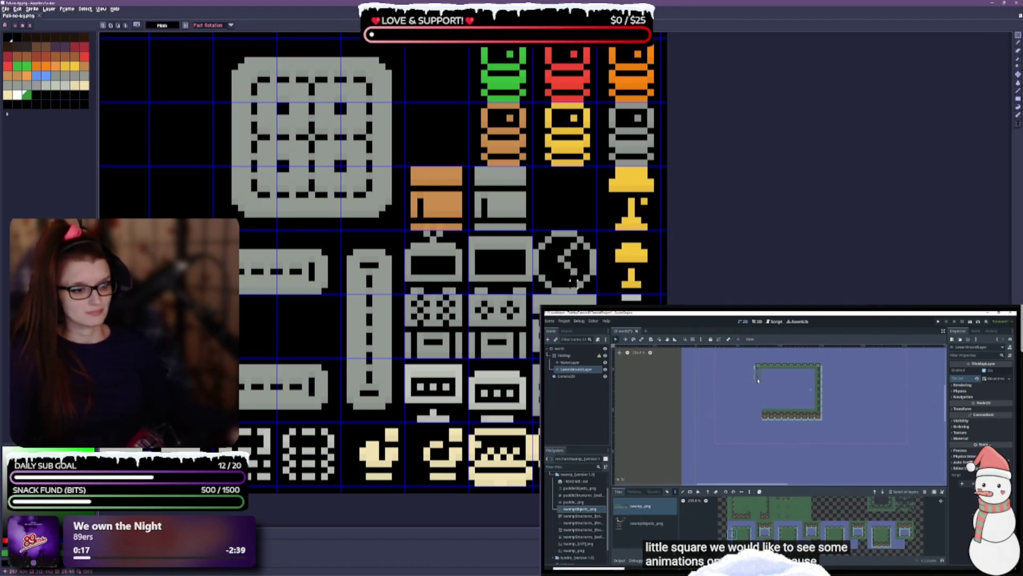
Move the clock up one cell, bring both yellow lamps together in the row below, and save.
{"action": "mouse_move", "coordinate": [533, 229]}
{"action": "left_mouse_down"}
{"action": "mouse_move", "coordinate": [543, 287]}
{"action": "mouse_move", "coordinate": [598, 294]}
{"action": "left_mouse_up"}
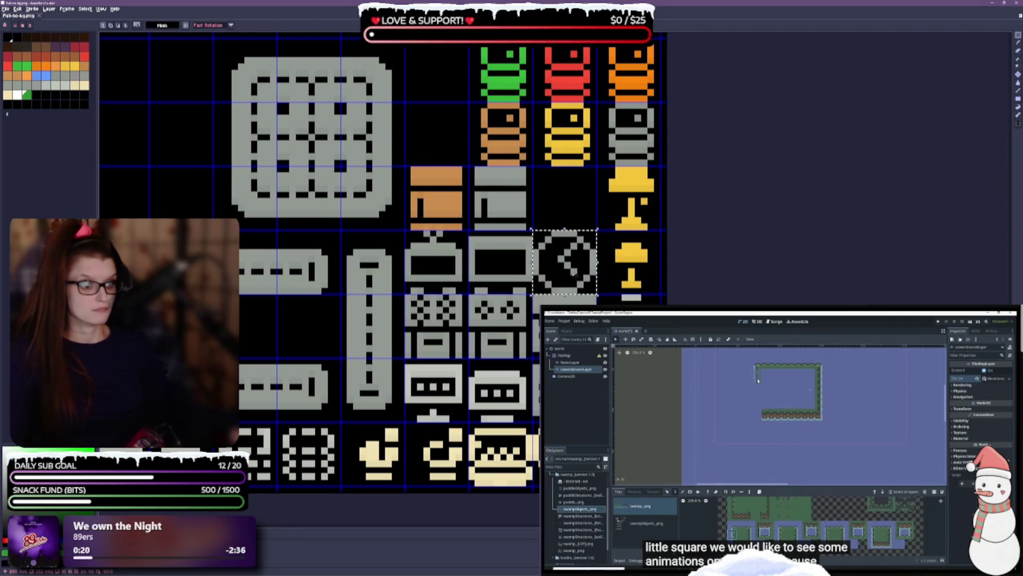
{"action": "left_click_drag", "start_coordinate": [565, 261], "coordinate": [564, 197]}
{"action": "mouse_move", "coordinate": [598, 232]}
{"action": "left_mouse_down"}
{"action": "mouse_move", "coordinate": [659, 293]}
{"action": "mouse_move", "coordinate": [571, 273]}
{"action": "left_mouse_up"}
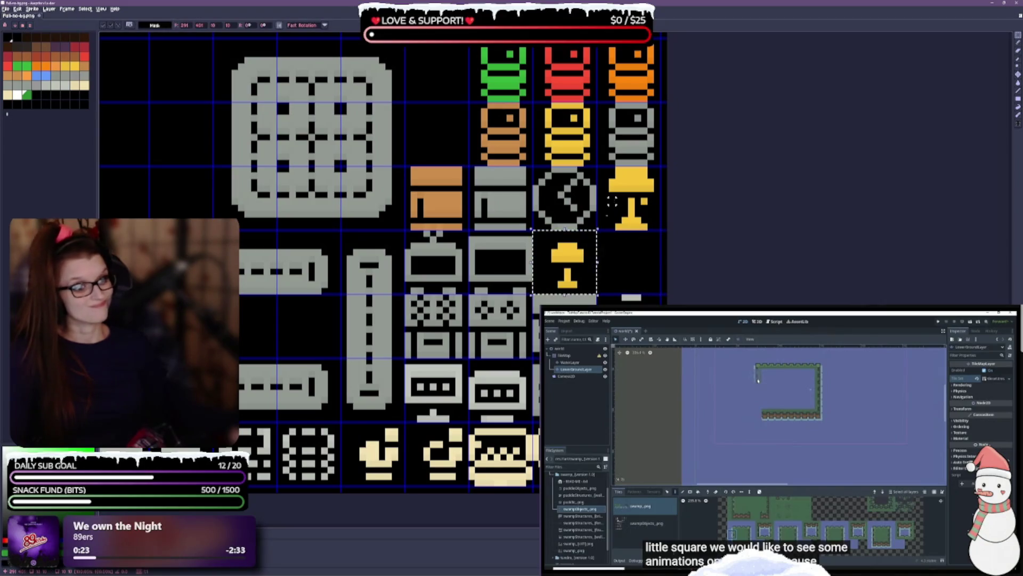
{"action": "left_click", "coordinate": [643, 225]}
{"action": "left_click_drag", "start_coordinate": [631, 201], "coordinate": [631, 265]}
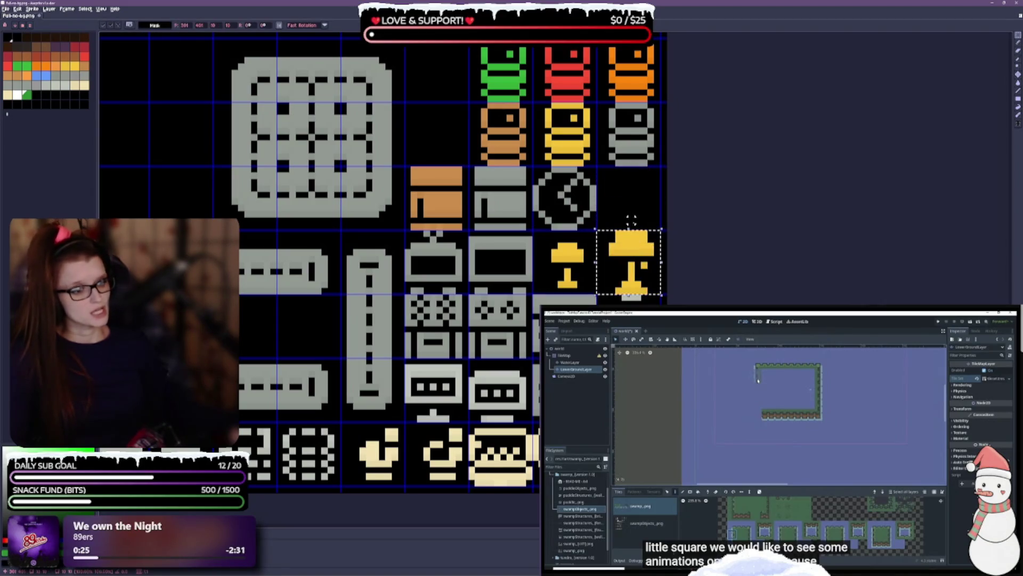
{"action": "key", "text": "ctrl+s"}
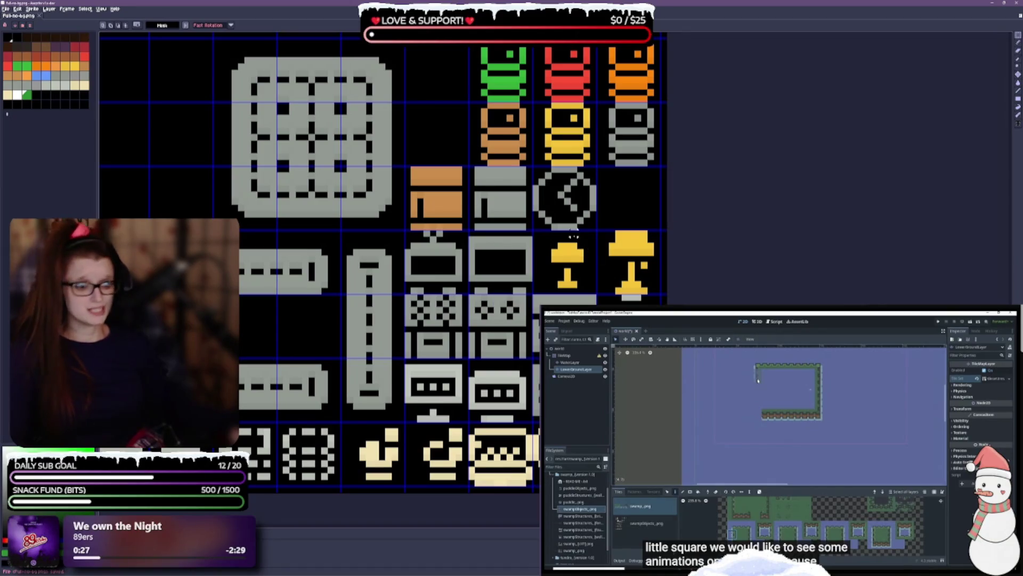
Shift the clock tile one cell right, beneath the grey crate.
{"action": "scroll", "coordinate": [676, 182], "scroll_direction": "down", "scroll_amount": 3}
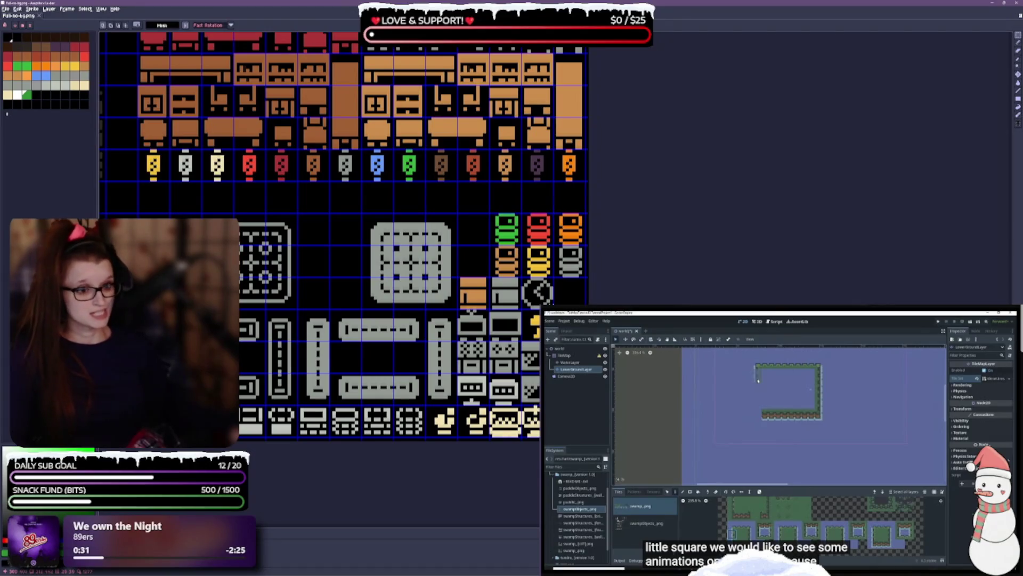
{"action": "scroll", "coordinate": [556, 292], "scroll_direction": "up", "scroll_amount": 2}
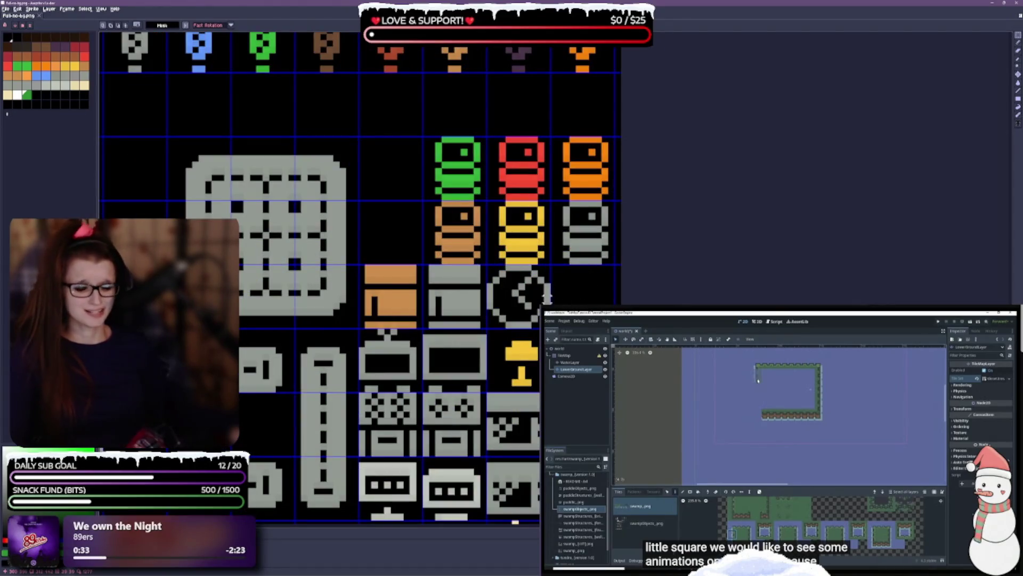
{"action": "scroll", "coordinate": [547, 296], "scroll_direction": "down", "scroll_amount": 3}
{"action": "left_click_drag", "start_coordinate": [408, 266], "coordinate": [400, 325]}
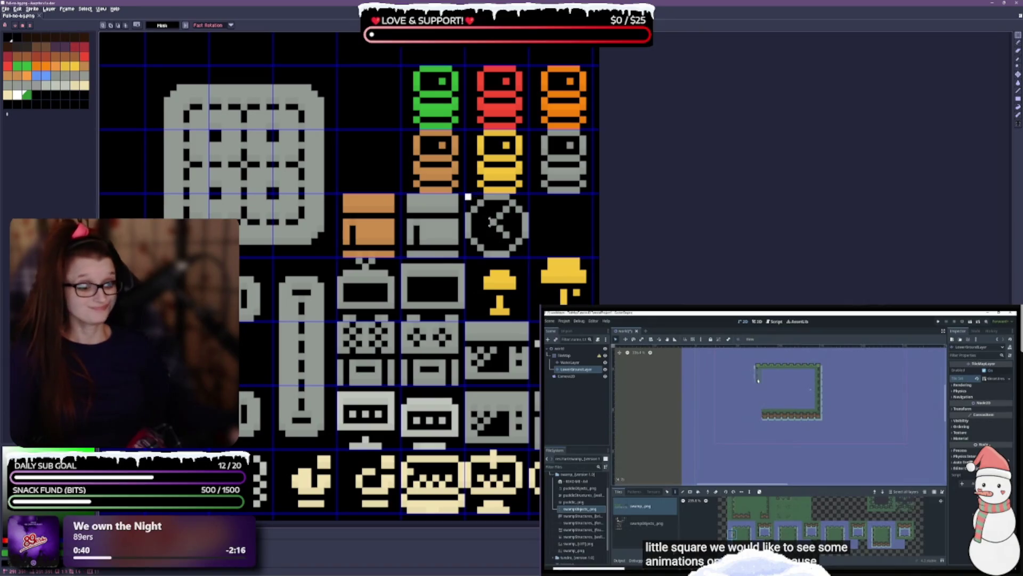
{"action": "mouse_move", "coordinate": [465, 193]}
{"action": "left_mouse_down"}
{"action": "mouse_move", "coordinate": [530, 258]}
{"action": "mouse_move", "coordinate": [566, 246]}
{"action": "left_mouse_up"}
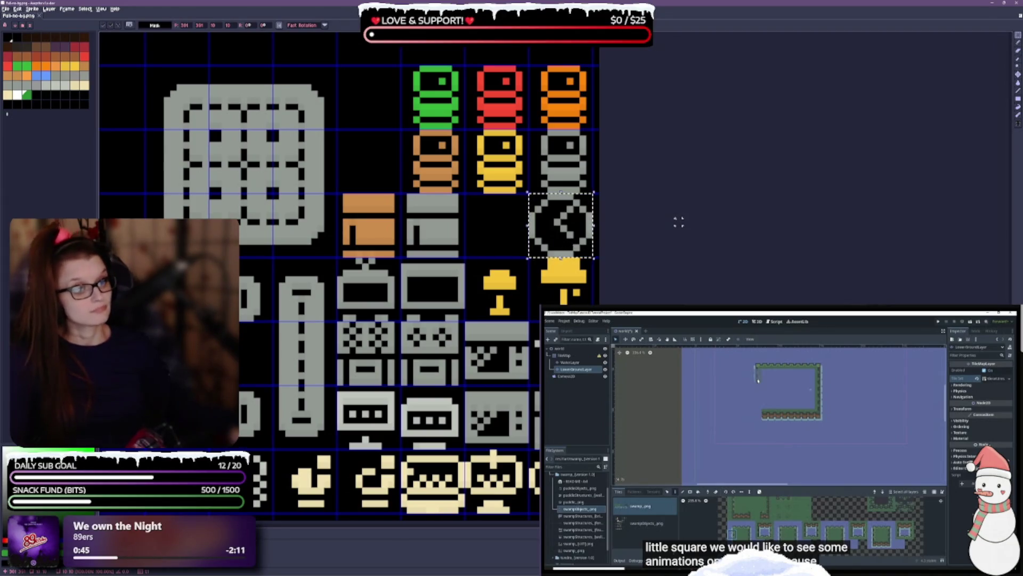
Nudge the orange and grey box tiles one cell to the right.
{"action": "scroll", "coordinate": [661, 278], "scroll_direction": "down", "scroll_amount": 2}
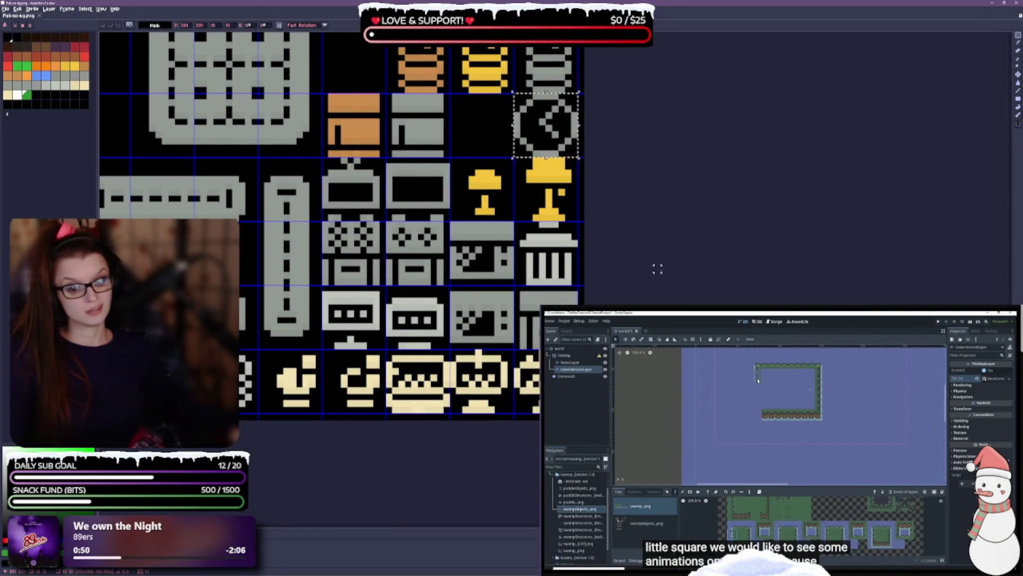
{"action": "scroll", "coordinate": [664, 269], "scroll_direction": "down", "scroll_amount": 1}
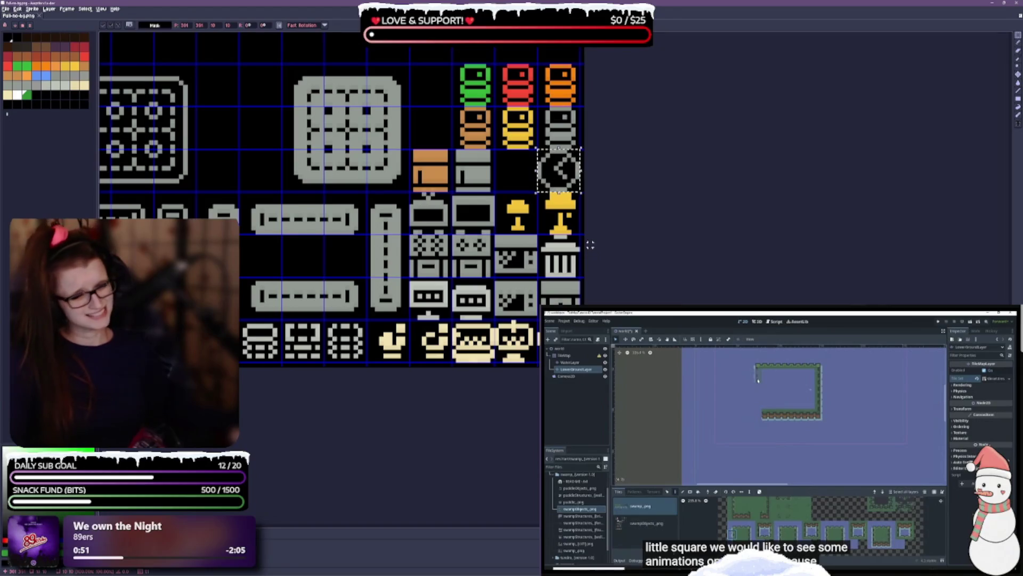
{"action": "key", "text": "ctrl+d"}
{"action": "scroll", "coordinate": [336, 245], "scroll_direction": "up", "scroll_amount": 2}
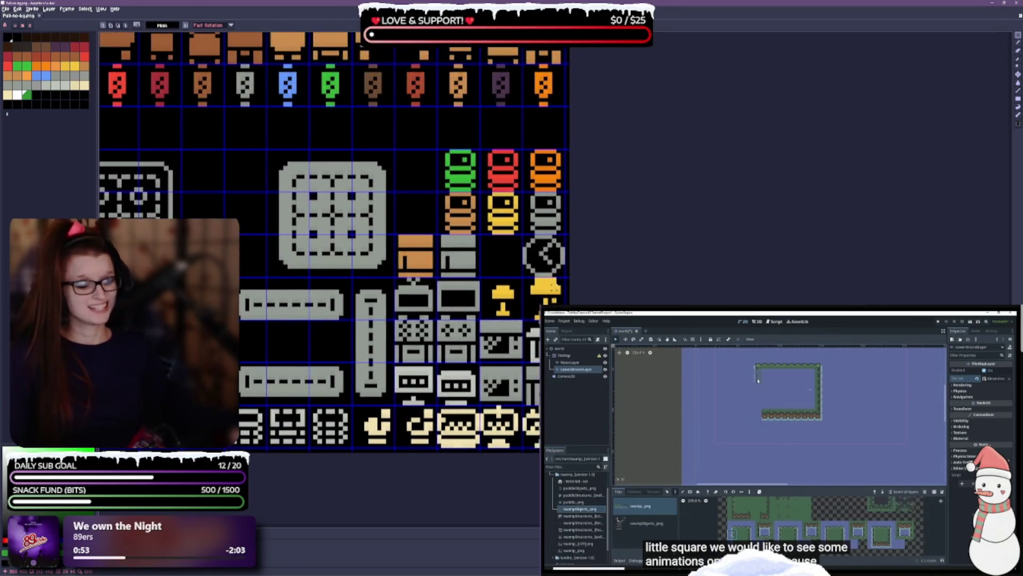
{"action": "mouse_move", "coordinate": [399, 239]}
{"action": "left_mouse_down"}
{"action": "mouse_move", "coordinate": [446, 278]}
{"action": "mouse_move", "coordinate": [501, 265]}
{"action": "left_mouse_up"}
{"action": "key", "text": "ctrl+d"}
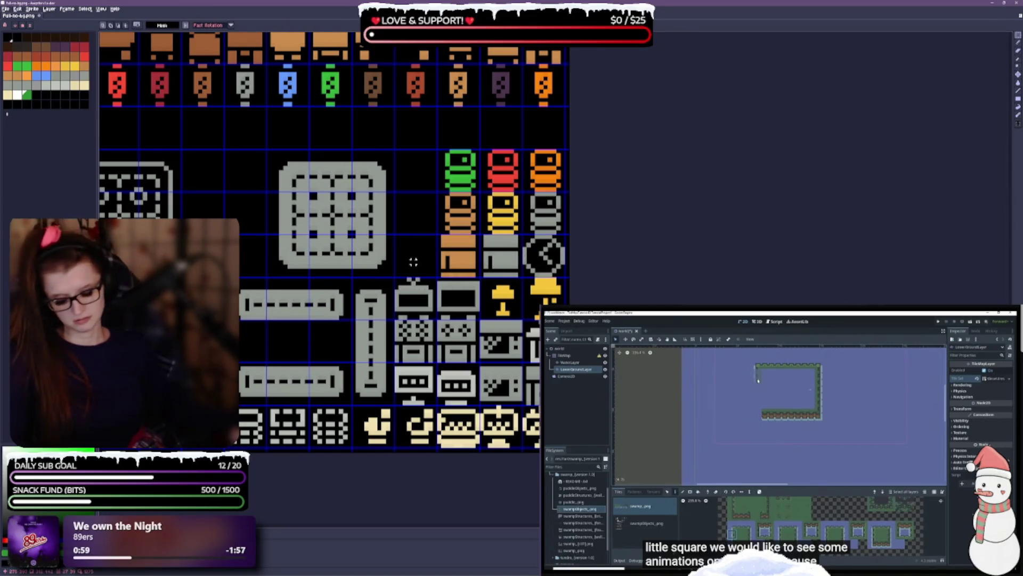
Pack the two-row grey tile block up beneath the lantern row and select the seven right-hand lanterns.
{"action": "scroll", "coordinate": [501, 256], "scroll_direction": "left", "scroll_amount": 5}
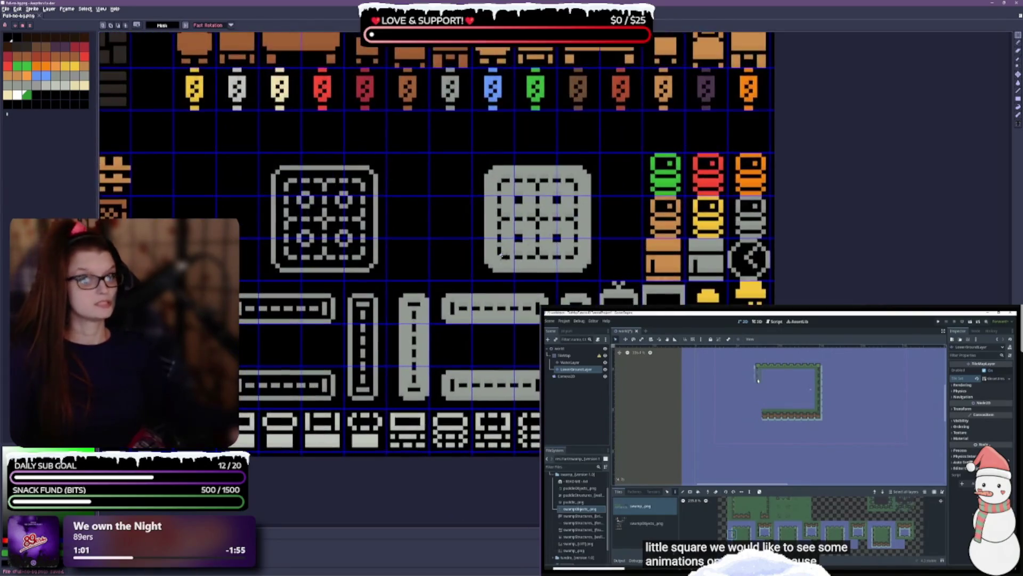
{"action": "scroll", "coordinate": [501, 256], "scroll_direction": "left", "scroll_amount": 3}
{"action": "scroll", "coordinate": [501, 256], "scroll_direction": "down", "scroll_amount": 2}
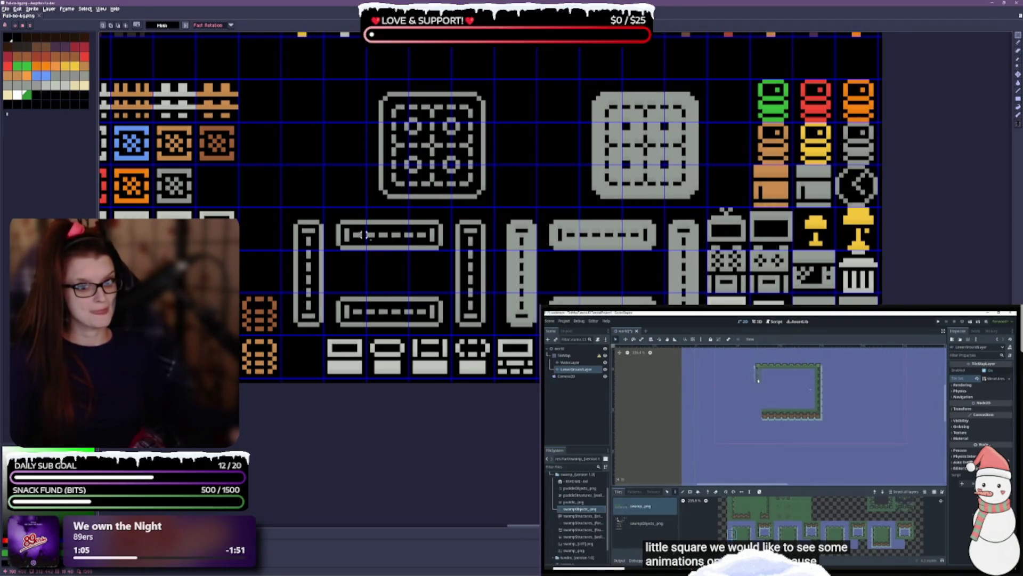
{"action": "mouse_move", "coordinate": [332, 211]}
{"action": "left_mouse_down"}
{"action": "mouse_move", "coordinate": [451, 249]}
{"action": "mouse_move", "coordinate": [405, 294]}
{"action": "left_mouse_up"}
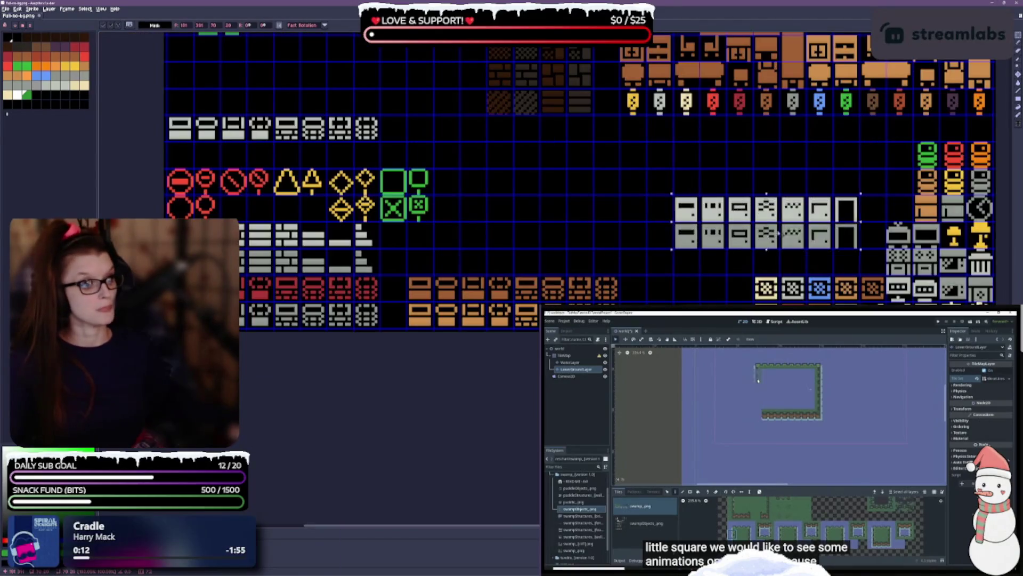
{"action": "left_click_drag", "start_coordinate": [779, 233], "coordinate": [805, 259]}
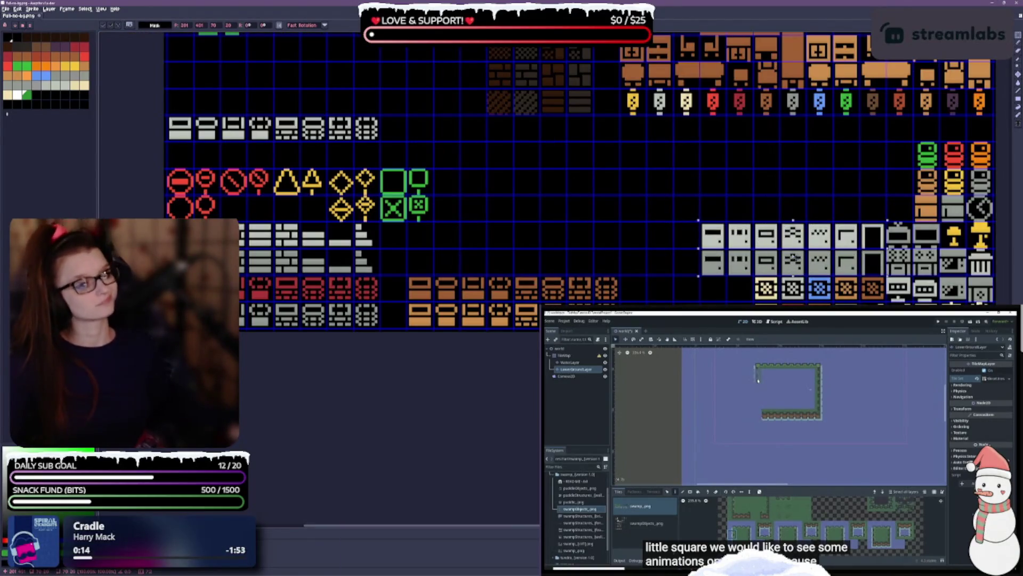
{"action": "mouse_move", "coordinate": [781, 258]}
{"action": "left_mouse_down"}
{"action": "mouse_move", "coordinate": [788, 214]}
{"action": "mouse_move", "coordinate": [815, 216]}
{"action": "mouse_move", "coordinate": [718, 178]}
{"action": "left_mouse_up"}
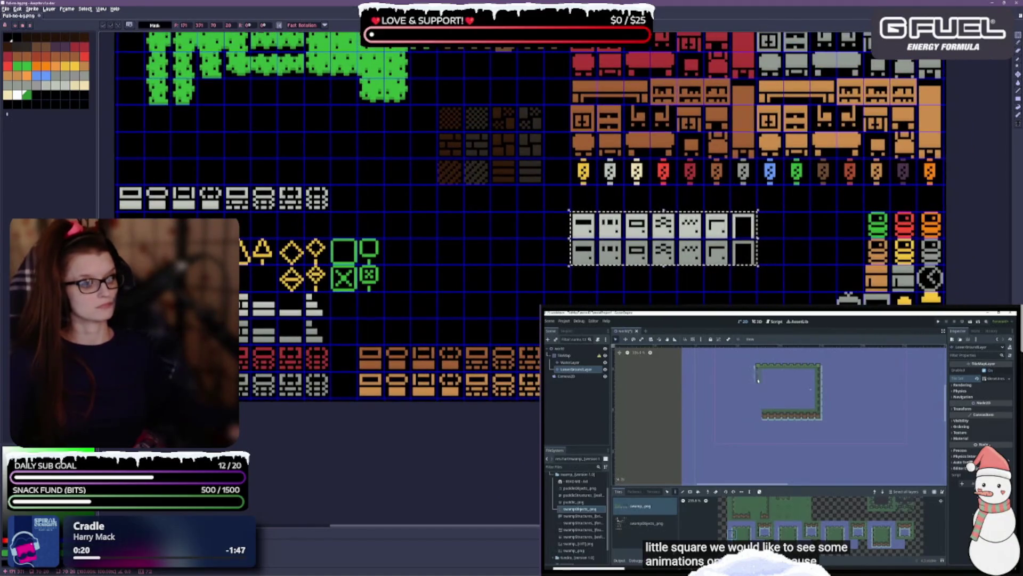
{"action": "left_click_drag", "start_coordinate": [703, 256], "coordinate": [642, 306]}
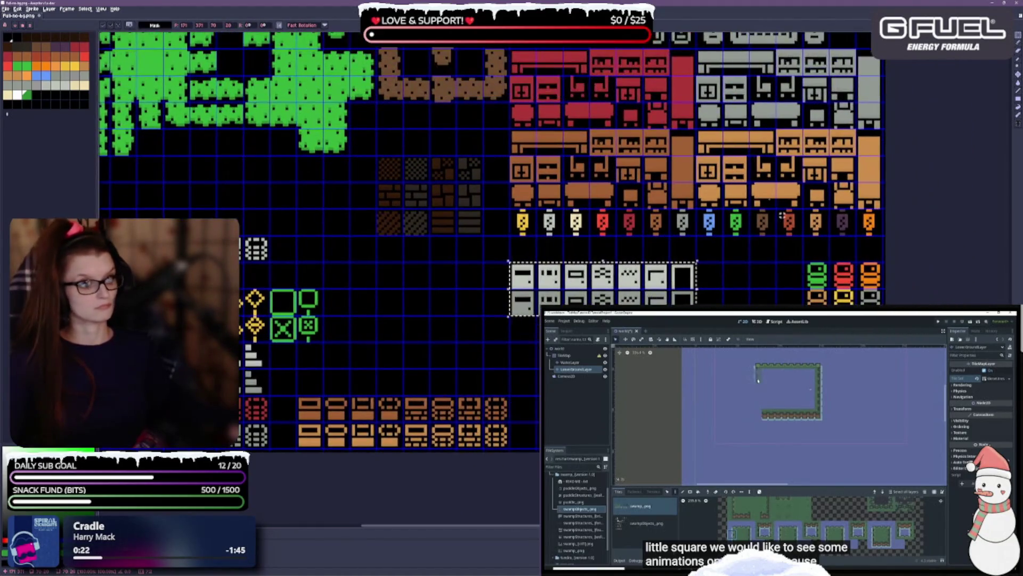
{"action": "left_click", "coordinate": [744, 261]}
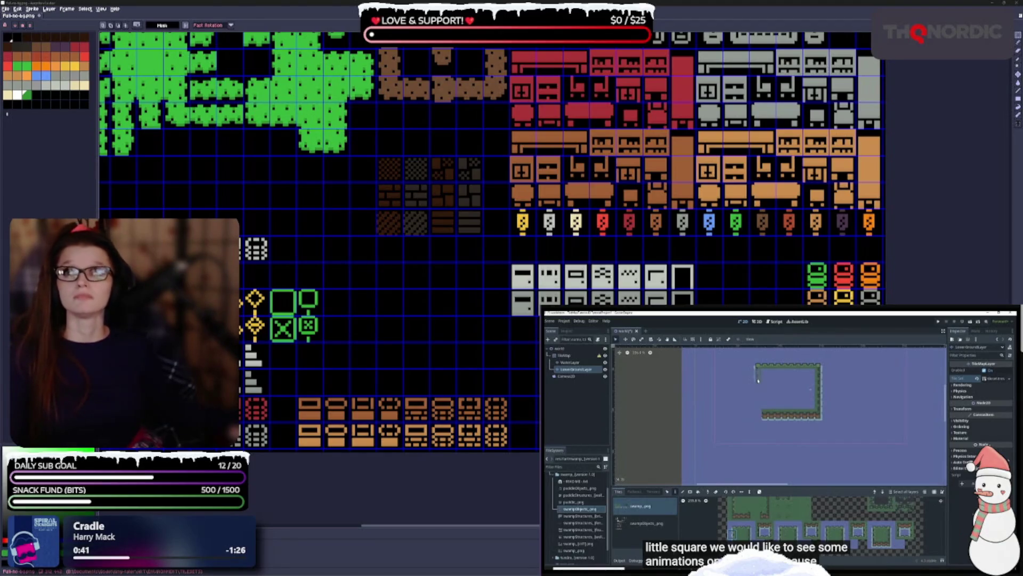
{"action": "left_click_drag", "start_coordinate": [695, 209], "coordinate": [884, 236]}
Drop the seven lanterns into a second row, then cut and paste both lantern rows down above the brown crates.
{"action": "left_click_drag", "start_coordinate": [788, 222], "coordinate": [602, 249]}
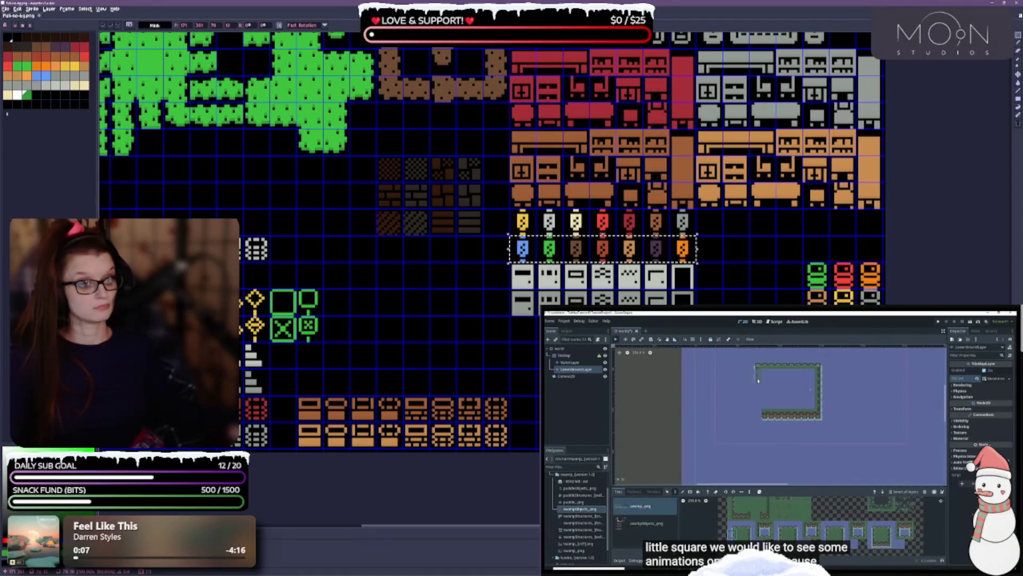
{"action": "key", "text": "ctrl+d"}
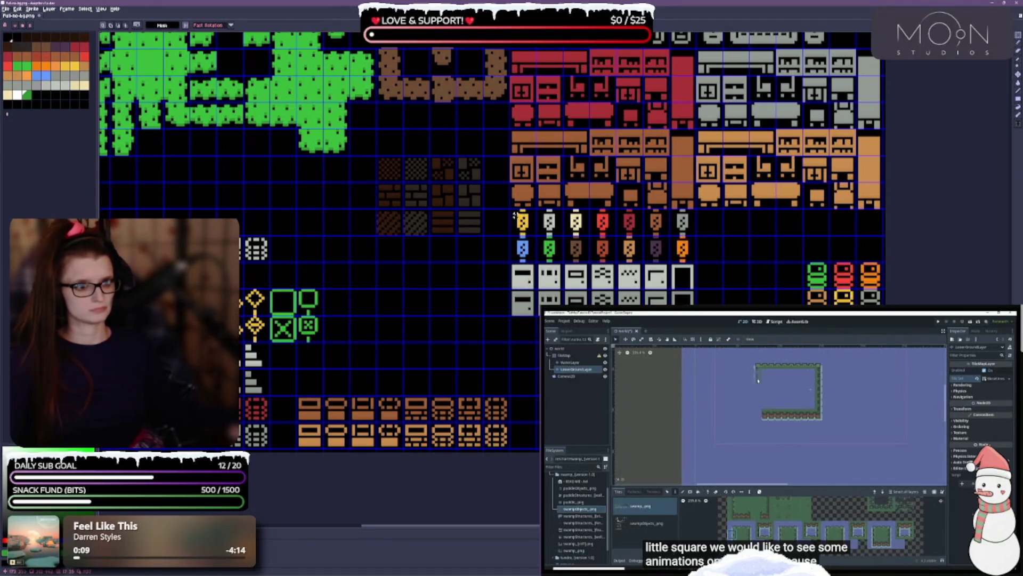
{"action": "mouse_move", "coordinate": [510, 210]}
{"action": "left_mouse_down"}
{"action": "mouse_move", "coordinate": [538, 245]}
{"action": "mouse_move", "coordinate": [695, 263]}
{"action": "left_mouse_up"}
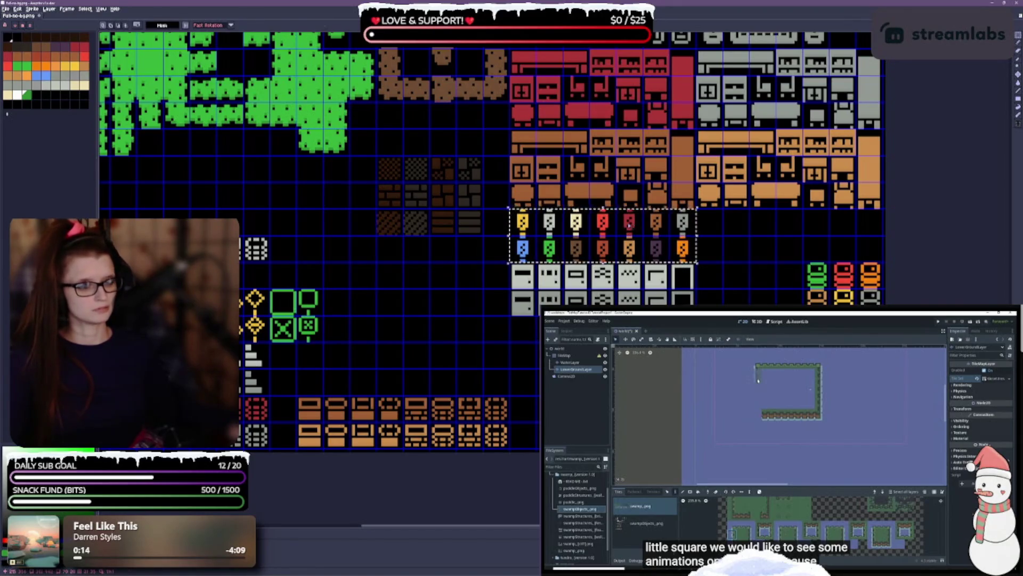
{"action": "key", "text": "ctrl+x"}
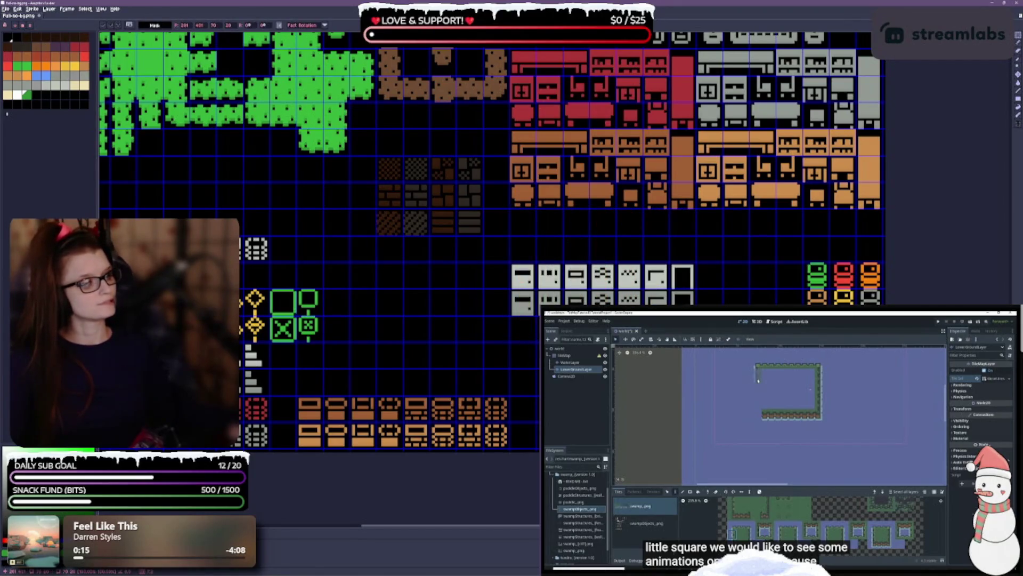
{"action": "key", "text": "ctrl+v"}
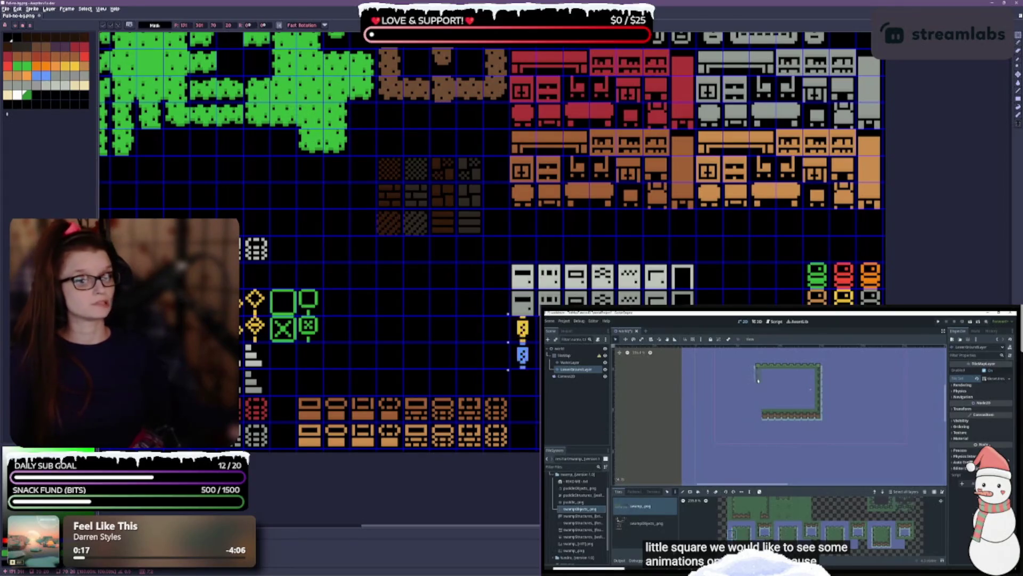
{"action": "mouse_move", "coordinate": [477, 347]}
{"action": "left_mouse_down"}
{"action": "mouse_move", "coordinate": [454, 346]}
{"action": "mouse_move", "coordinate": [587, 349]}
{"action": "mouse_move", "coordinate": [620, 512]}
{"action": "mouse_move", "coordinate": [548, 331]}
{"action": "mouse_move", "coordinate": [571, 331]}
{"action": "mouse_move", "coordinate": [470, 332]}
{"action": "mouse_move", "coordinate": [498, 332]}
{"action": "left_mouse_up"}
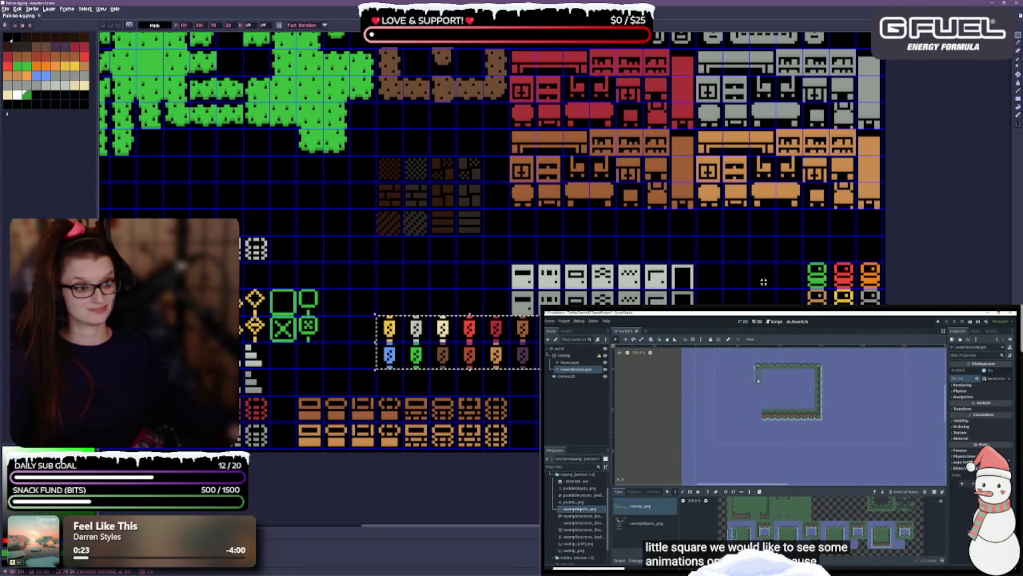
{"action": "left_click_drag", "start_coordinate": [517, 294], "coordinate": [433, 333]}
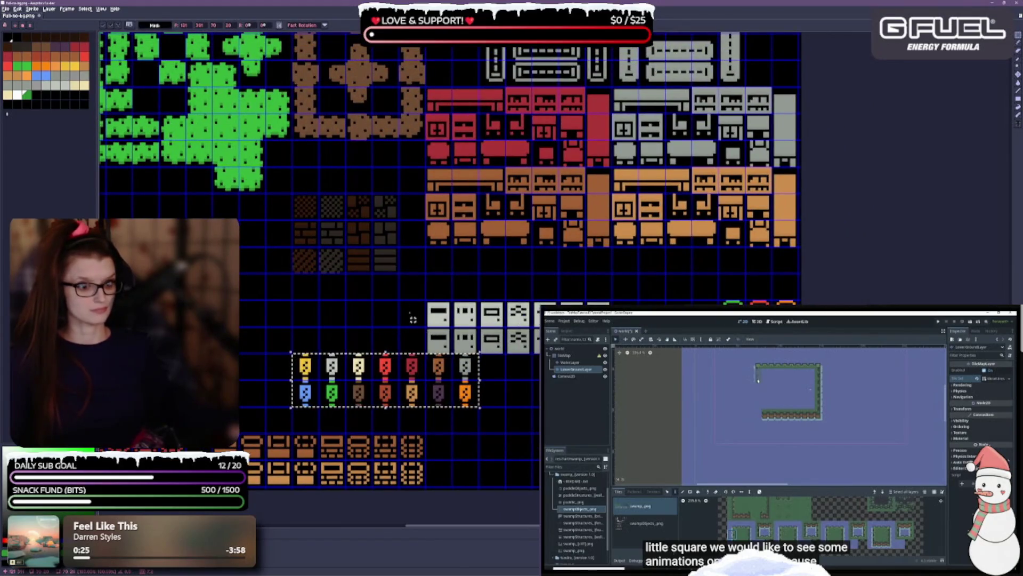
{"action": "left_click", "coordinate": [426, 302]}
{"action": "mouse_move", "coordinate": [426, 302]}
{"action": "left_mouse_down"}
{"action": "mouse_move", "coordinate": [538, 353]}
{"action": "mouse_move", "coordinate": [608, 267]}
{"action": "mouse_move", "coordinate": [722, 268]}
{"action": "left_mouse_up"}
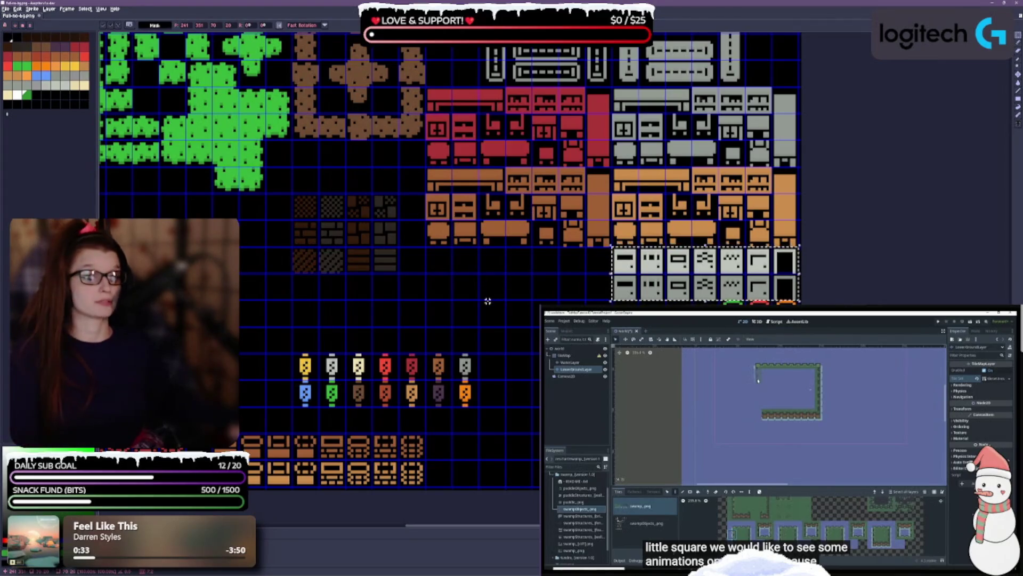
Move the grey step-shaped tile rows beside the light grey tile block.
{"action": "scroll", "coordinate": [507, 295], "scroll_direction": "left", "scroll_amount": 2}
{"action": "scroll", "coordinate": [506, 294], "scroll_direction": "left", "scroll_amount": 5}
{"action": "scroll", "coordinate": [506, 295], "scroll_direction": "down", "scroll_amount": 2}
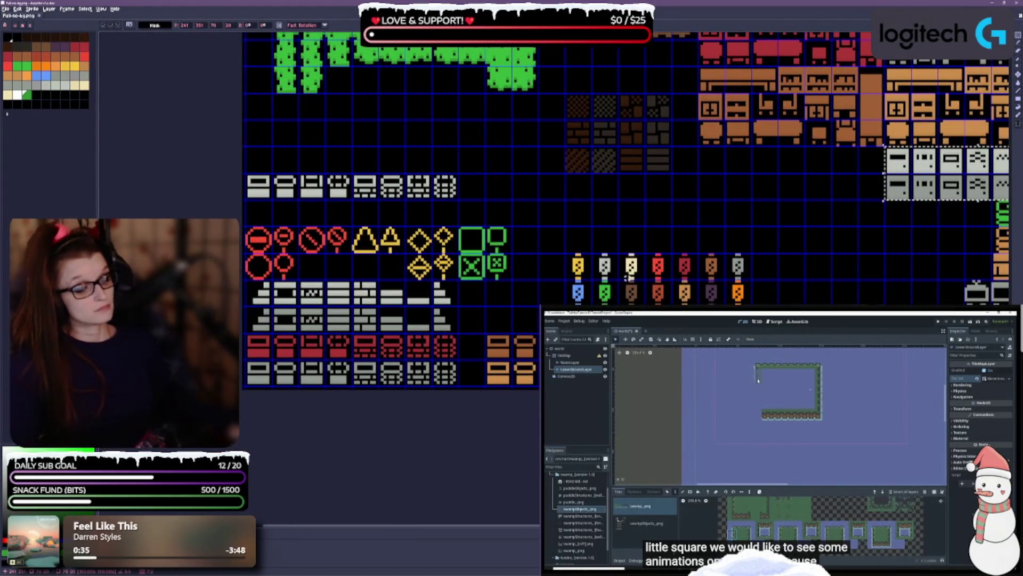
{"action": "scroll", "coordinate": [528, 257], "scroll_direction": "up", "scroll_amount": 1}
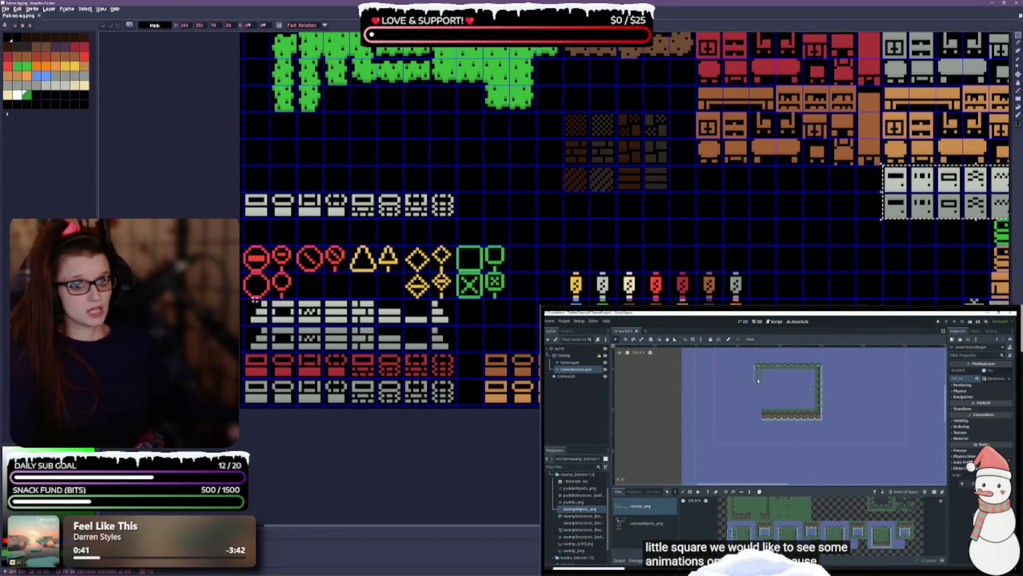
{"action": "mouse_move", "coordinate": [246, 304]}
{"action": "left_mouse_down"}
{"action": "mouse_move", "coordinate": [430, 325]}
{"action": "mouse_move", "coordinate": [457, 353]}
{"action": "left_mouse_up"}
{"action": "scroll", "coordinate": [395, 357], "scroll_direction": "down", "scroll_amount": 2}
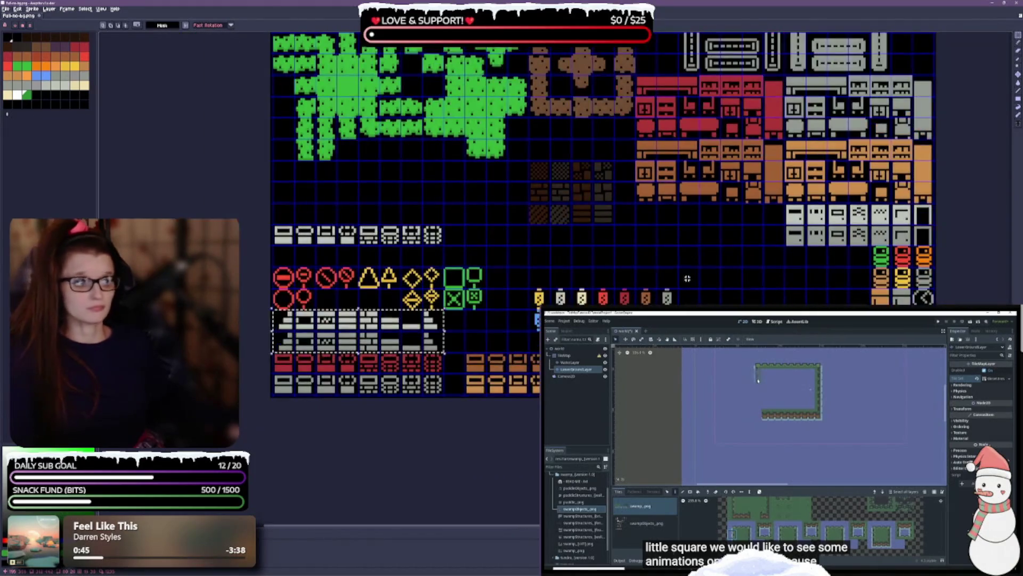
{"action": "mouse_move", "coordinate": [357, 330]}
{"action": "left_mouse_down"}
{"action": "mouse_move", "coordinate": [691, 244]}
{"action": "mouse_move", "coordinate": [695, 260]}
{"action": "mouse_move", "coordinate": [695, 244]}
{"action": "left_mouse_up"}
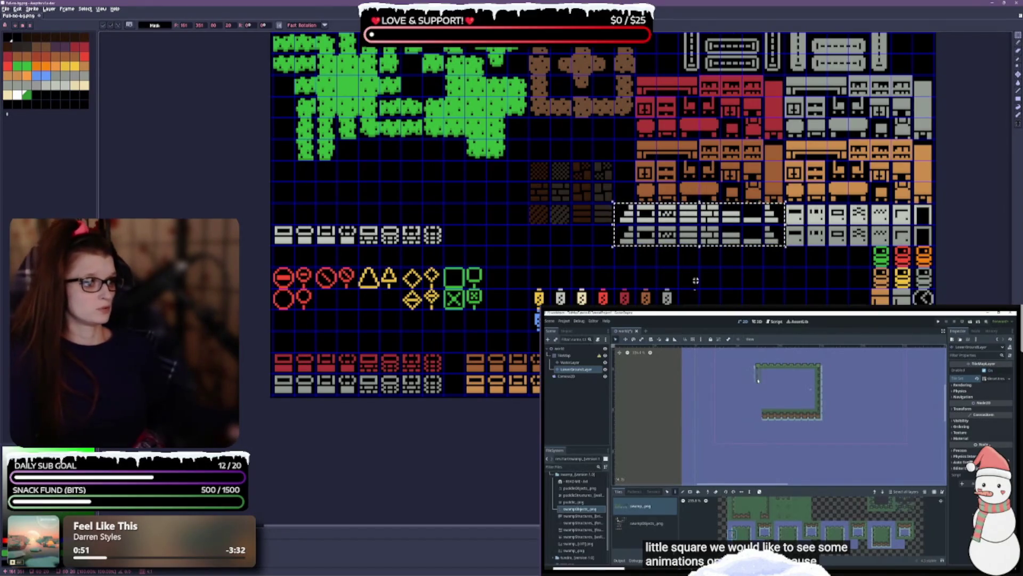
{"action": "scroll", "coordinate": [705, 252], "scroll_direction": "up", "scroll_amount": 1}
{"action": "left_click", "coordinate": [603, 265]}
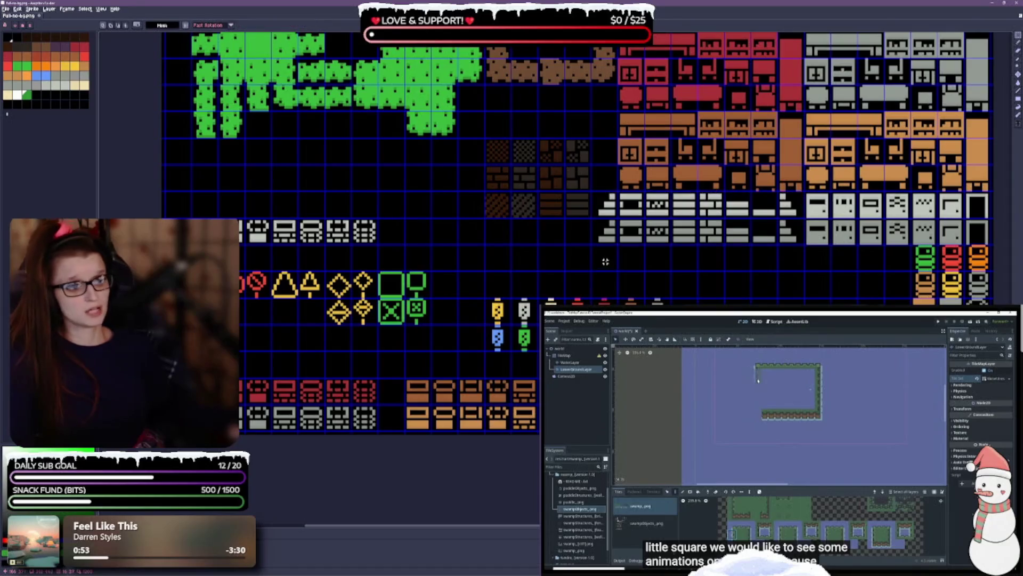
Move the two lantern rows up directly beneath the grey tile rows.
{"action": "scroll", "coordinate": [682, 266], "scroll_direction": "right", "scroll_amount": 4}
{"action": "scroll", "coordinate": [682, 267], "scroll_direction": "down", "scroll_amount": 2}
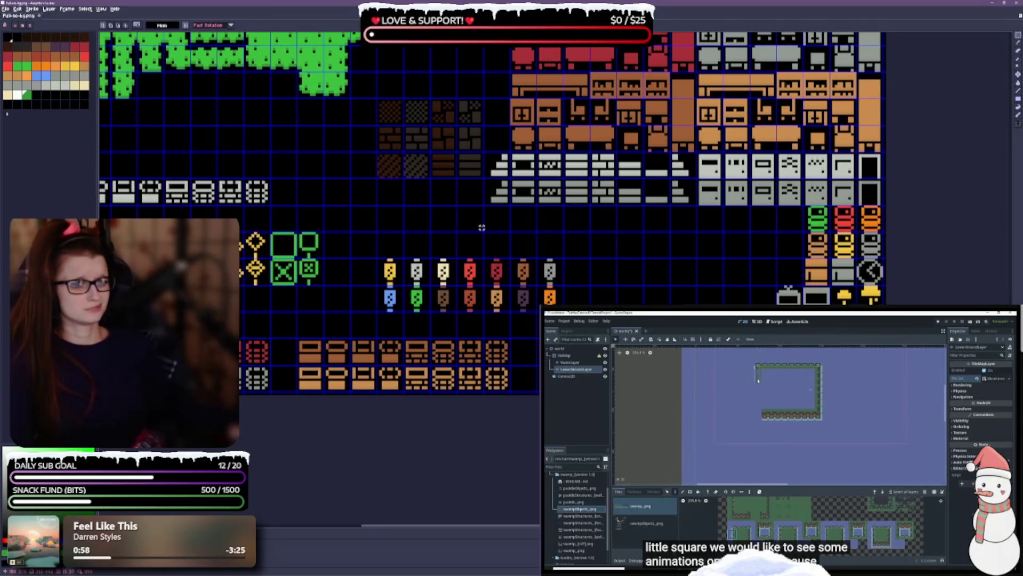
{"action": "scroll", "coordinate": [482, 227], "scroll_direction": "up", "scroll_amount": 2}
{"action": "scroll", "coordinate": [482, 227], "scroll_direction": "left", "scroll_amount": 5}
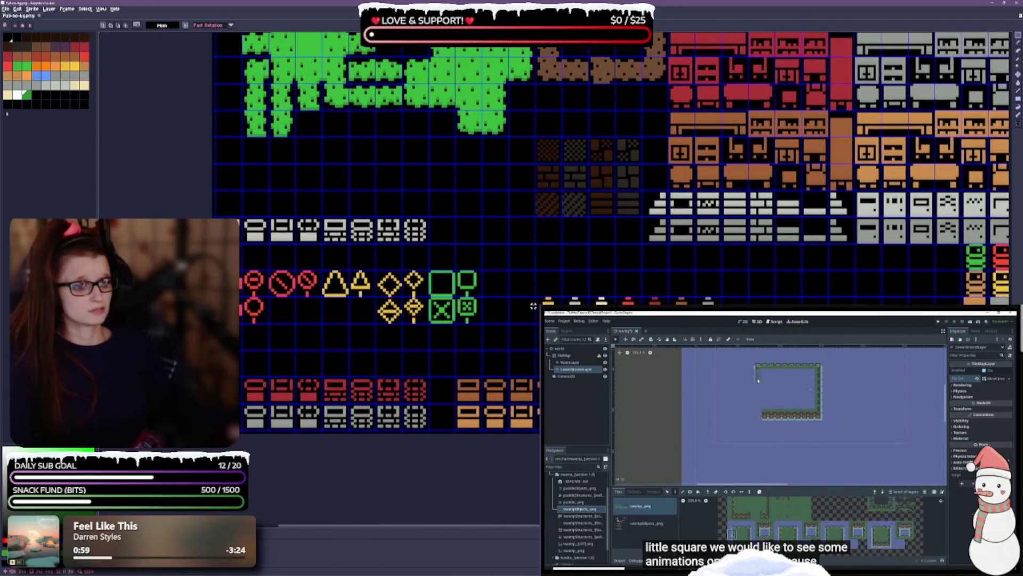
{"action": "left_click_drag", "start_coordinate": [537, 299], "coordinate": [668, 320]}
{"action": "left_click_drag", "start_coordinate": [721, 353], "coordinate": [725, 353]}
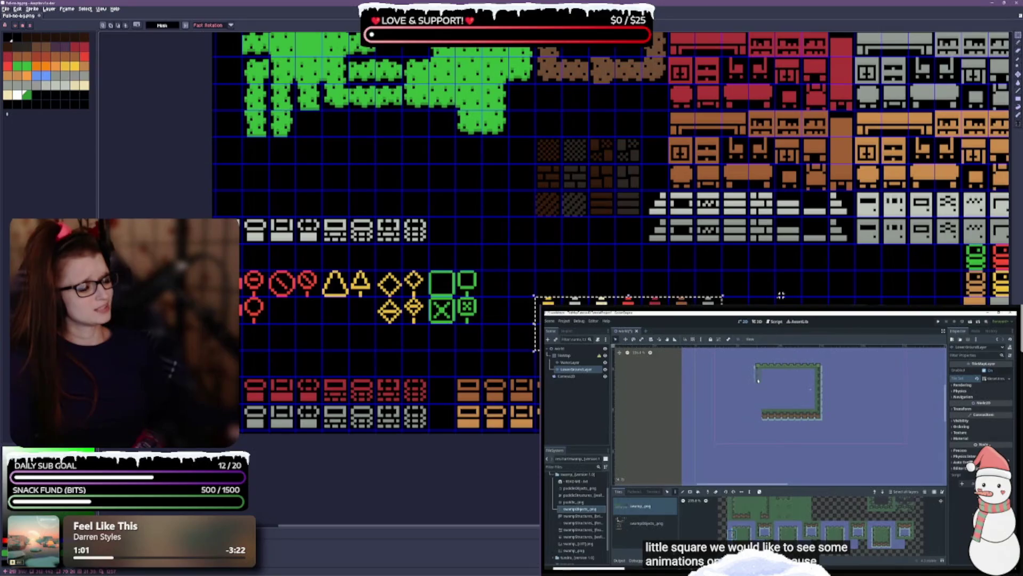
{"action": "scroll", "coordinate": [725, 353], "scroll_direction": "right", "scroll_amount": 5}
{"action": "scroll", "coordinate": [726, 353], "scroll_direction": "down", "scroll_amount": 2}
{"action": "mouse_move", "coordinate": [475, 289]}
{"action": "left_mouse_down"}
{"action": "mouse_move", "coordinate": [635, 236]}
{"action": "mouse_move", "coordinate": [715, 237]}
{"action": "left_mouse_up"}
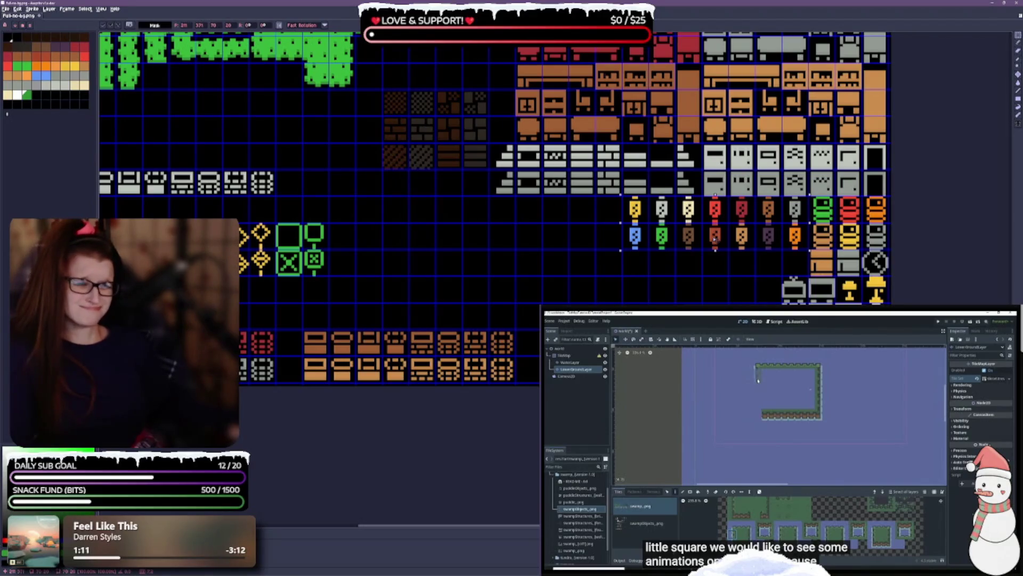
{"action": "mouse_move", "coordinate": [714, 240]}
{"action": "left_mouse_down"}
{"action": "mouse_move", "coordinate": [715, 249]}
{"action": "mouse_move", "coordinate": [808, 248]}
{"action": "left_mouse_up"}
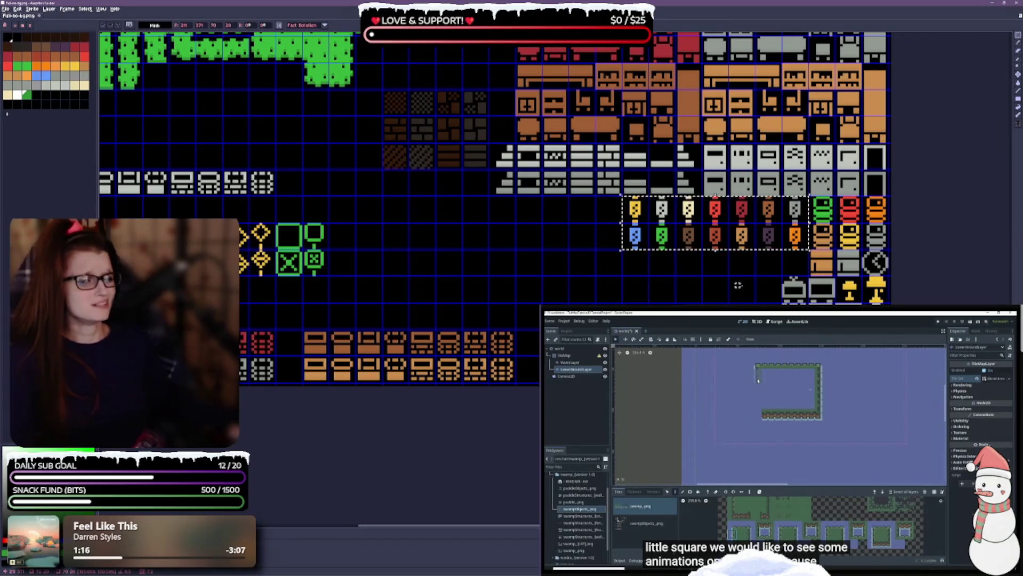
Move the lantern block to the upper left just below the green tiles and deselect it.
{"action": "scroll", "coordinate": [500, 268], "scroll_direction": "down", "scroll_amount": 1}
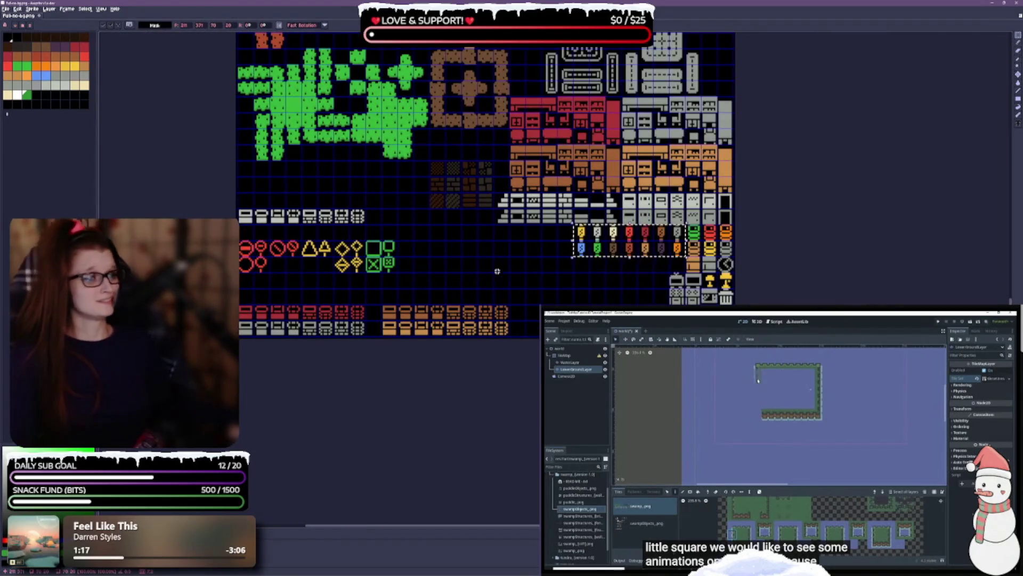
{"action": "scroll", "coordinate": [506, 266], "scroll_direction": "left", "scroll_amount": 3}
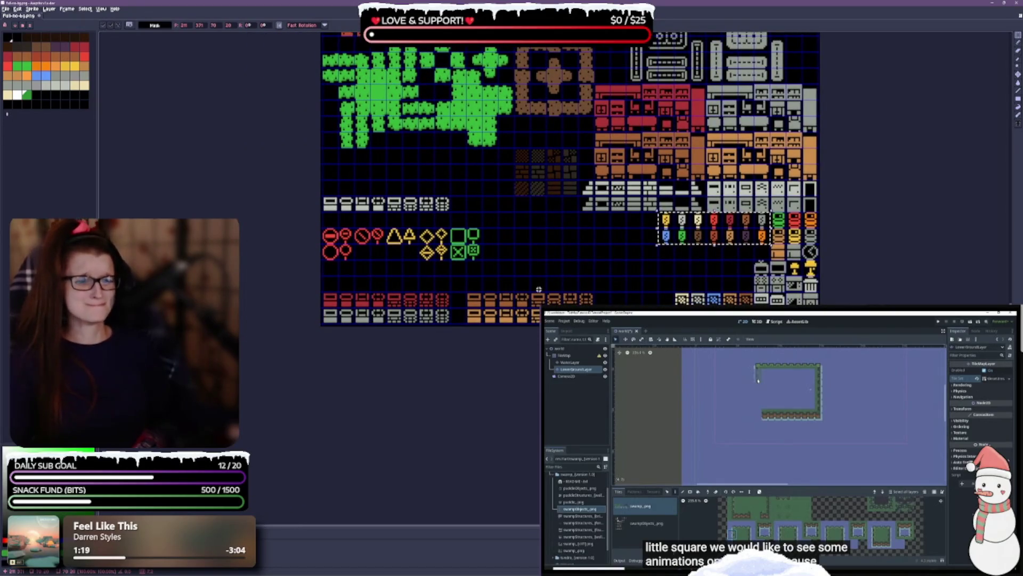
{"action": "left_click_drag", "start_coordinate": [736, 246], "coordinate": [463, 182]}
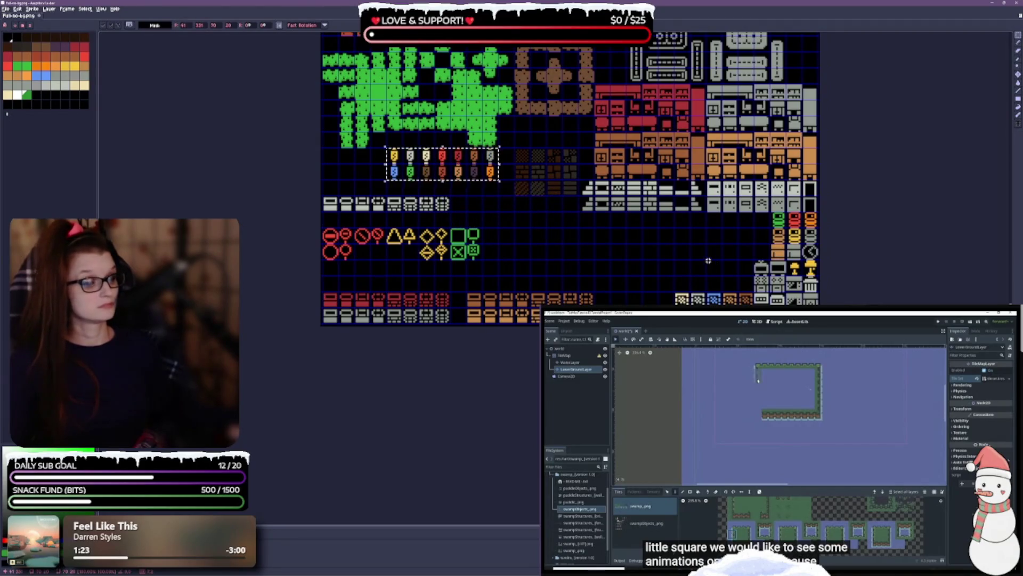
{"action": "scroll", "coordinate": [495, 284], "scroll_direction": "up", "scroll_amount": 1}
{"action": "scroll", "coordinate": [496, 284], "scroll_direction": "left", "scroll_amount": 2}
{"action": "scroll", "coordinate": [496, 284], "scroll_direction": "left", "scroll_amount": 1}
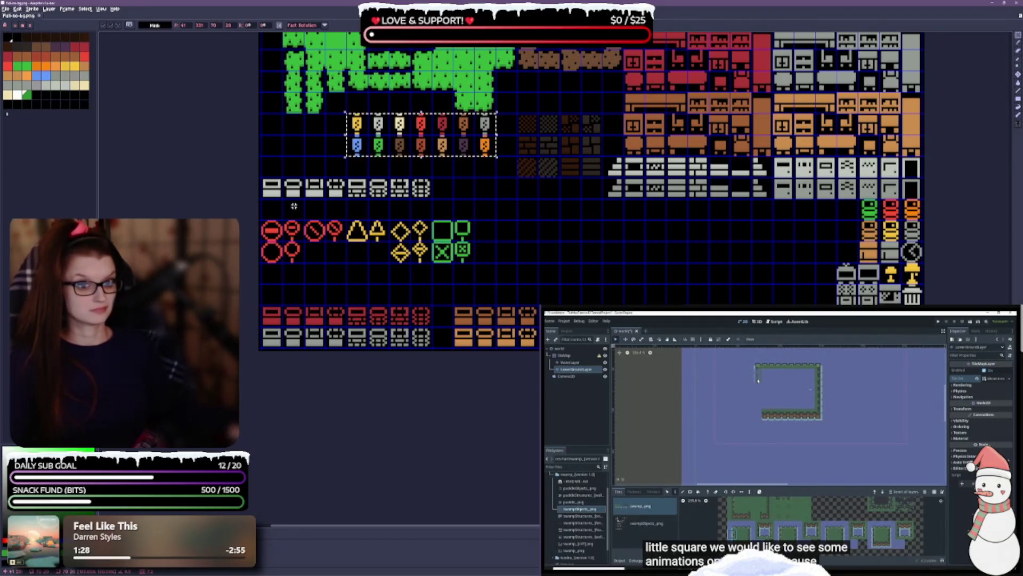
{"action": "key", "text": "ctrl+d"}
Try moving the bottom-left grey tile row, then undo the move and deselect.
{"action": "mouse_move", "coordinate": [261, 326]}
{"action": "left_mouse_down"}
{"action": "mouse_move", "coordinate": [433, 350]}
{"action": "mouse_move", "coordinate": [377, 319]}
{"action": "mouse_move", "coordinate": [378, 169]}
{"action": "mouse_move", "coordinate": [368, 198]}
{"action": "mouse_move", "coordinate": [377, 170]}
{"action": "left_mouse_up"}
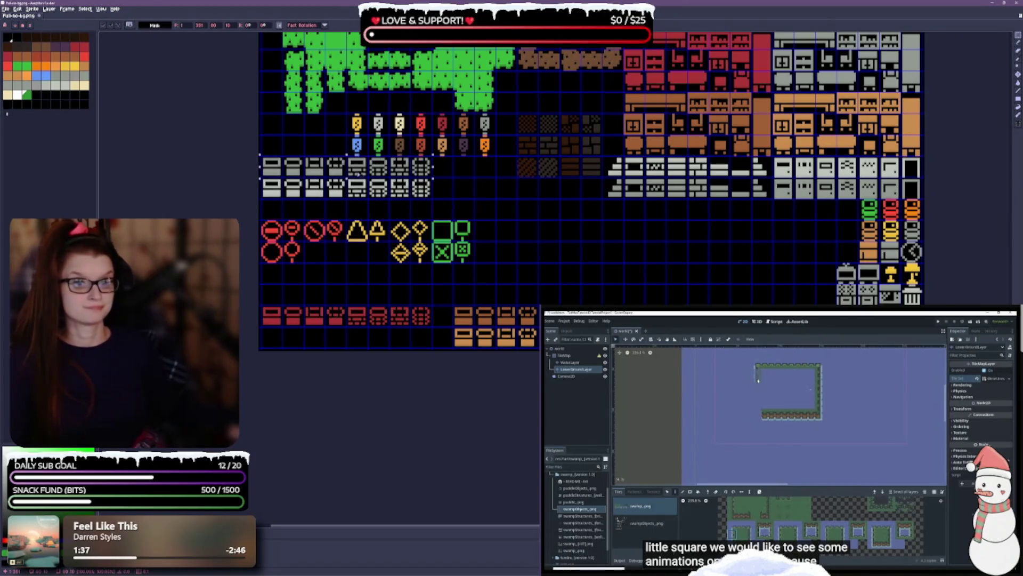
{"action": "key", "text": "ctrl+z"}
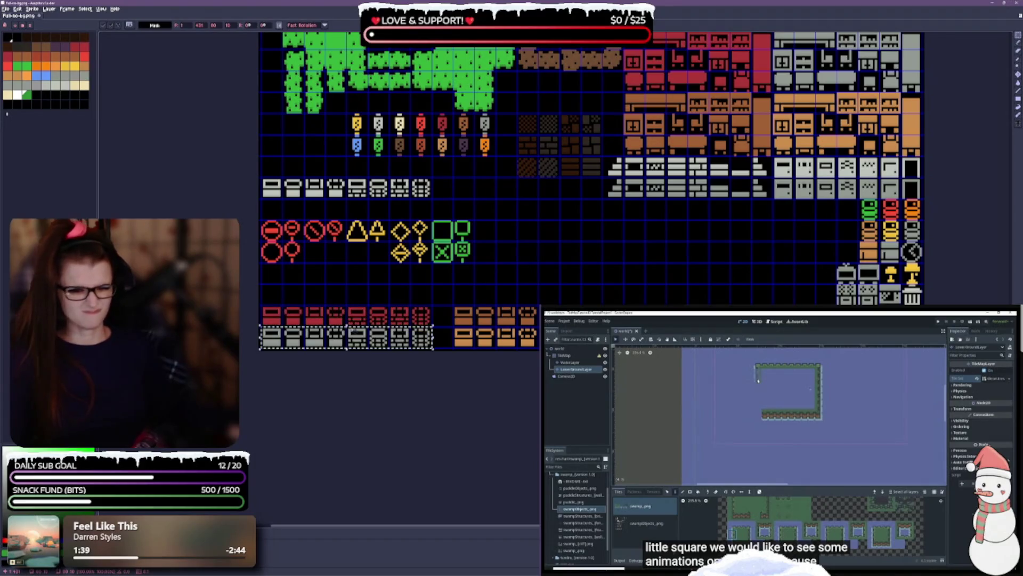
{"action": "key", "text": "ctrl+d"}
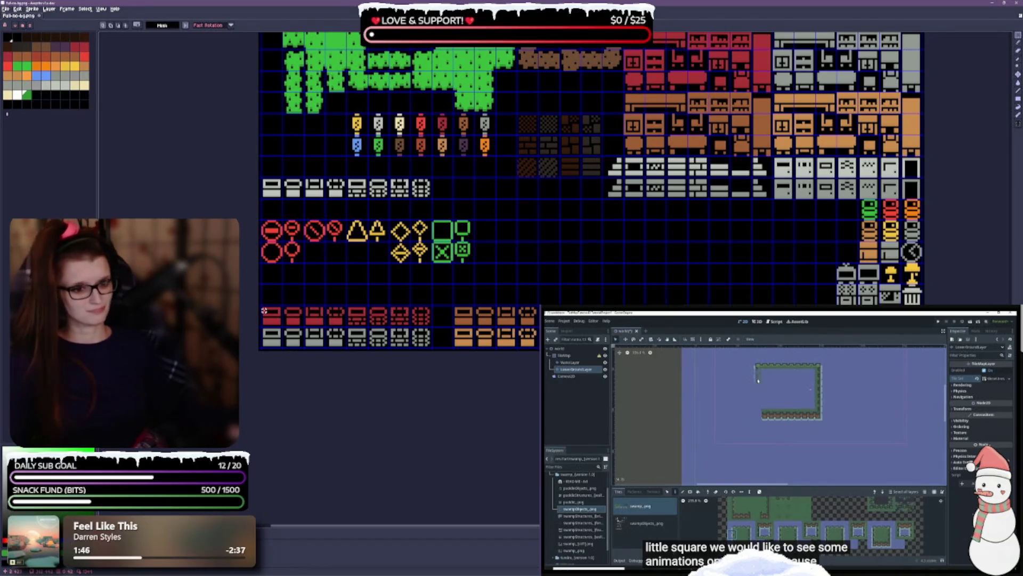
{"action": "mouse_move", "coordinate": [673, 240]}
{"action": "left_mouse_down"}
{"action": "mouse_move", "coordinate": [638, 291]}
{"action": "mouse_move", "coordinate": [594, 314]}
{"action": "left_mouse_up"}
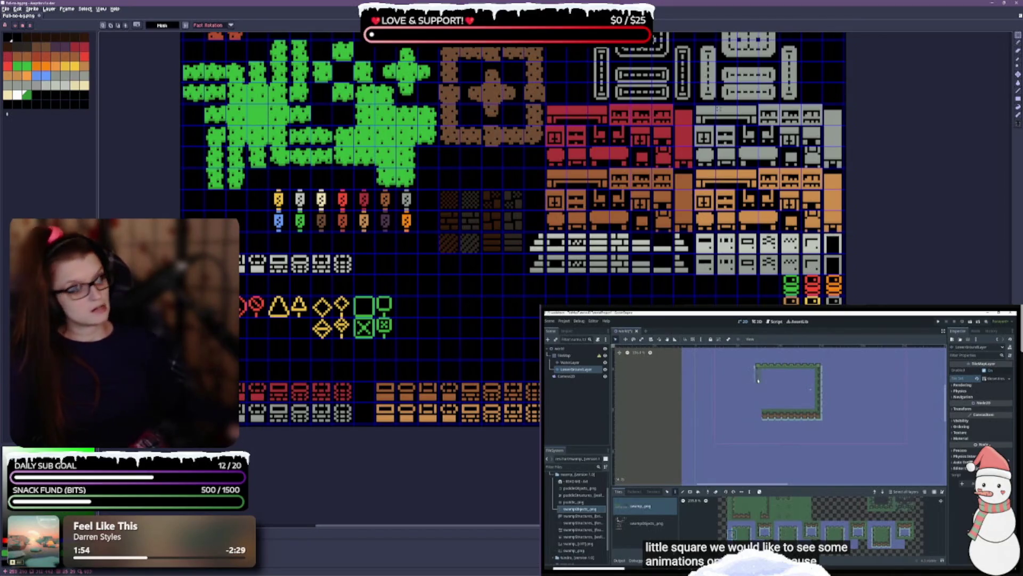
Select the red, grey and orange crate rows and move the block down one row.
{"action": "scroll", "coordinate": [582, 206], "scroll_direction": "up", "scroll_amount": 5}
{"action": "scroll", "coordinate": [582, 206], "scroll_direction": "up", "scroll_amount": 5}
{"action": "scroll", "coordinate": [525, 241], "scroll_direction": "down", "scroll_amount": 8}
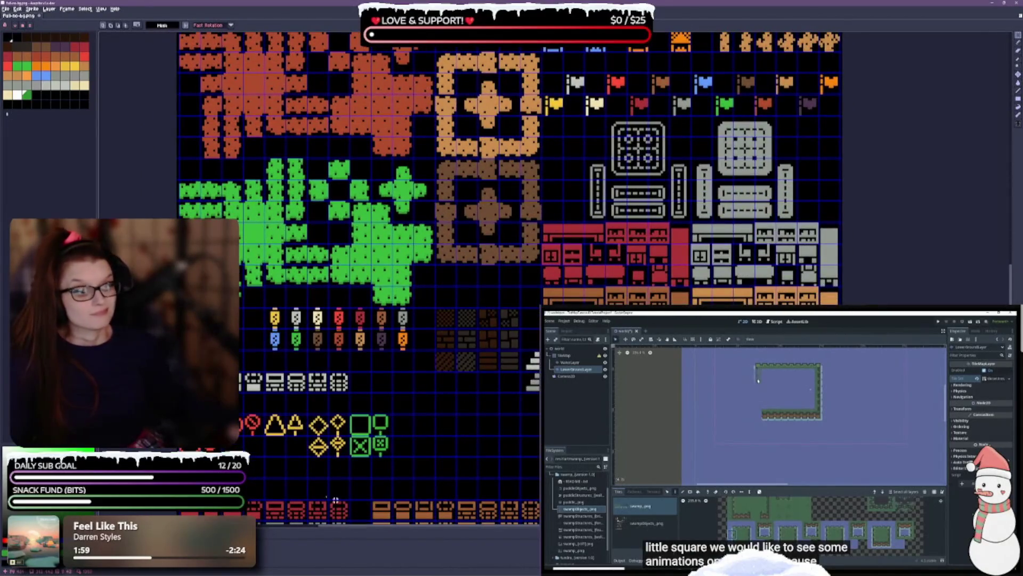
{"action": "scroll", "coordinate": [525, 299], "scroll_direction": "down", "scroll_amount": 4}
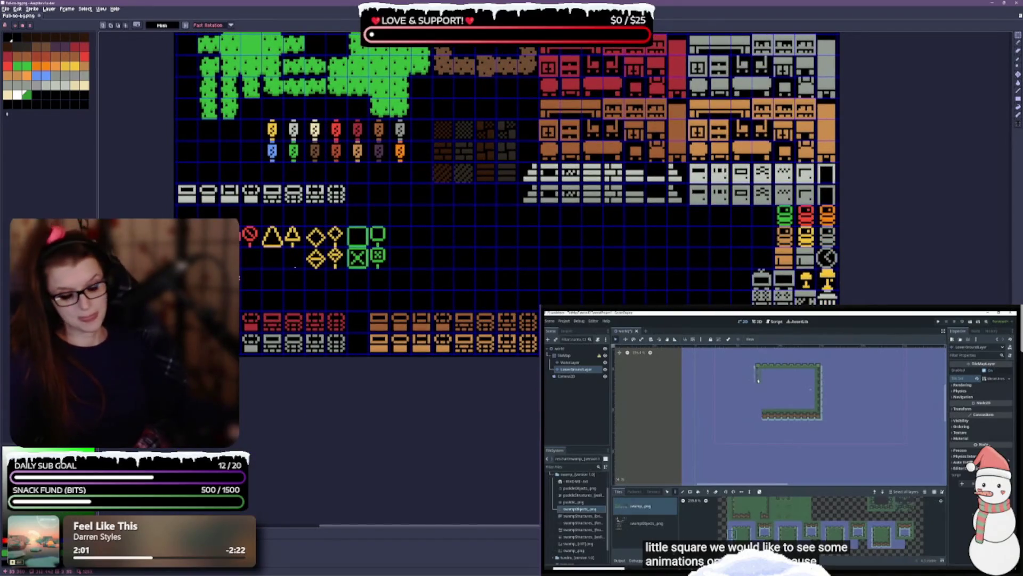
{"action": "mouse_move", "coordinate": [239, 312]}
{"action": "left_mouse_down"}
{"action": "mouse_move", "coordinate": [341, 355]}
{"action": "mouse_move", "coordinate": [397, 317]}
{"action": "mouse_move", "coordinate": [550, 312]}
{"action": "mouse_move", "coordinate": [529, 312]}
{"action": "left_mouse_up"}
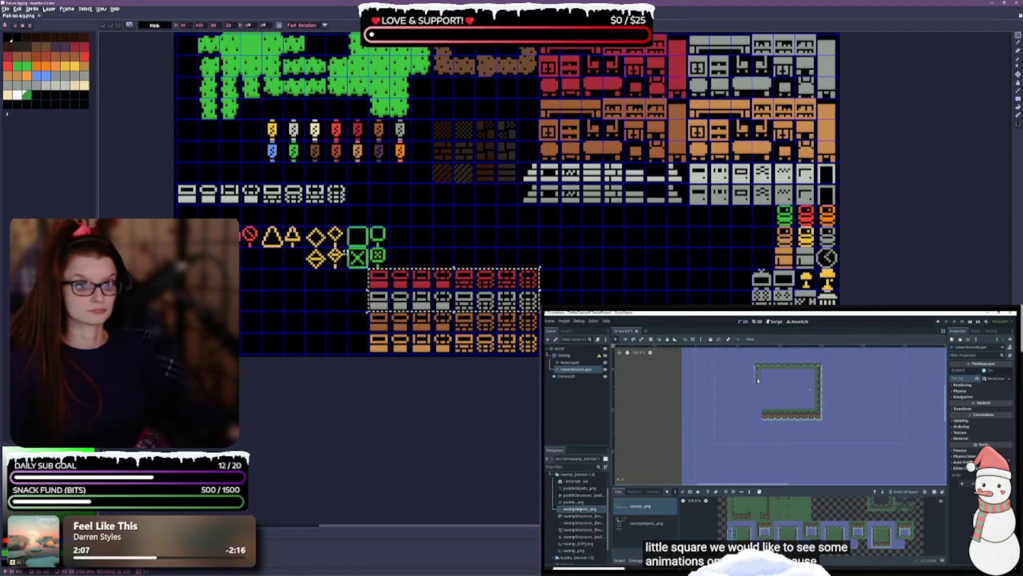
{"action": "mouse_move", "coordinate": [368, 314]}
{"action": "left_mouse_down"}
{"action": "mouse_move", "coordinate": [533, 341]}
{"action": "mouse_move", "coordinate": [533, 367]}
{"action": "left_mouse_up"}
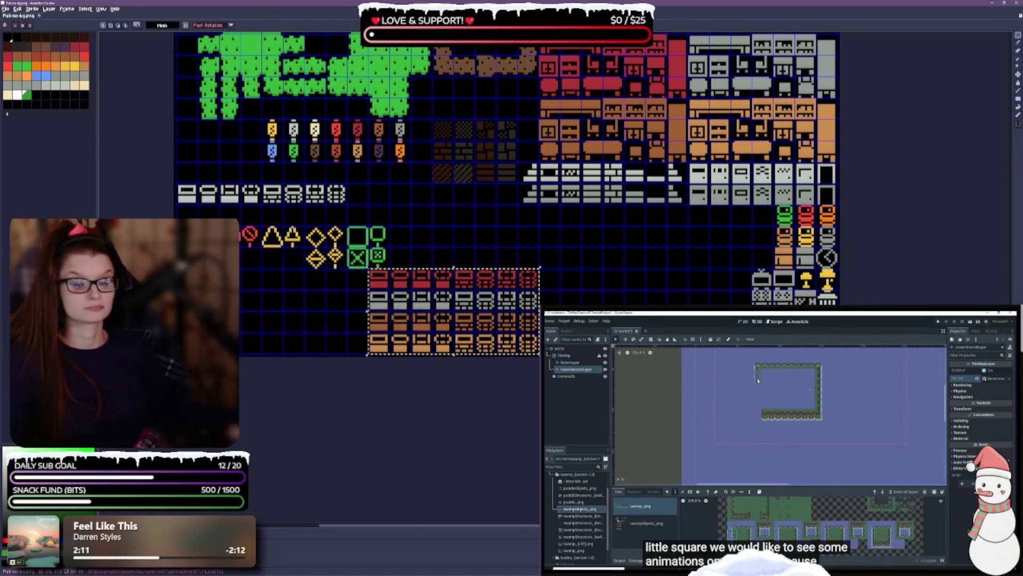
{"action": "mouse_move", "coordinate": [468, 331]}
{"action": "left_mouse_down"}
{"action": "mouse_move", "coordinate": [674, 258]}
{"action": "mouse_move", "coordinate": [635, 260]}
{"action": "left_mouse_up"}
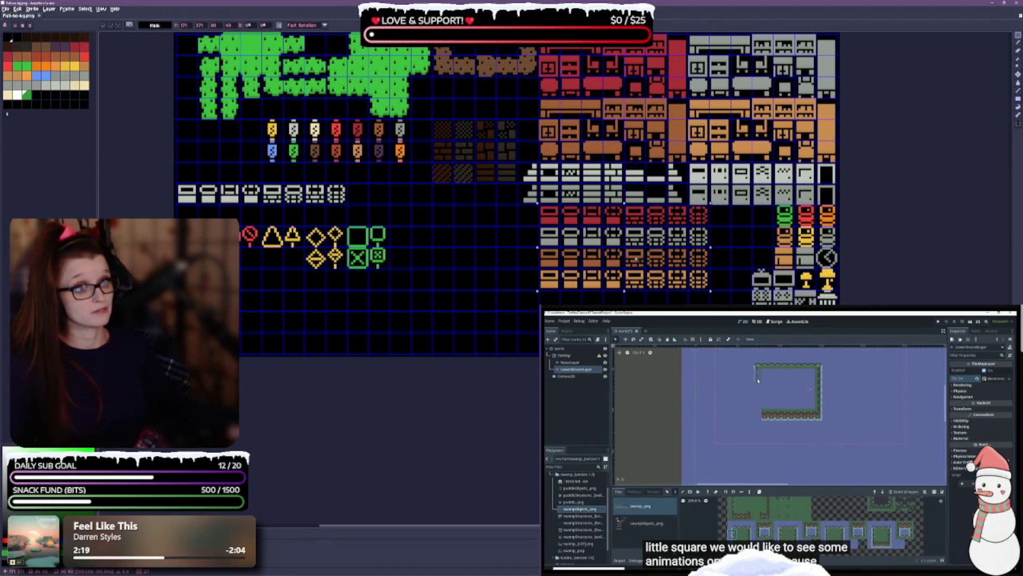
{"action": "mouse_move", "coordinate": [636, 265]}
{"action": "left_mouse_down"}
{"action": "mouse_move", "coordinate": [633, 279]}
{"action": "mouse_move", "coordinate": [511, 292]}
{"action": "left_mouse_up"}
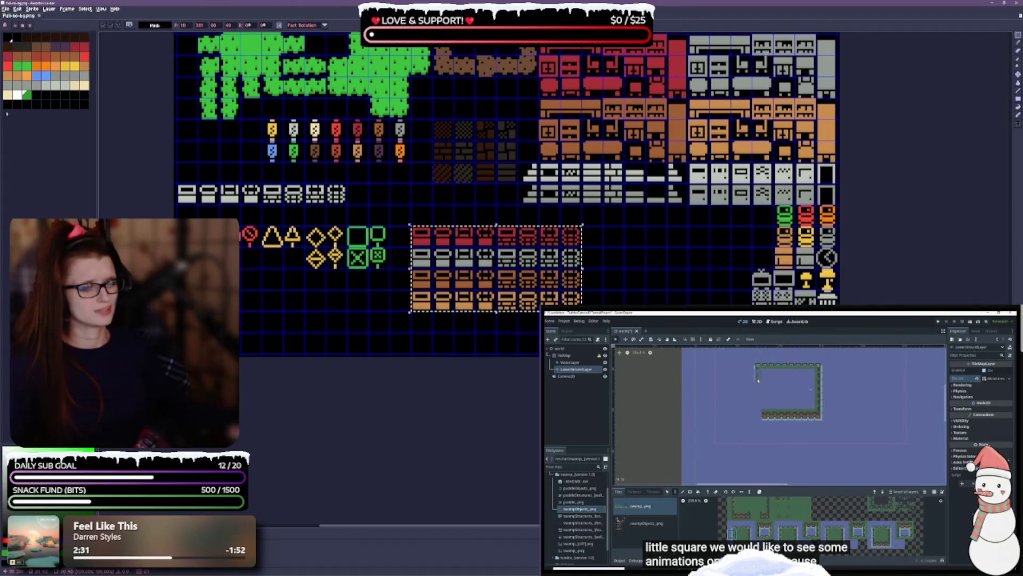
Nudge the tile block right beneath the grey step tiles and select the grey tile rows.
{"action": "scroll", "coordinate": [409, 494], "scroll_direction": "up", "scroll_amount": 2}
{"action": "key", "text": "Right"}
{"action": "key", "text": "Right"}
{"action": "key", "text": "Right"}
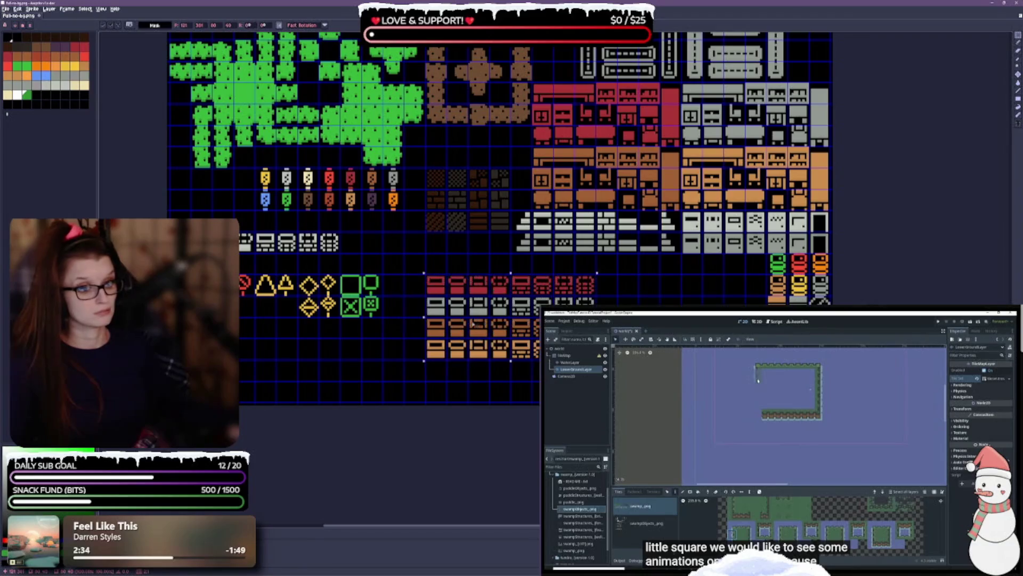
{"action": "key", "text": "Right"}
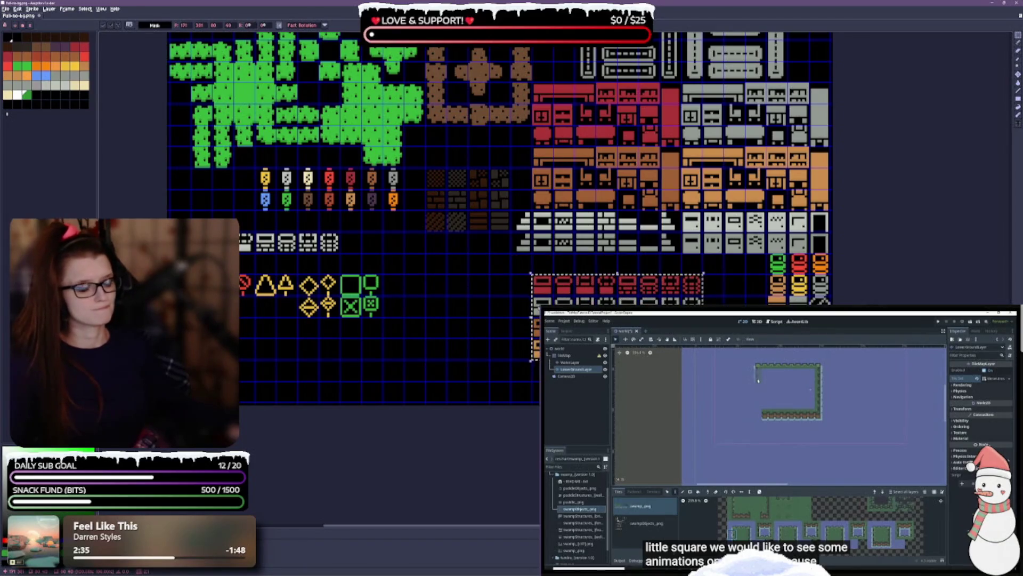
{"action": "mouse_move", "coordinate": [518, 219]}
{"action": "left_mouse_down"}
{"action": "mouse_move", "coordinate": [663, 250]}
{"action": "mouse_move", "coordinate": [826, 251]}
{"action": "left_mouse_up"}
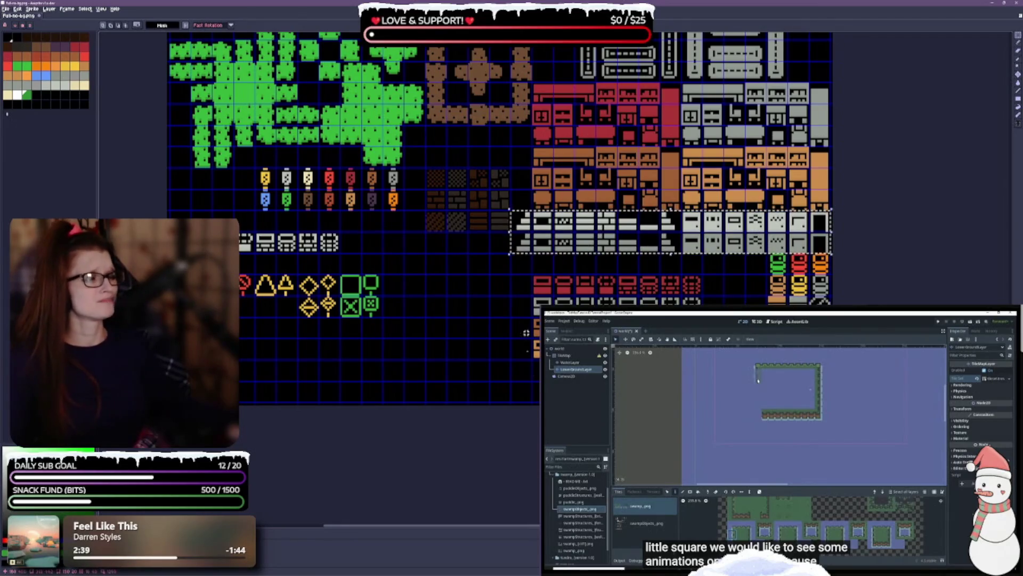
Move the grey tile rows to the lower left of the sheet.
{"action": "mouse_move", "coordinate": [589, 248]}
{"action": "left_mouse_down"}
{"action": "mouse_move", "coordinate": [272, 394]}
{"action": "mouse_move", "coordinate": [249, 393]}
{"action": "left_mouse_up"}
{"action": "left_click", "coordinate": [454, 292]}
{"action": "left_click_drag", "start_coordinate": [703, 241], "coordinate": [635, 262]}
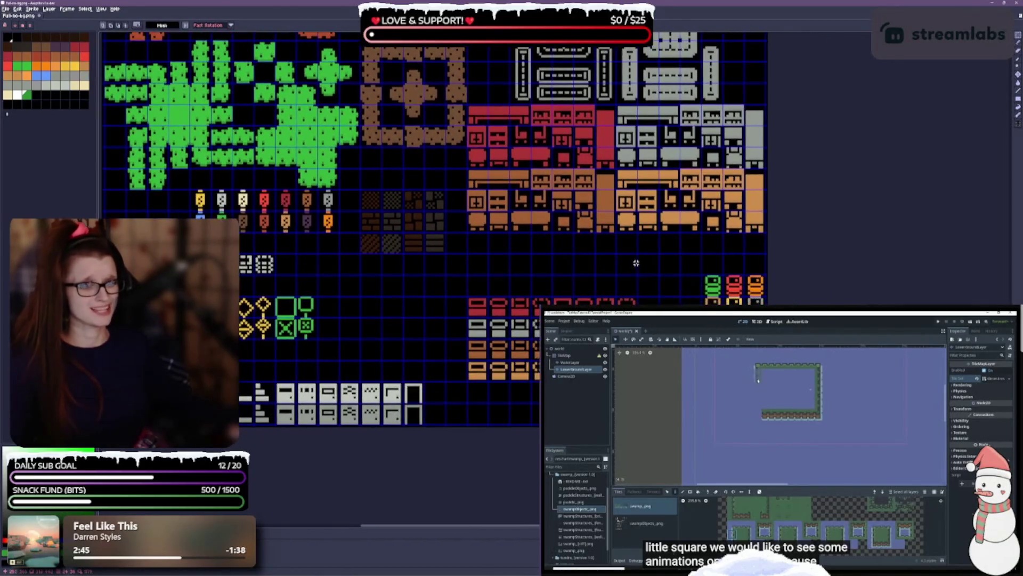
Lower the red and orange furniture block by one row.
{"action": "mouse_move", "coordinate": [473, 110]}
{"action": "left_mouse_down"}
{"action": "mouse_move", "coordinate": [680, 212]}
{"action": "mouse_move", "coordinate": [767, 233]}
{"action": "left_mouse_up"}
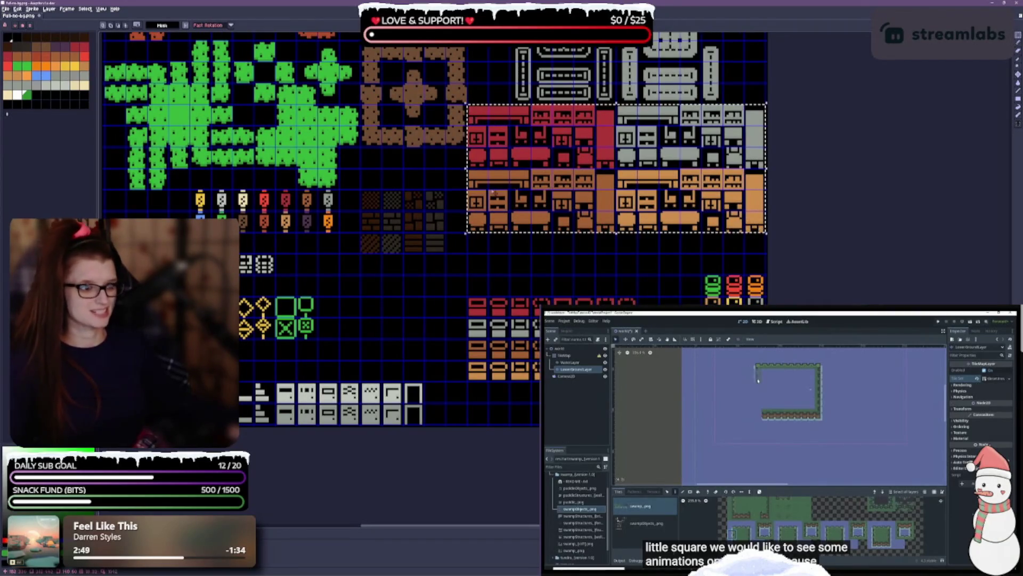
{"action": "left_click", "coordinate": [606, 201]}
{"action": "left_click_drag", "start_coordinate": [607, 211], "coordinate": [607, 231]}
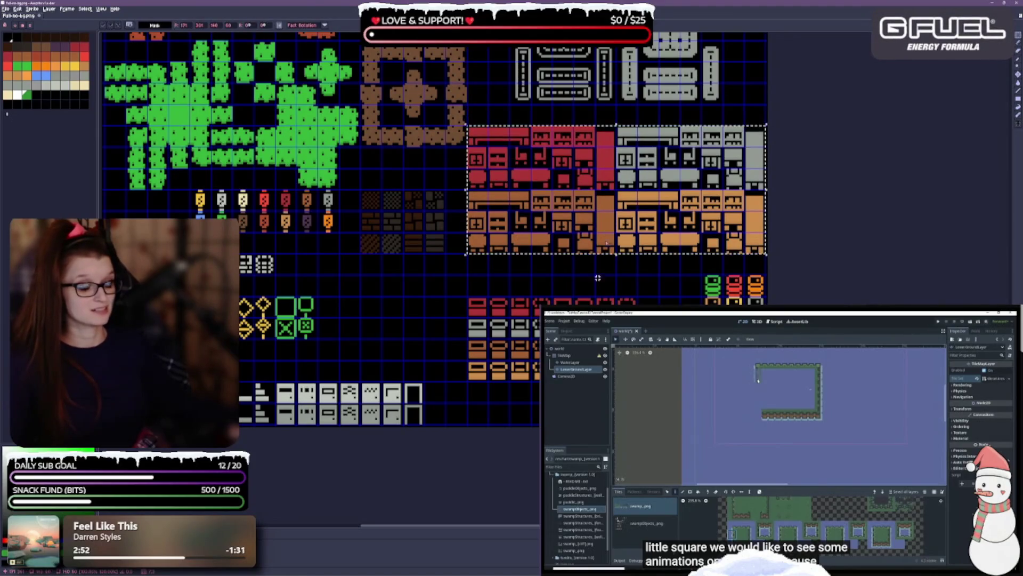
{"action": "key", "text": "Return"}
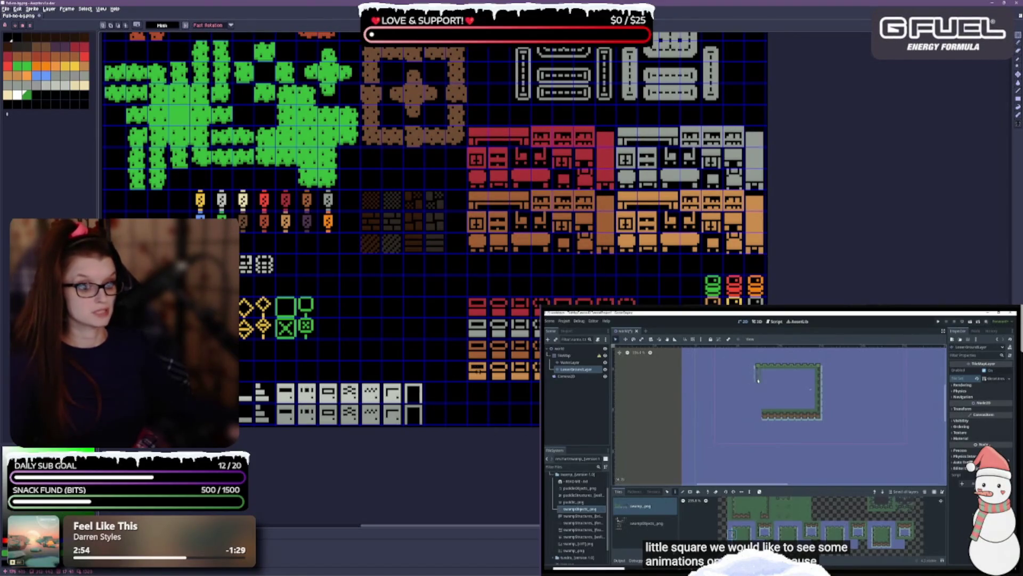
Select the row of small orange tiles and pan around the sheet to review it.
{"action": "mouse_move", "coordinate": [472, 365]}
{"action": "left_mouse_down"}
{"action": "mouse_move", "coordinate": [540, 383]}
{"action": "mouse_move", "coordinate": [597, 299]}
{"action": "mouse_move", "coordinate": [683, 271]}
{"action": "left_mouse_up"}
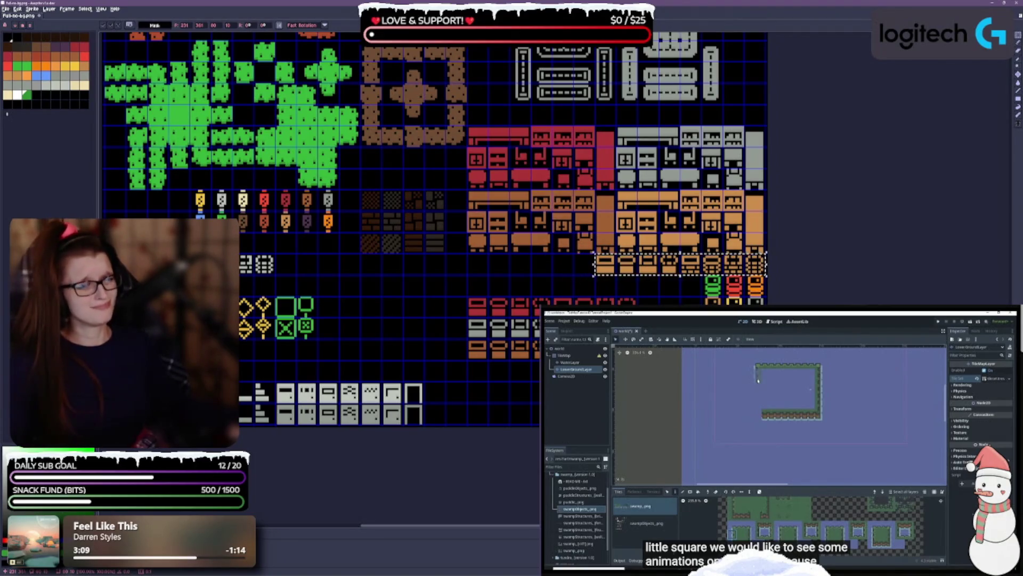
{"action": "scroll", "coordinate": [516, 212], "scroll_direction": "up", "scroll_amount": 5}
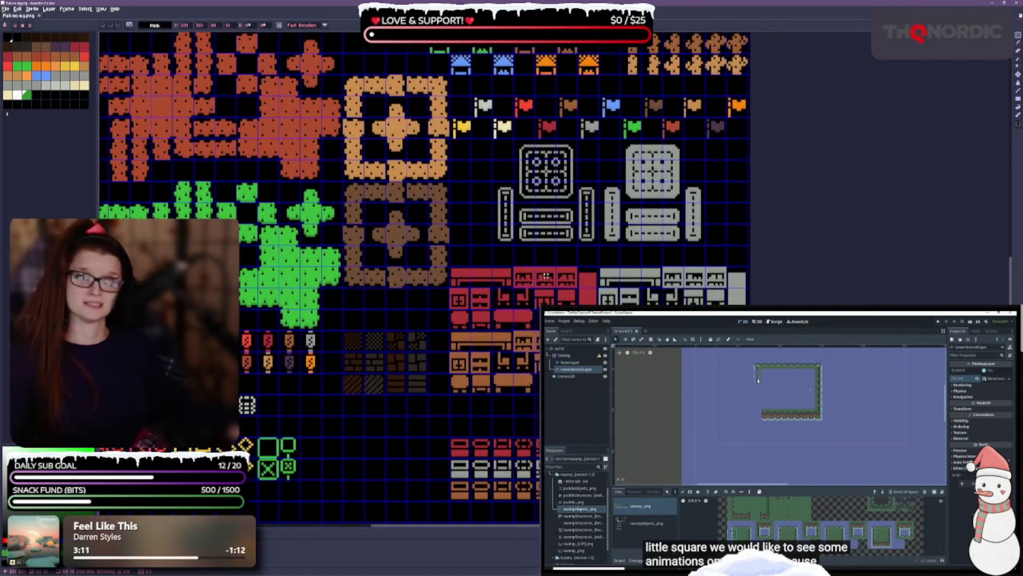
{"action": "scroll", "coordinate": [467, 331], "scroll_direction": "up", "scroll_amount": 6}
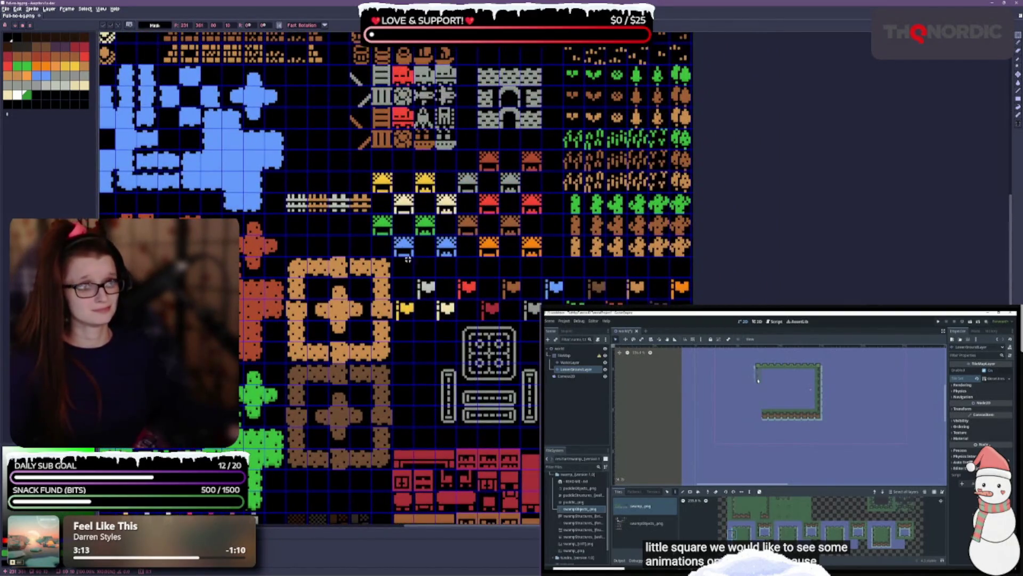
{"action": "scroll", "coordinate": [430, 298], "scroll_direction": "up", "scroll_amount": 4}
{"action": "scroll", "coordinate": [186, 206], "scroll_direction": "up", "scroll_amount": 4}
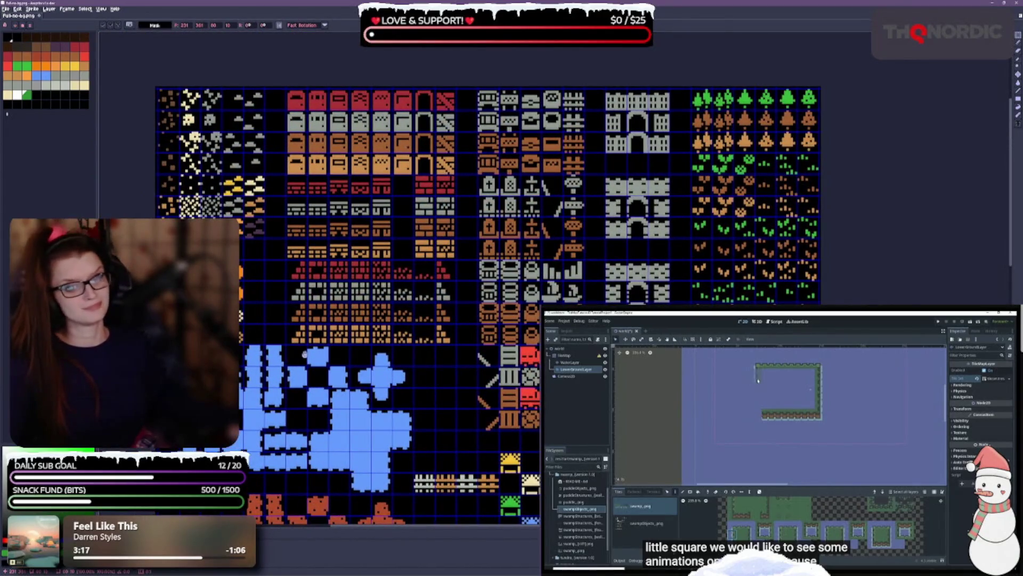
{"action": "mouse_move", "coordinate": [304, 355]}
{"action": "left_mouse_down"}
{"action": "mouse_move", "coordinate": [311, 359]}
{"action": "mouse_move", "coordinate": [299, 289]}
{"action": "mouse_move", "coordinate": [244, 168]}
{"action": "left_mouse_up"}
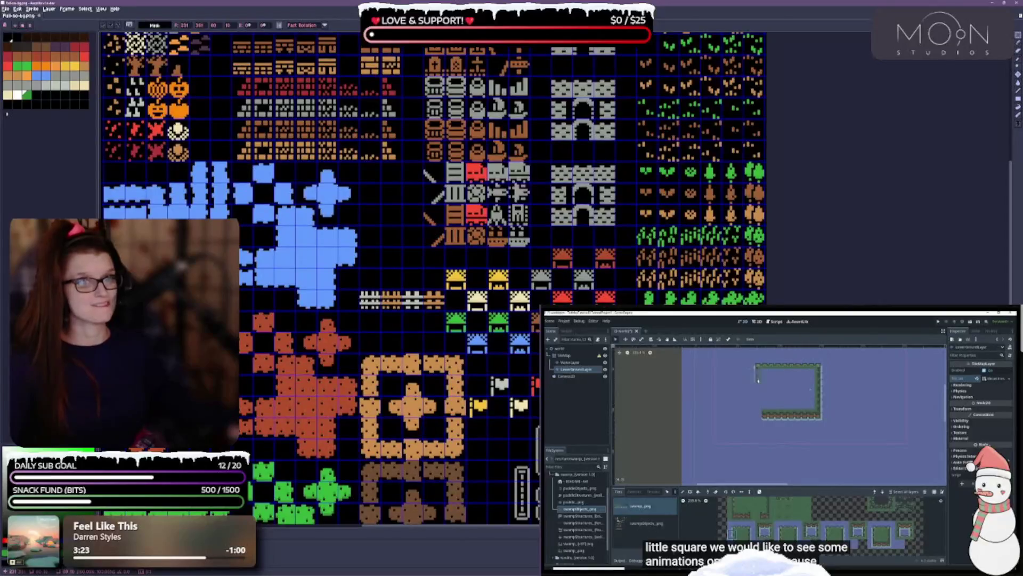
{"action": "left_click_drag", "start_coordinate": [424, 281], "coordinate": [385, 145]}
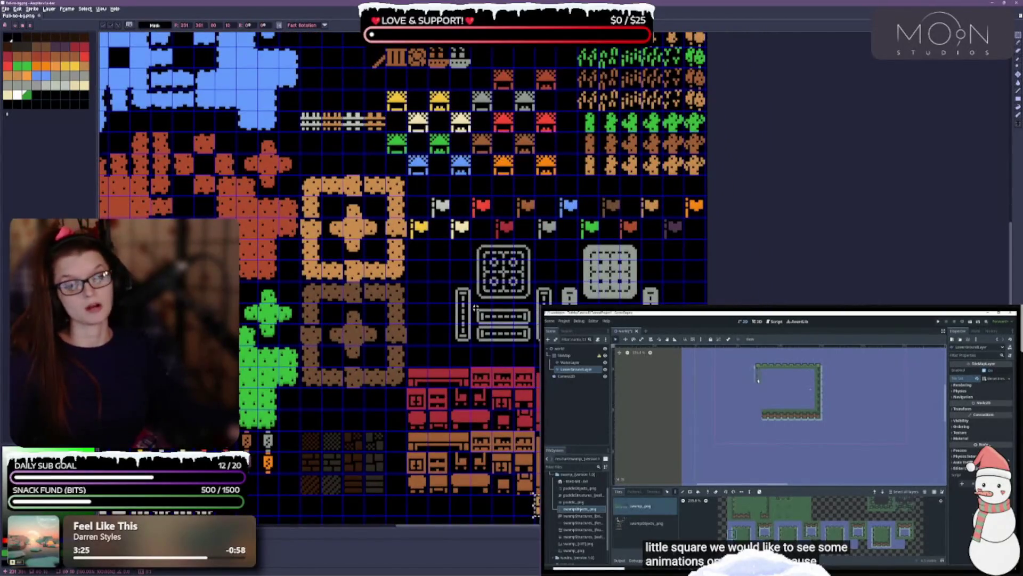
{"action": "left_click_drag", "start_coordinate": [425, 337], "coordinate": [499, 260]}
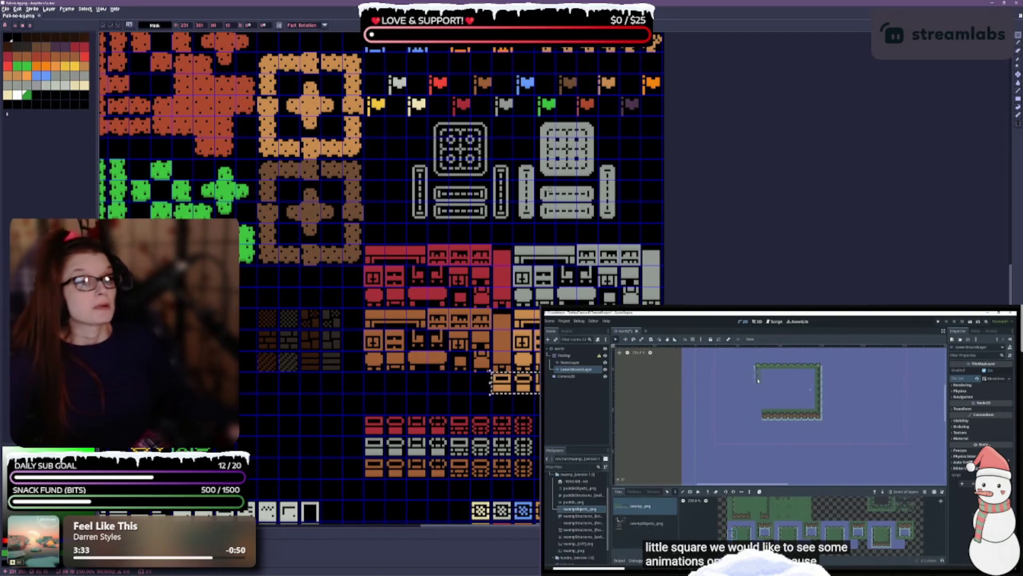
Move the flag row and the orange flag down one row.
{"action": "scroll", "coordinate": [569, 288], "scroll_direction": "up", "scroll_amount": 5}
{"action": "scroll", "coordinate": [511, 265], "scroll_direction": "up", "scroll_amount": 2}
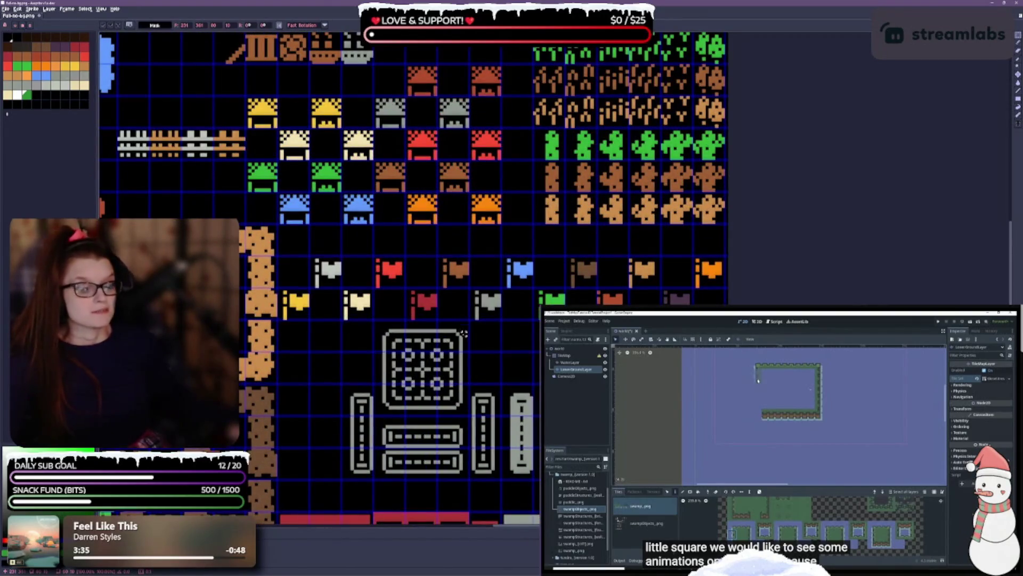
{"action": "mouse_move", "coordinate": [311, 261]}
{"action": "left_mouse_down"}
{"action": "mouse_move", "coordinate": [367, 275]}
{"action": "mouse_move", "coordinate": [693, 284]}
{"action": "left_mouse_up"}
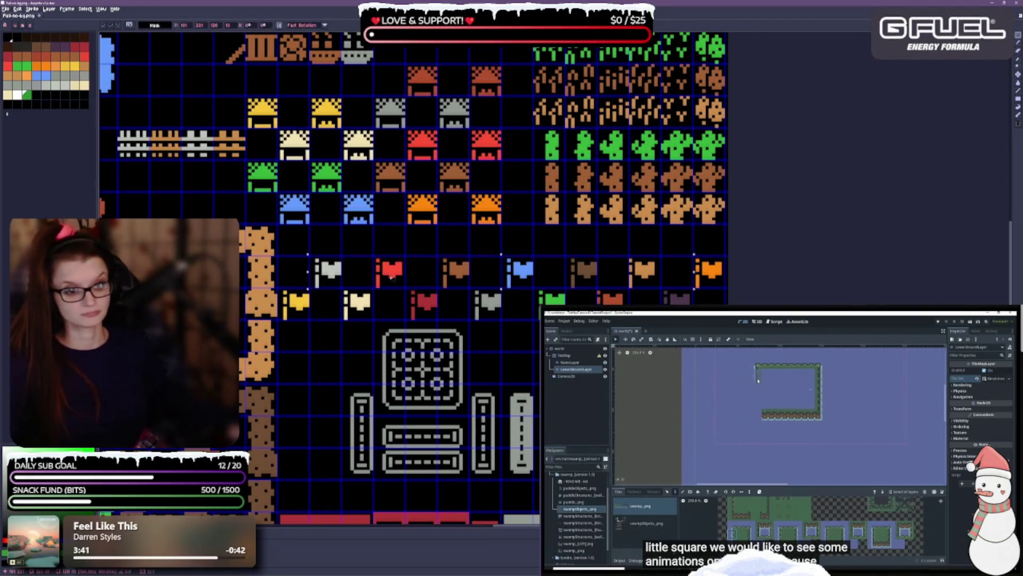
{"action": "left_click_drag", "start_coordinate": [392, 276], "coordinate": [391, 305]}
{"action": "key", "text": "Return"}
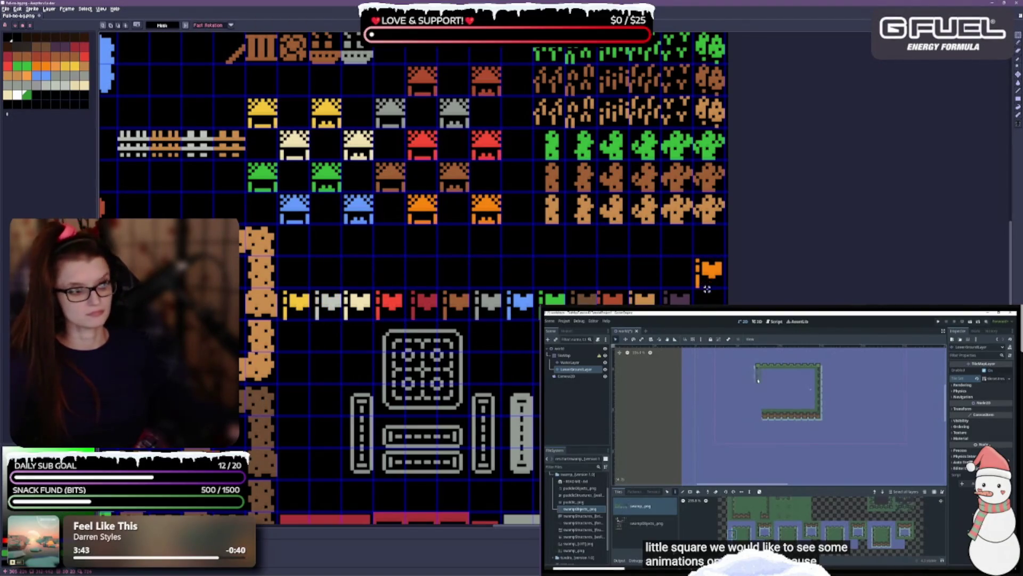
{"action": "mouse_move", "coordinate": [697, 266]}
{"action": "left_mouse_down"}
{"action": "mouse_move", "coordinate": [723, 288]}
{"action": "mouse_move", "coordinate": [709, 300]}
{"action": "left_mouse_up"}
{"action": "key", "text": "Return"}
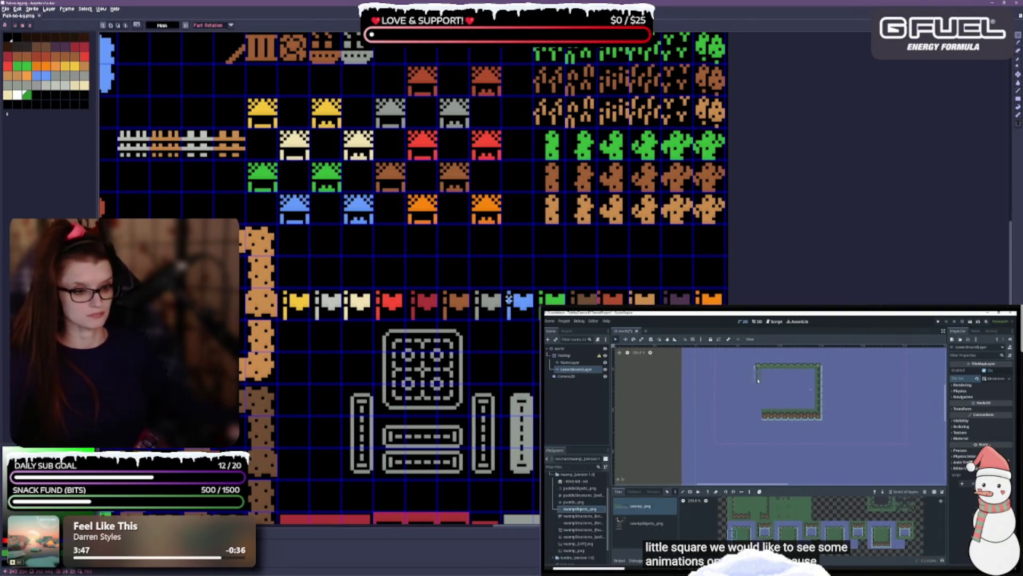
Shift the lower right-hand flags up and left to form two tight stacked rows.
{"action": "left_click_drag", "start_coordinate": [506, 291], "coordinate": [724, 302]}
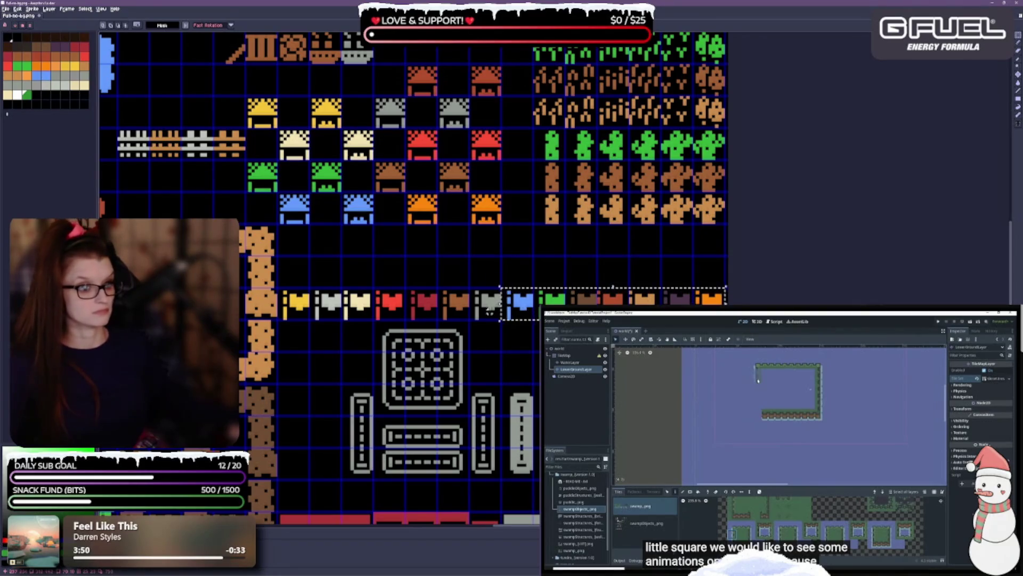
{"action": "mouse_move", "coordinate": [613, 304]}
{"action": "left_mouse_down"}
{"action": "mouse_move", "coordinate": [597, 272]}
{"action": "mouse_move", "coordinate": [388, 271]}
{"action": "left_mouse_up"}
{"action": "scroll", "coordinate": [596, 255], "scroll_direction": "down", "scroll_amount": 5}
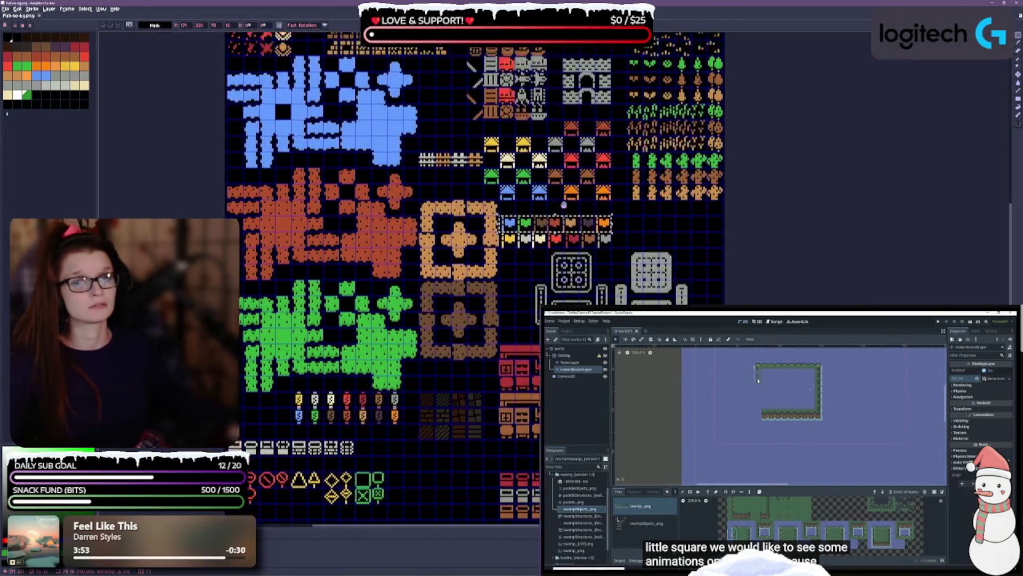
Reposition the small grey tile row and move the sign tiles down two rows.
{"action": "scroll", "coordinate": [596, 256], "scroll_direction": "down", "scroll_amount": 4}
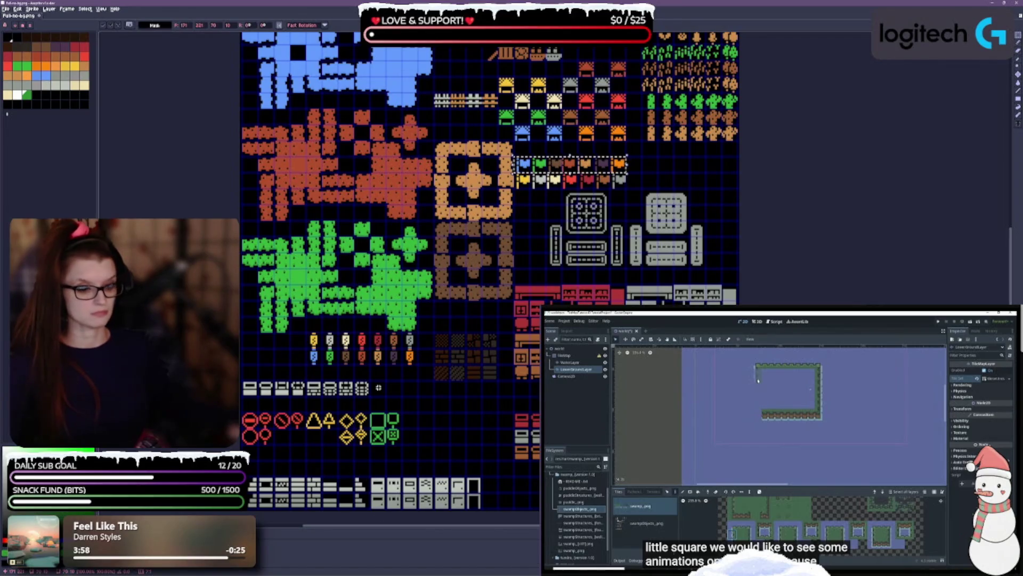
{"action": "mouse_move", "coordinate": [370, 397]}
{"action": "left_mouse_down"}
{"action": "mouse_move", "coordinate": [243, 381]}
{"action": "mouse_move", "coordinate": [536, 467]}
{"action": "left_mouse_up"}
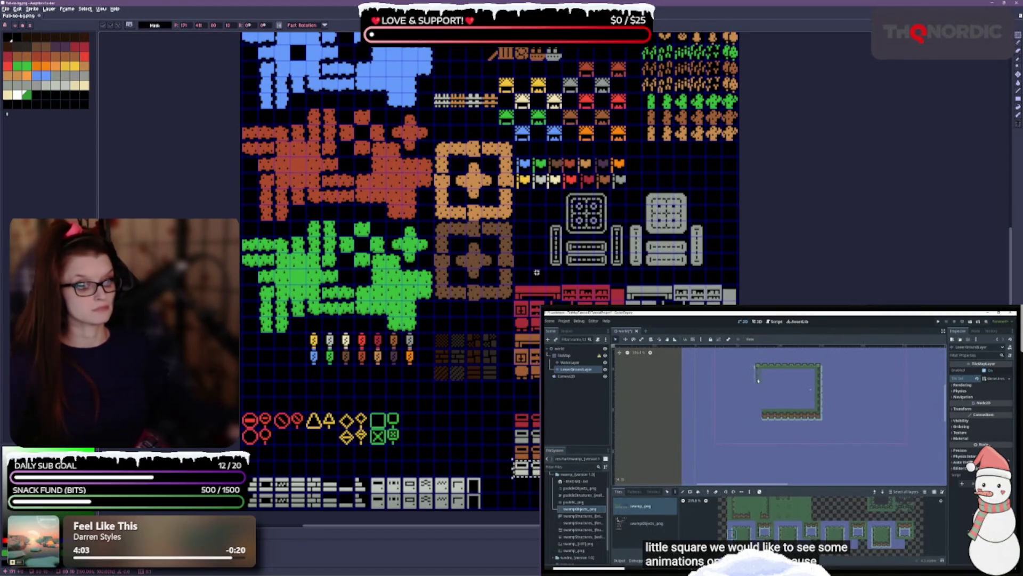
{"action": "key", "text": "Return"}
{"action": "scroll", "coordinate": [406, 449], "scroll_direction": "up", "scroll_amount": 1}
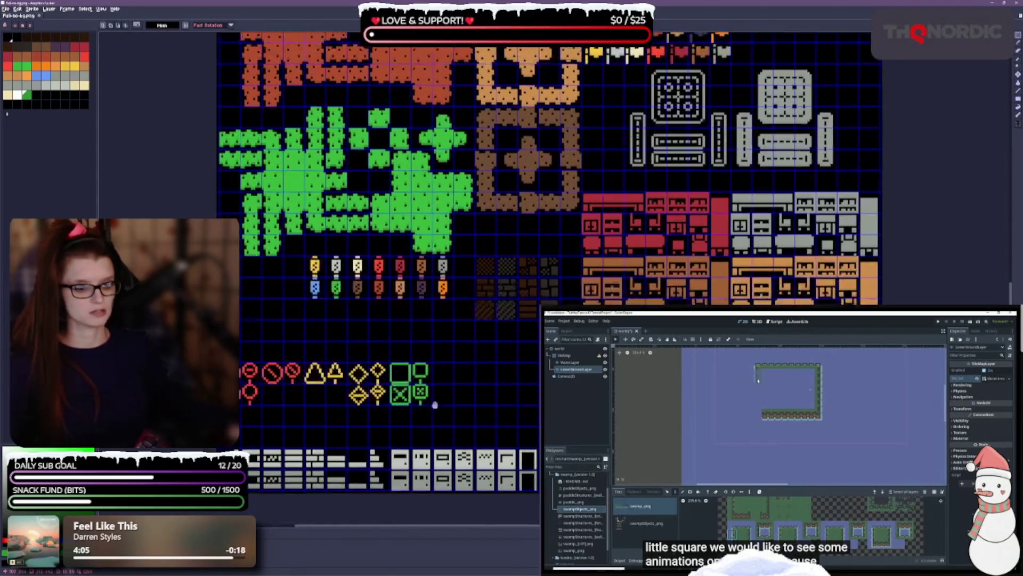
{"action": "left_click_drag", "start_coordinate": [239, 333], "coordinate": [454, 378]}
{"action": "key", "text": "Down"}
{"action": "key", "text": "Down"}
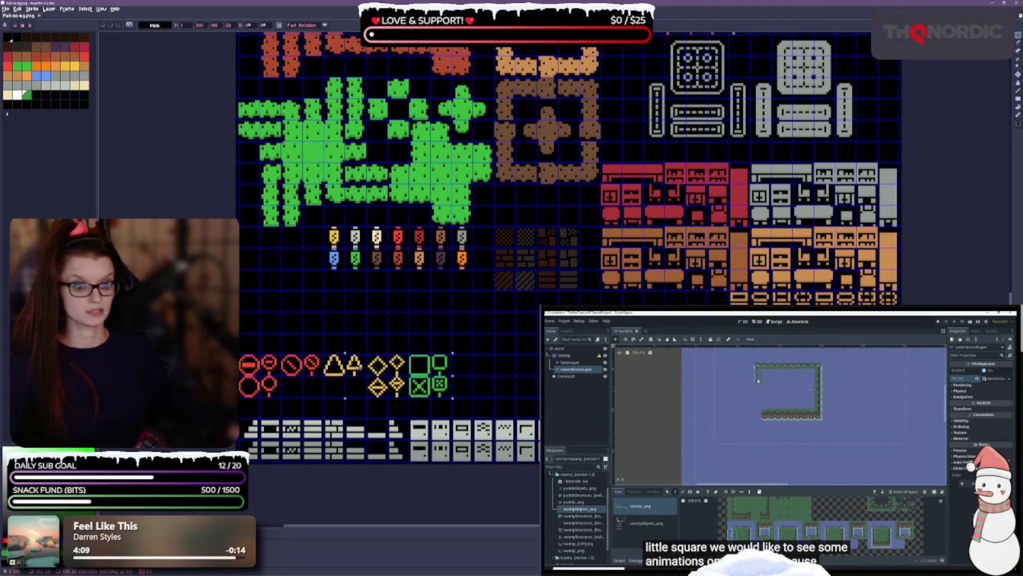
{"action": "left_click", "coordinate": [388, 323]}
Move the lantern row down and left, then bring the two flag rows down above it.
{"action": "mouse_move", "coordinate": [323, 226]}
{"action": "left_mouse_down"}
{"action": "mouse_move", "coordinate": [475, 279]}
{"action": "mouse_move", "coordinate": [351, 328]}
{"action": "mouse_move", "coordinate": [339, 379]}
{"action": "left_mouse_up"}
{"action": "left_click", "coordinate": [499, 355]}
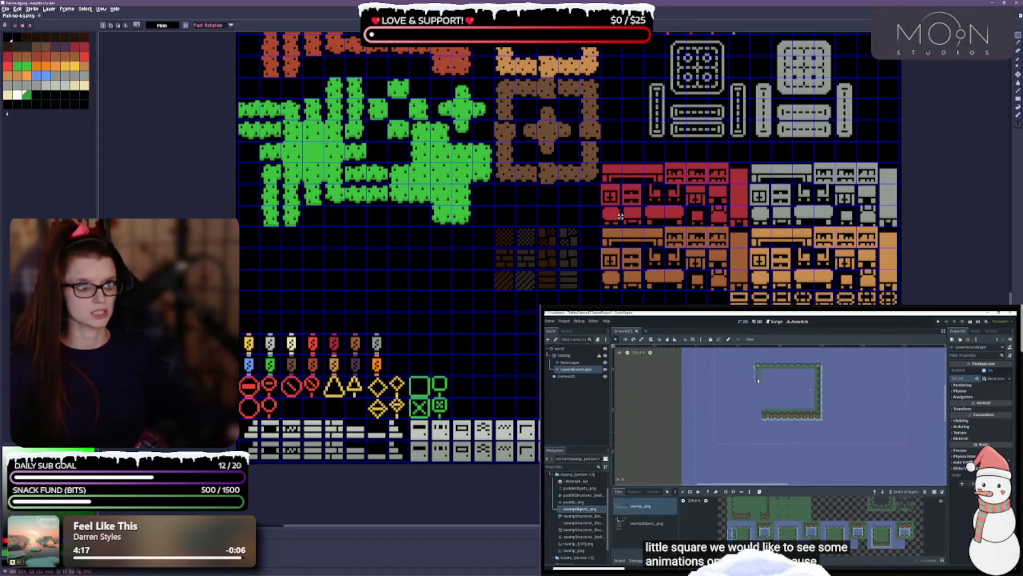
{"action": "scroll", "coordinate": [620, 215], "scroll_direction": "up", "scroll_amount": 1}
{"action": "mouse_move", "coordinate": [544, 67]}
{"action": "left_mouse_down"}
{"action": "mouse_move", "coordinate": [654, 104]}
{"action": "mouse_move", "coordinate": [690, 101]}
{"action": "mouse_move", "coordinate": [452, 336]}
{"action": "mouse_move", "coordinate": [326, 379]}
{"action": "mouse_move", "coordinate": [326, 401]}
{"action": "left_mouse_up"}
{"action": "key", "text": "ctrl+d"}
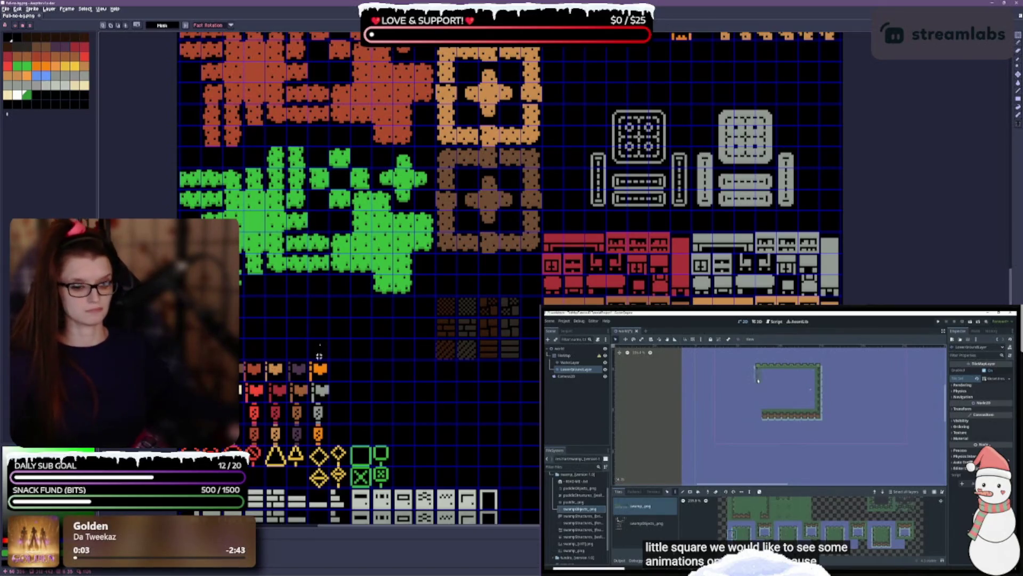
Move a row of tiles up one cell and to the right.
{"action": "scroll", "coordinate": [269, 375], "scroll_direction": "up", "scroll_amount": 3}
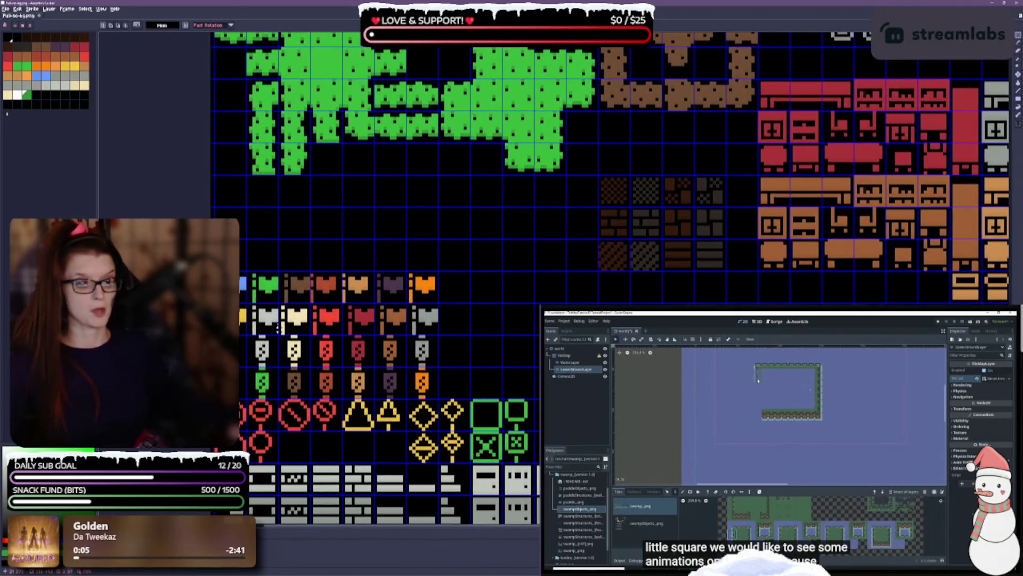
{"action": "scroll", "coordinate": [275, 323], "scroll_direction": "up", "scroll_amount": 1}
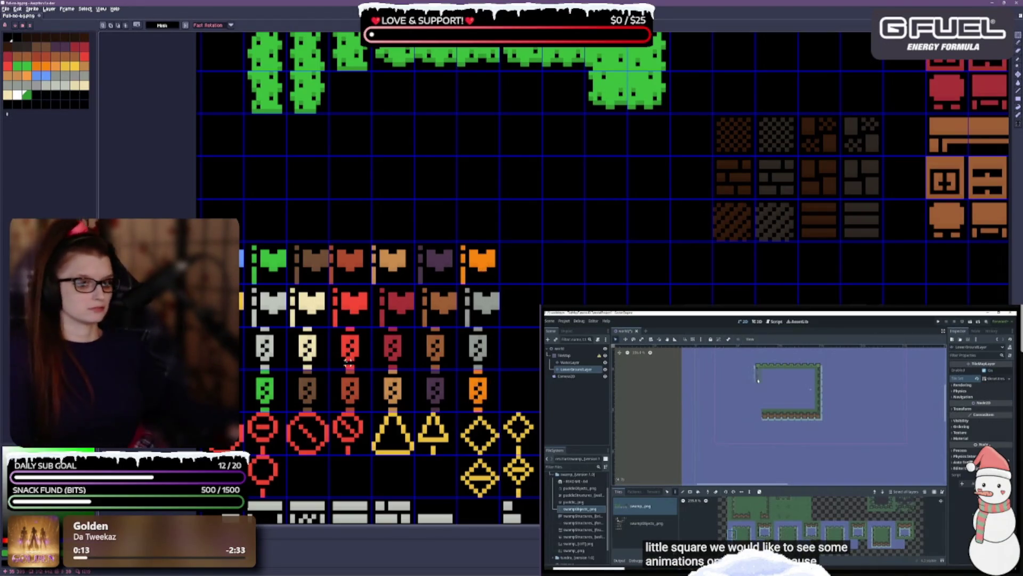
{"action": "scroll", "coordinate": [380, 410], "scroll_direction": "down", "scroll_amount": 2}
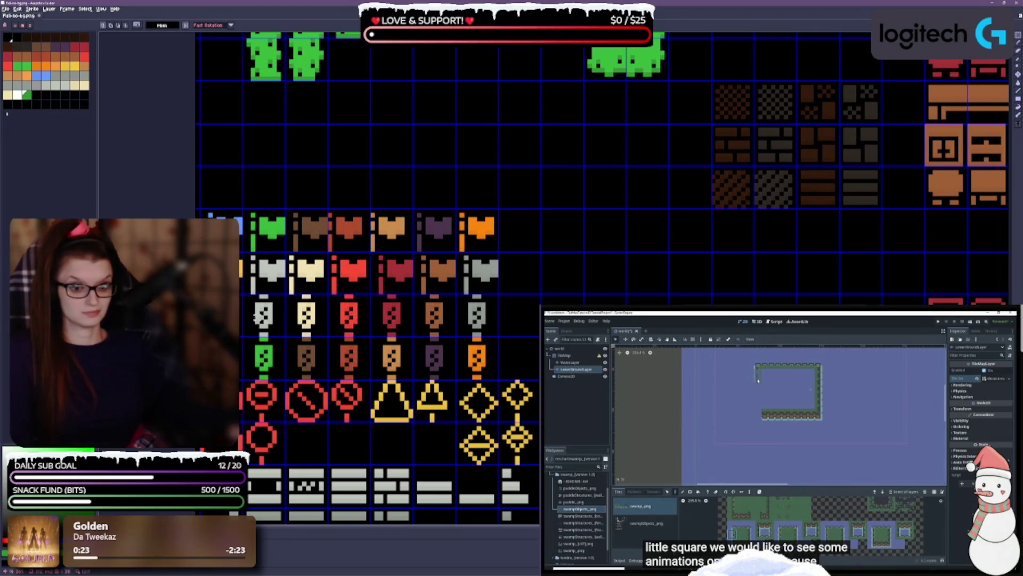
{"action": "mouse_move", "coordinate": [241, 338]}
{"action": "left_mouse_down"}
{"action": "mouse_move", "coordinate": [415, 379]}
{"action": "mouse_move", "coordinate": [499, 381]}
{"action": "left_mouse_up"}
{"action": "mouse_move", "coordinate": [297, 362]}
{"action": "left_mouse_down"}
{"action": "mouse_move", "coordinate": [510, 362]}
{"action": "mouse_move", "coordinate": [552, 319]}
{"action": "mouse_move", "coordinate": [637, 319]}
{"action": "left_mouse_up"}
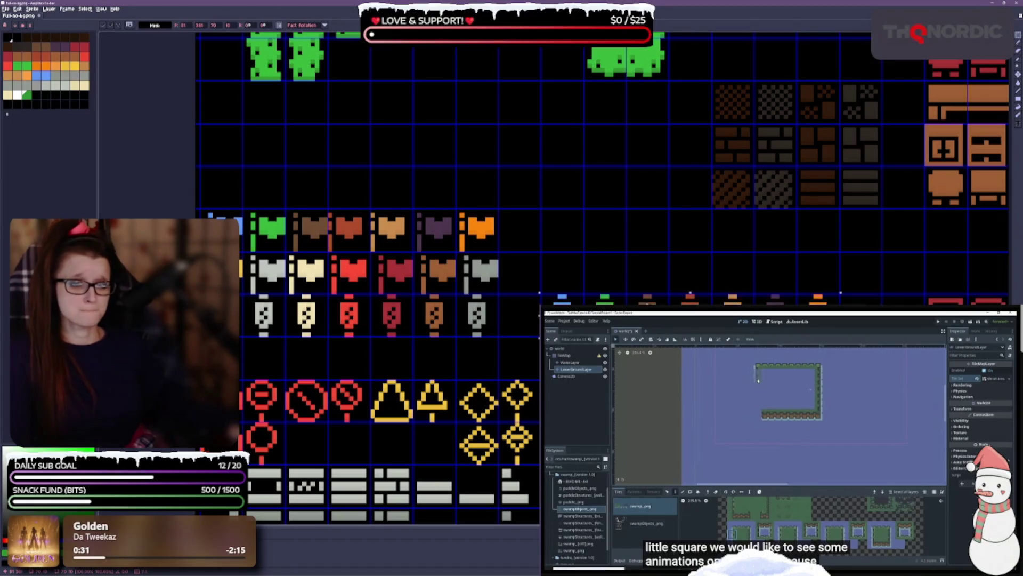
Lower the small hanging tiles one row and move the right-hand tile row left under the flags.
{"action": "left_click_drag", "start_coordinate": [240, 293], "coordinate": [499, 338]}
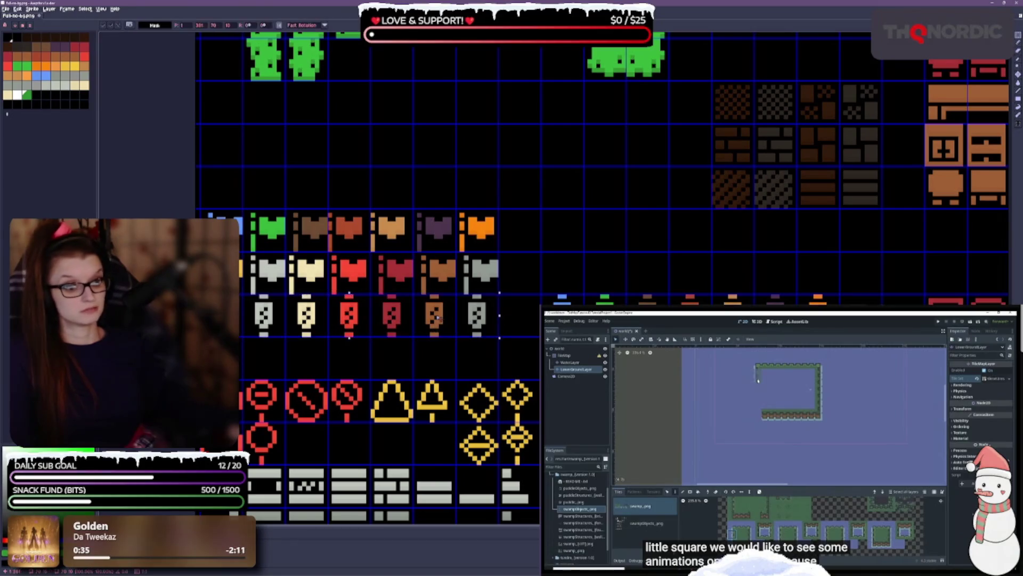
{"action": "left_click_drag", "start_coordinate": [438, 317], "coordinate": [438, 357]}
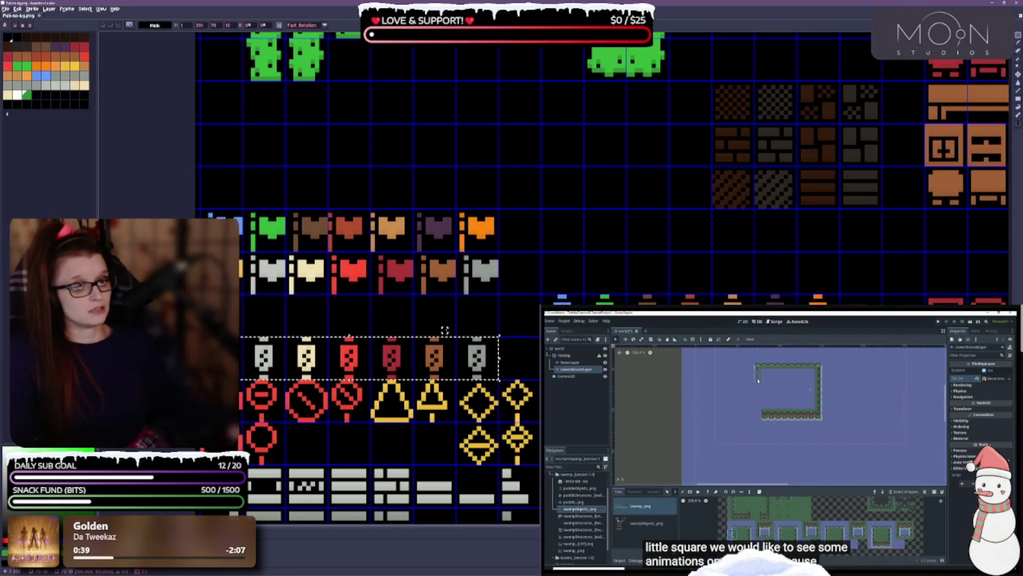
{"action": "key", "text": "ctrl+d"}
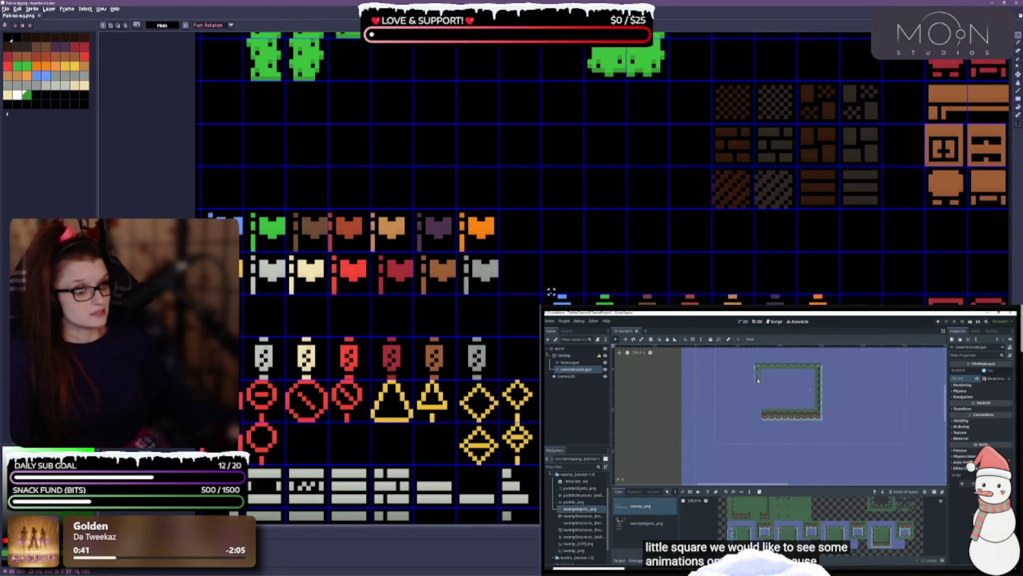
{"action": "mouse_move", "coordinate": [542, 295]}
{"action": "left_mouse_down"}
{"action": "mouse_move", "coordinate": [670, 320]}
{"action": "mouse_move", "coordinate": [884, 320]}
{"action": "mouse_move", "coordinate": [532, 320]}
{"action": "left_mouse_up"}
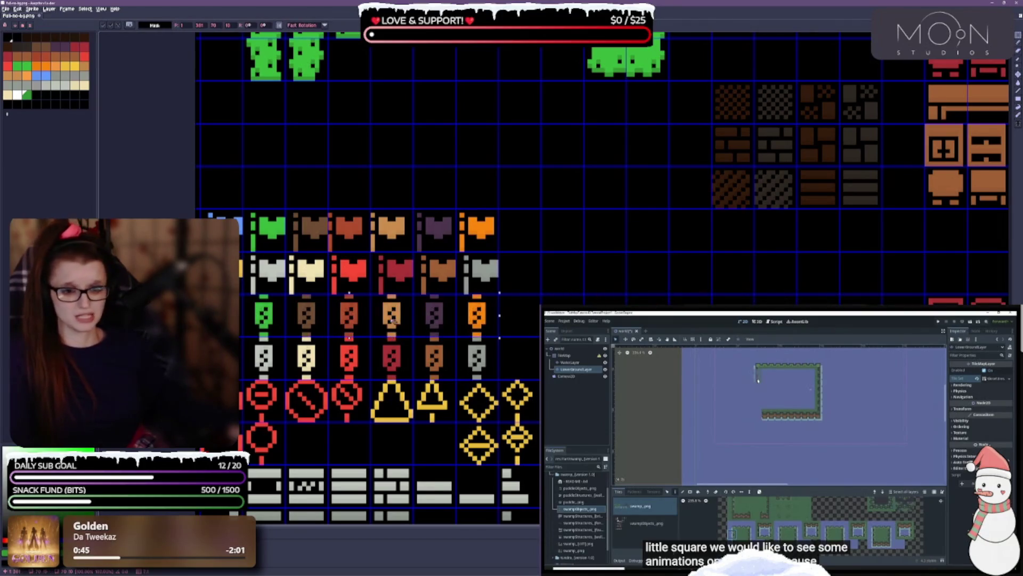
{"action": "key", "text": "ctrl+d"}
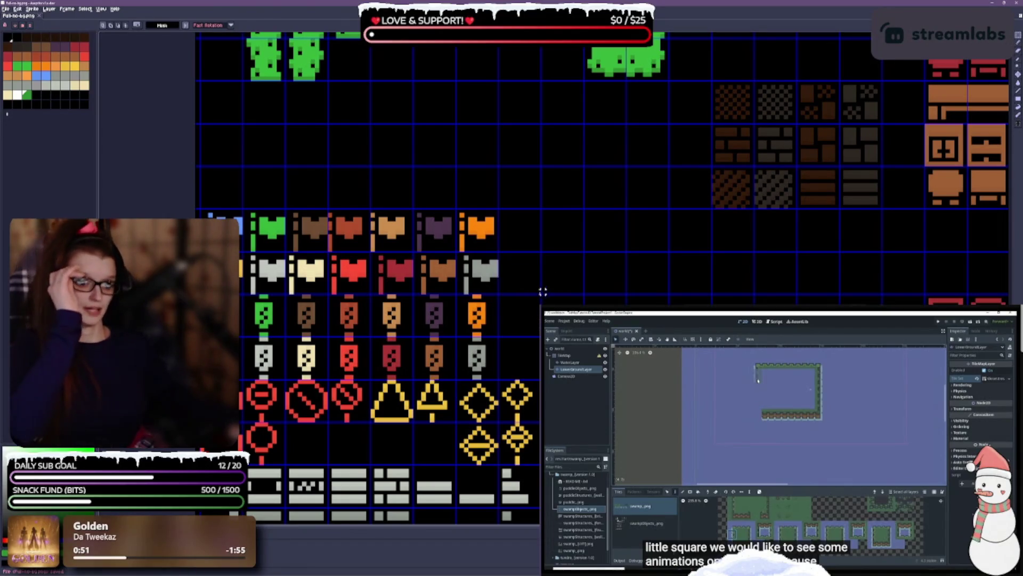
{"action": "scroll", "coordinate": [543, 291], "scroll_direction": "down", "scroll_amount": 1}
{"action": "mouse_move", "coordinate": [563, 291]}
{"action": "left_mouse_down"}
{"action": "mouse_move", "coordinate": [516, 177]}
{"action": "mouse_move", "coordinate": [389, 206]}
{"action": "left_mouse_up"}
{"action": "scroll", "coordinate": [520, 193], "scroll_direction": "down", "scroll_amount": 1}
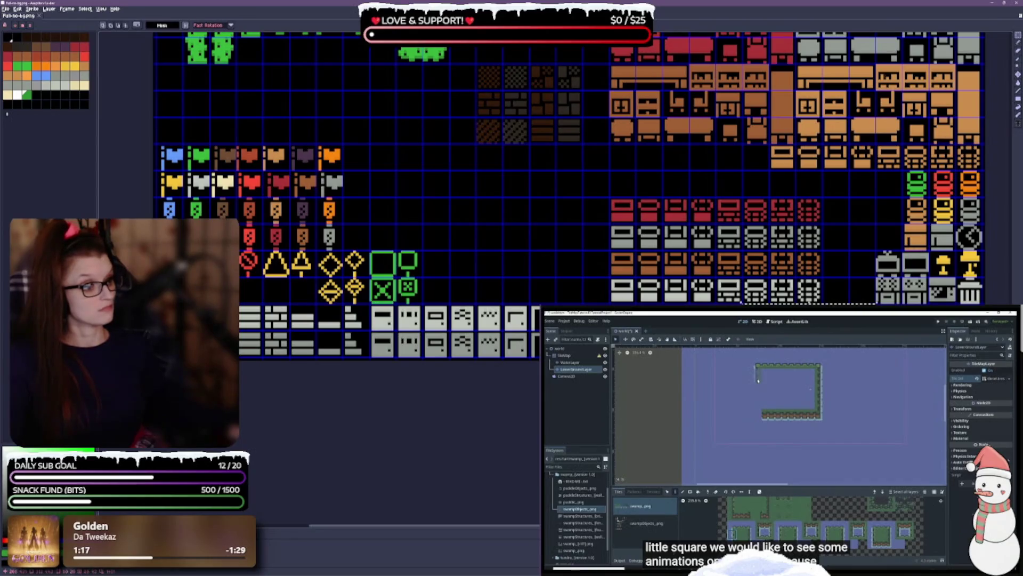
Move the two-row crate block up and to the left above the flags.
{"action": "mouse_move", "coordinate": [585, 352]}
{"action": "left_mouse_down"}
{"action": "mouse_move", "coordinate": [428, 219]}
{"action": "mouse_move", "coordinate": [290, 217]}
{"action": "left_mouse_up"}
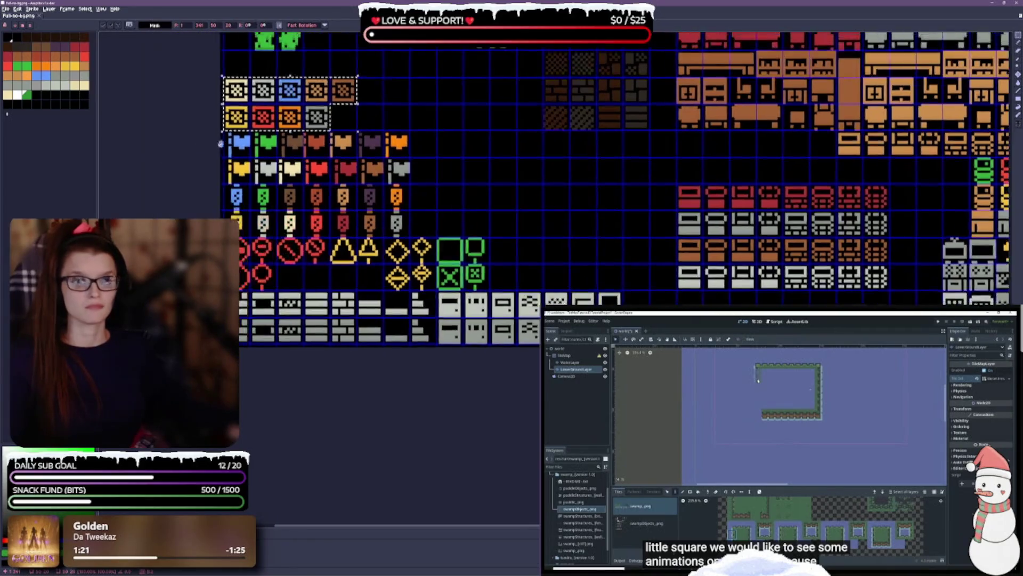
{"action": "scroll", "coordinate": [427, 178], "scroll_direction": "up", "scroll_amount": 2}
{"action": "left_click", "coordinate": [426, 178]}
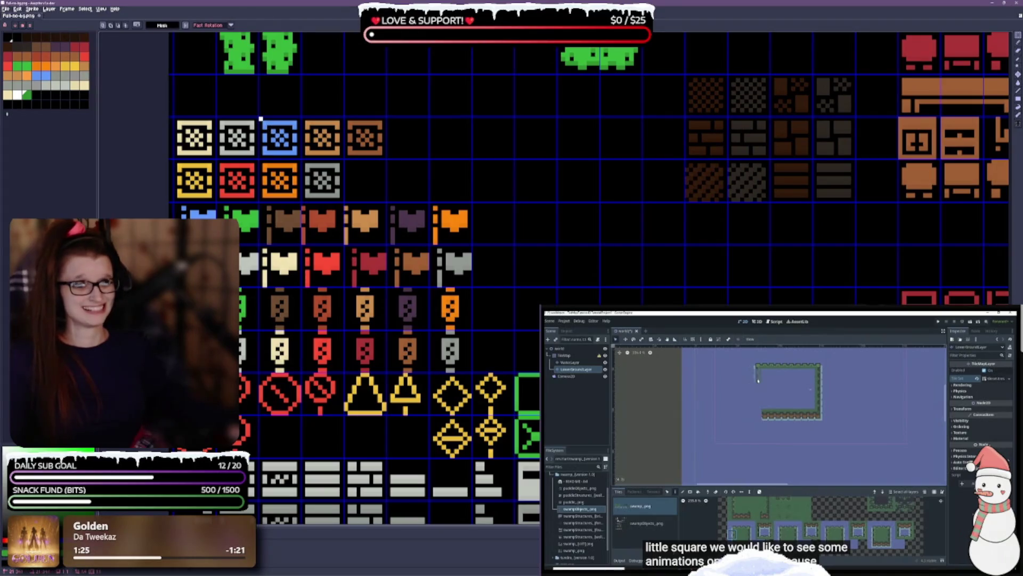
Lift the blue crate into its own row and shift the grey, red and orange crates right.
{"action": "mouse_move", "coordinate": [260, 117]}
{"action": "left_mouse_down"}
{"action": "mouse_move", "coordinate": [303, 161]}
{"action": "mouse_move", "coordinate": [279, 95]}
{"action": "mouse_move", "coordinate": [194, 94]}
{"action": "left_mouse_up"}
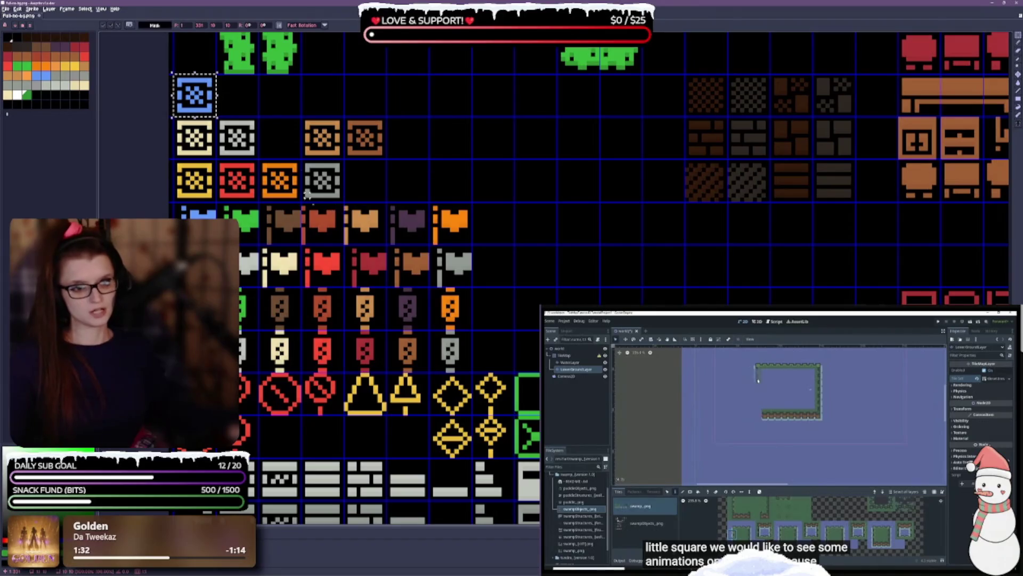
{"action": "key", "text": "ctrl+d"}
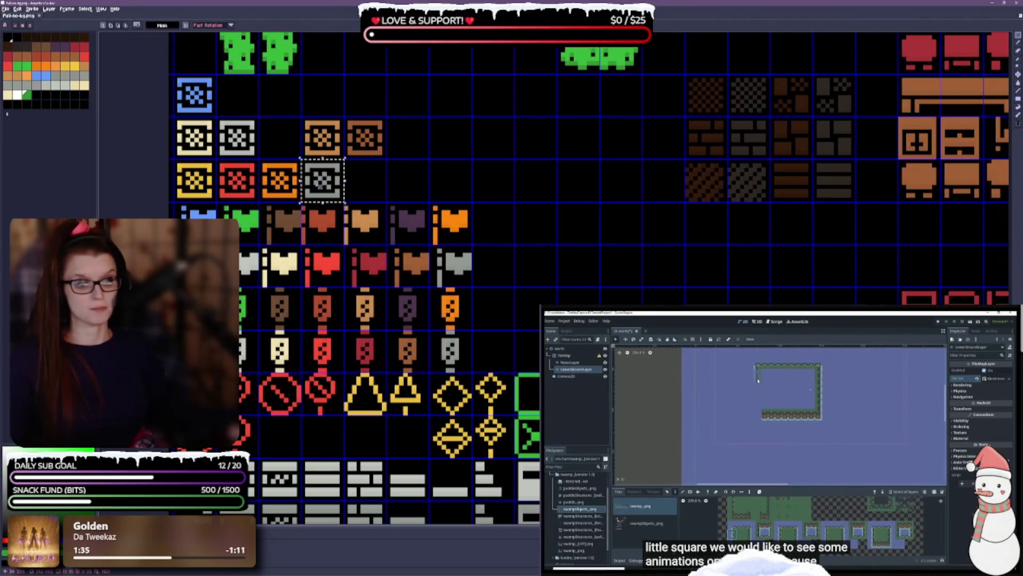
{"action": "left_click_drag", "start_coordinate": [329, 185], "coordinate": [457, 186]}
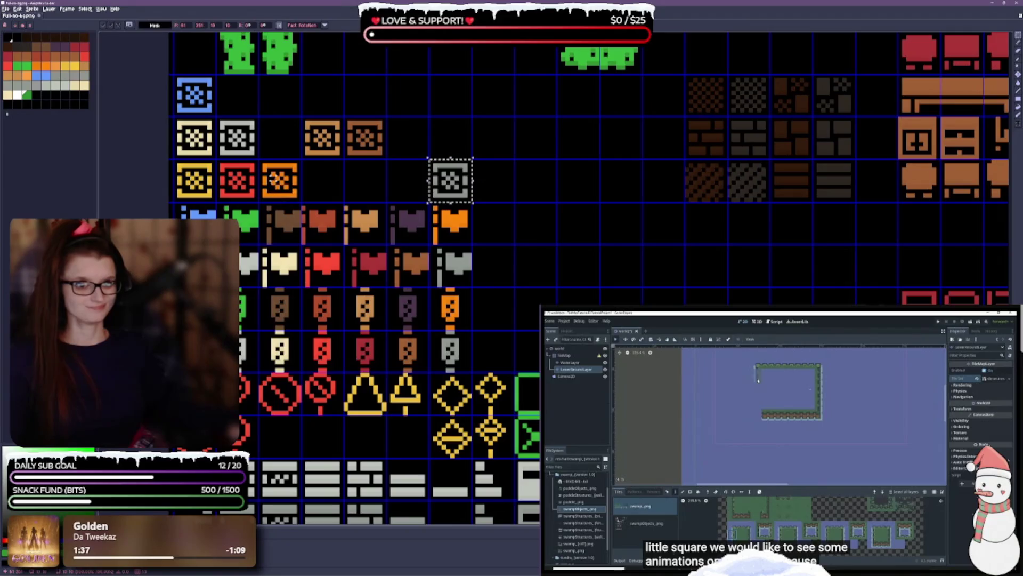
{"action": "key", "text": "ctrl+d"}
{"action": "mouse_move", "coordinate": [255, 182]}
{"action": "left_mouse_down"}
{"action": "mouse_move", "coordinate": [296, 197]}
{"action": "mouse_move", "coordinate": [335, 182]}
{"action": "mouse_move", "coordinate": [420, 180]}
{"action": "left_mouse_up"}
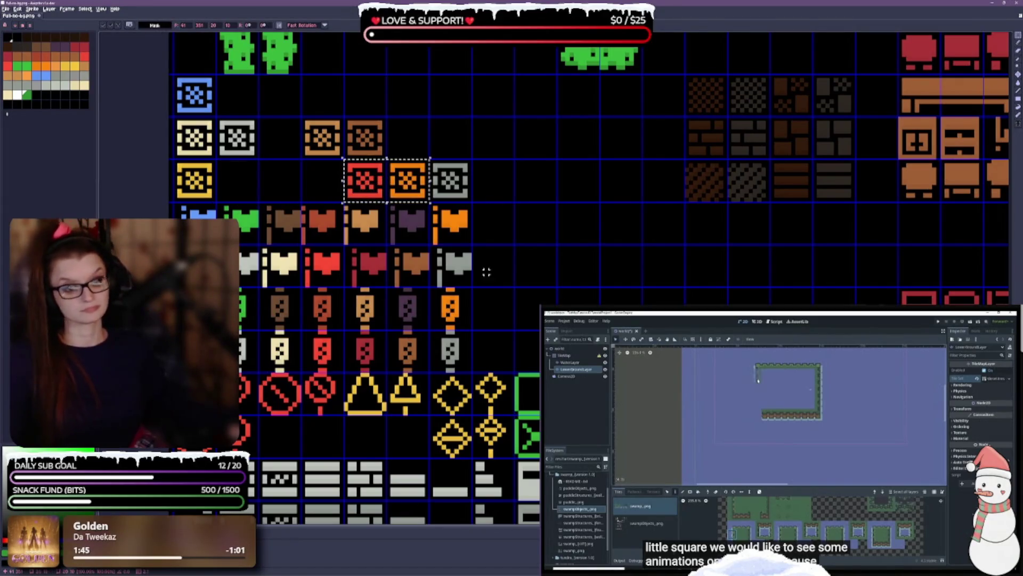
{"action": "key", "text": "ctrl+d"}
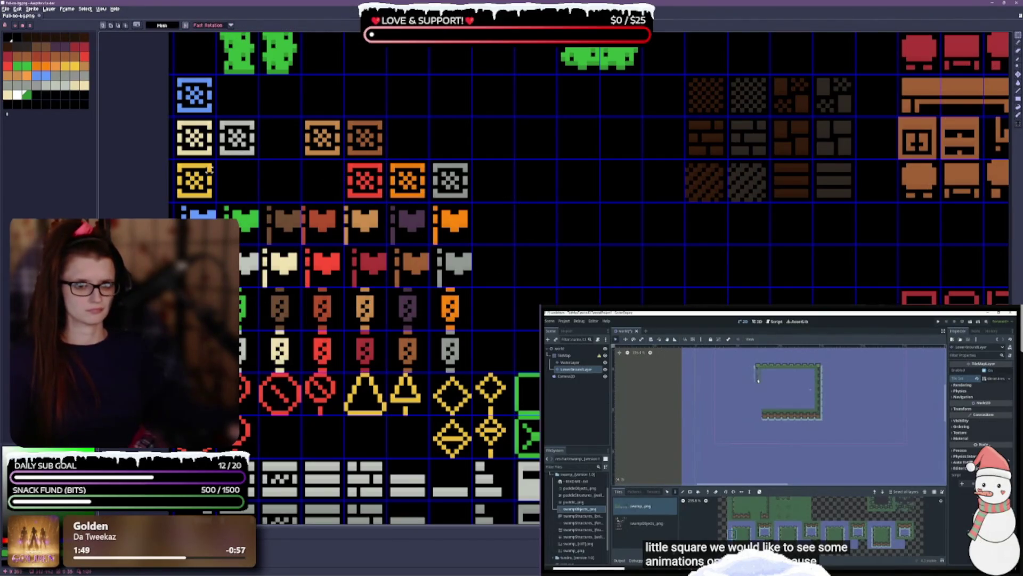
{"action": "left_click_drag", "start_coordinate": [235, 129], "coordinate": [237, 182]}
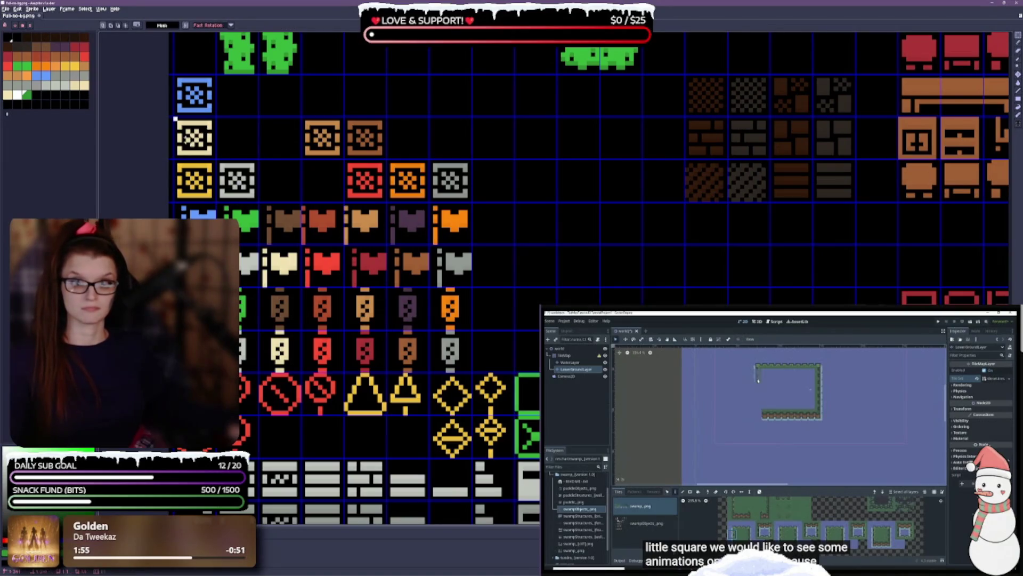
Move the cream crate into the third row, reposition the blue and red crates, and save.
{"action": "mouse_move", "coordinate": [194, 131]}
{"action": "left_mouse_down"}
{"action": "mouse_move", "coordinate": [237, 131]}
{"action": "mouse_move", "coordinate": [280, 173]}
{"action": "left_mouse_up"}
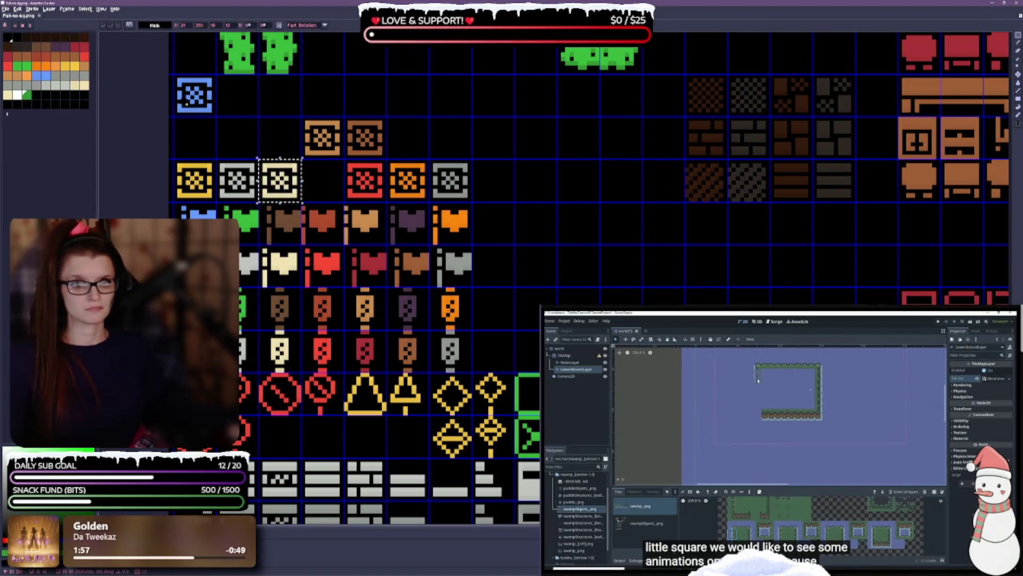
{"action": "mouse_move", "coordinate": [176, 117]}
{"action": "left_mouse_down"}
{"action": "mouse_move", "coordinate": [175, 76]}
{"action": "mouse_move", "coordinate": [215, 75]}
{"action": "mouse_move", "coordinate": [205, 136]}
{"action": "left_mouse_up"}
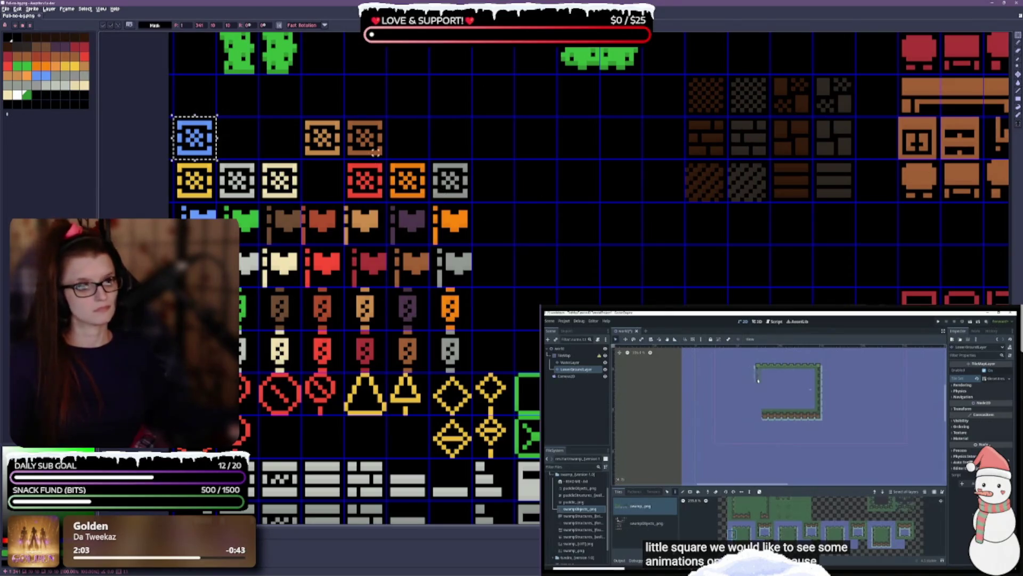
{"action": "left_click", "coordinate": [357, 173]}
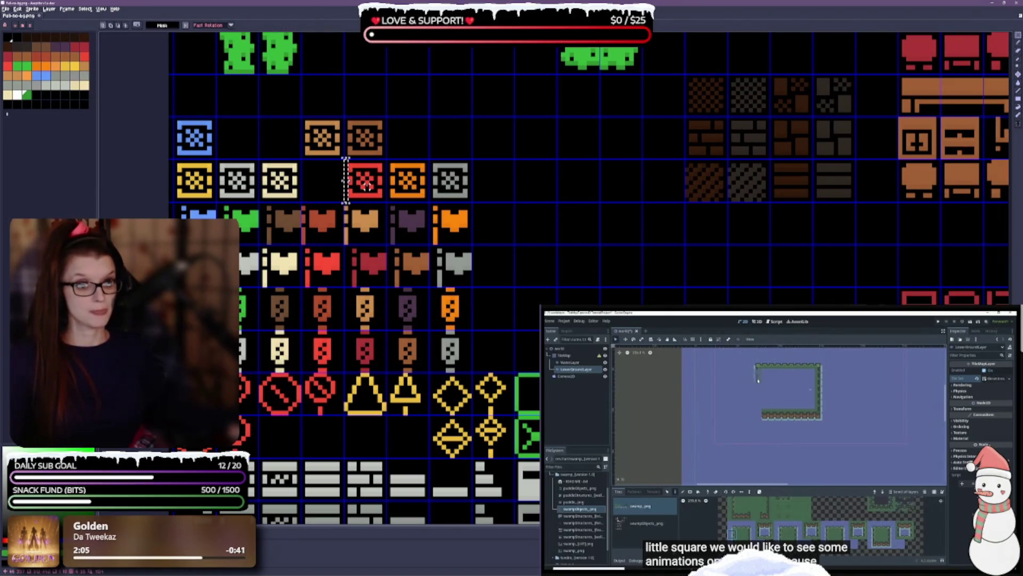
{"action": "mouse_move", "coordinate": [344, 160]}
{"action": "left_mouse_down"}
{"action": "mouse_move", "coordinate": [386, 202]}
{"action": "mouse_move", "coordinate": [332, 187]}
{"action": "left_mouse_up"}
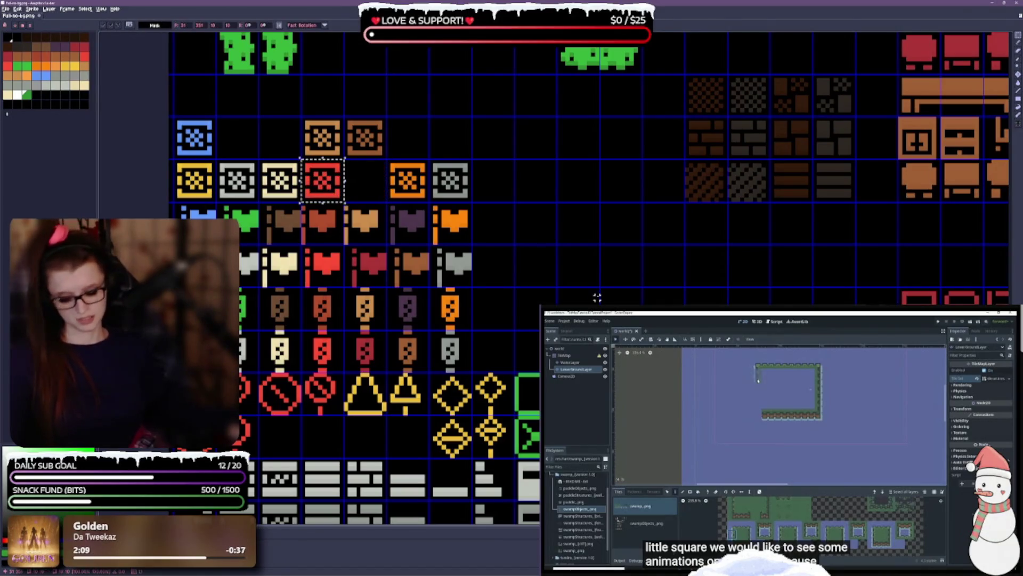
{"action": "key", "text": "ctrl+s"}
Lift the orange crate into the empty cell and move the brown crate up between blue and orange.
{"action": "scroll", "coordinate": [591, 250], "scroll_direction": "down", "scroll_amount": 2}
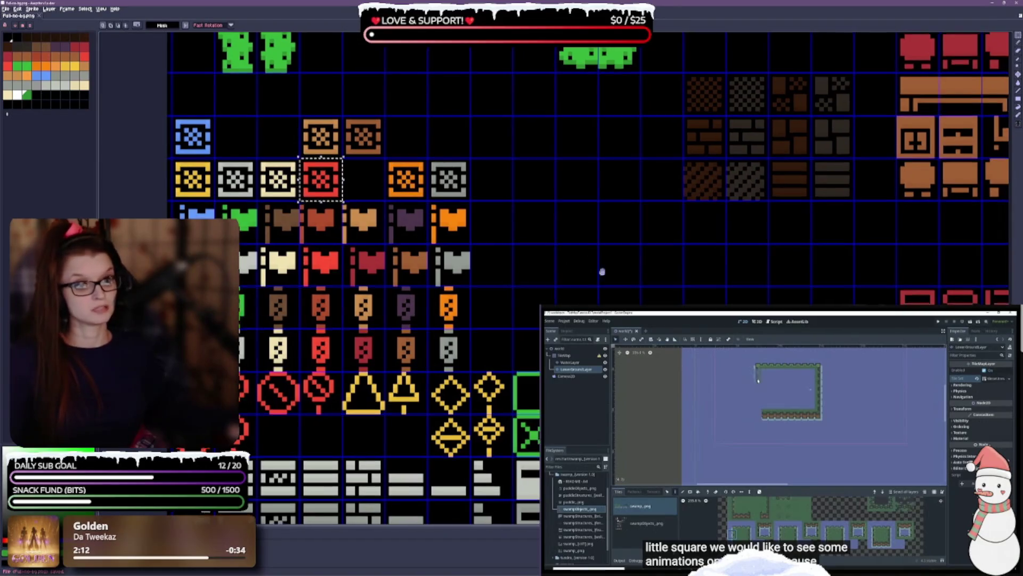
{"action": "key", "text": "ctrl+d"}
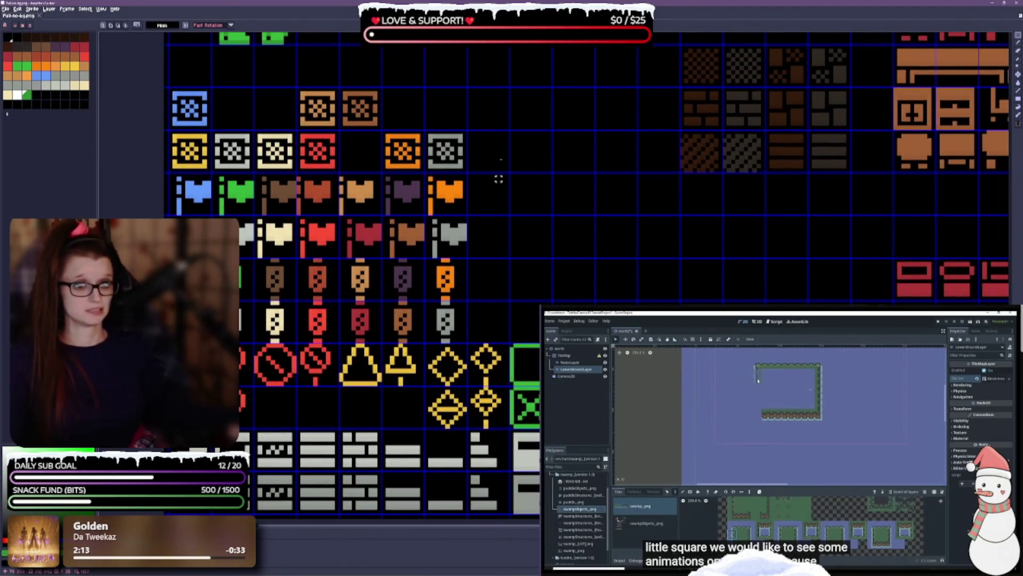
{"action": "scroll", "coordinate": [537, 187], "scroll_direction": "up", "scroll_amount": 2}
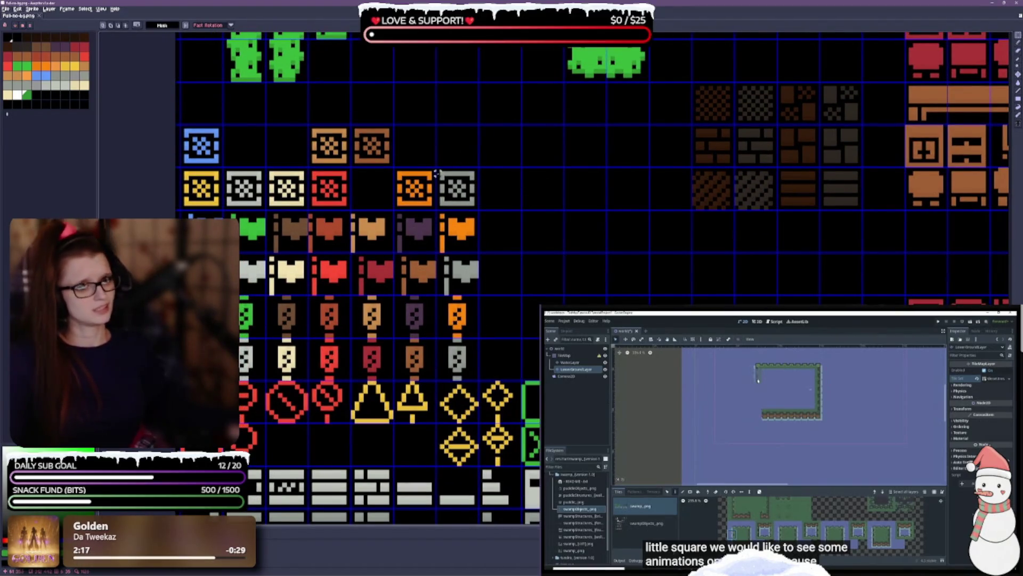
{"action": "mouse_move", "coordinate": [406, 180]}
{"action": "left_mouse_down"}
{"action": "mouse_move", "coordinate": [432, 207]}
{"action": "mouse_move", "coordinate": [455, 151]}
{"action": "left_mouse_up"}
{"action": "left_click_drag", "start_coordinate": [351, 123], "coordinate": [392, 156]}
{"action": "left_click_drag", "start_coordinate": [353, 124], "coordinate": [413, 184]}
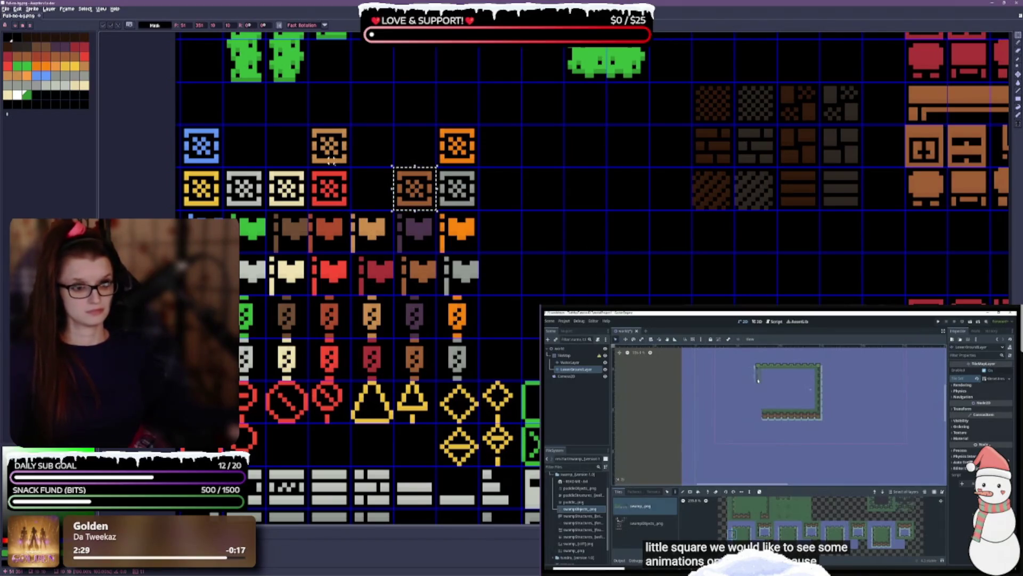
{"action": "left_click", "coordinate": [338, 155]}
{"action": "left_click_drag", "start_coordinate": [338, 156], "coordinate": [381, 155]}
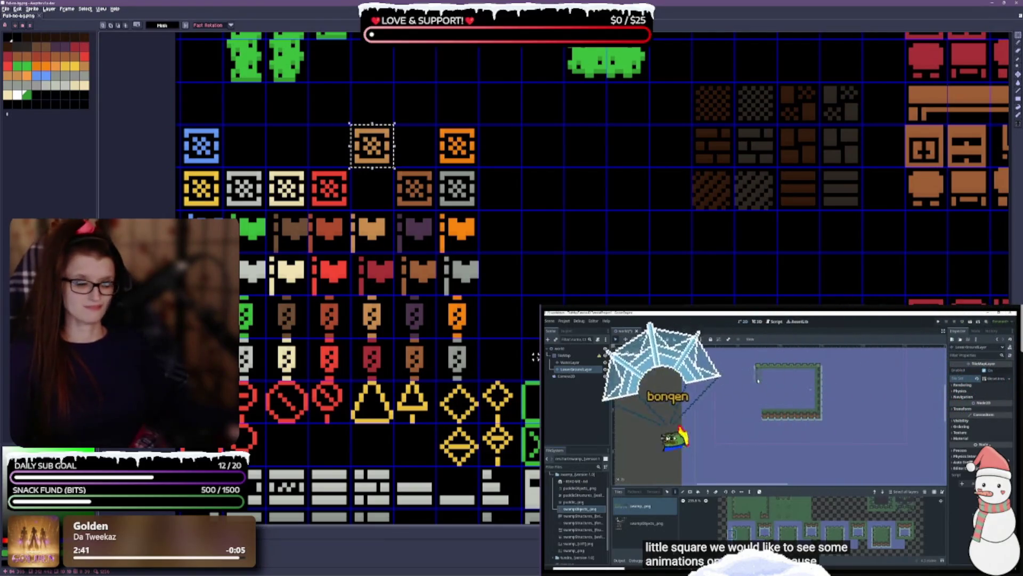
{"action": "left_click_drag", "start_coordinate": [535, 343], "coordinate": [537, 345]}
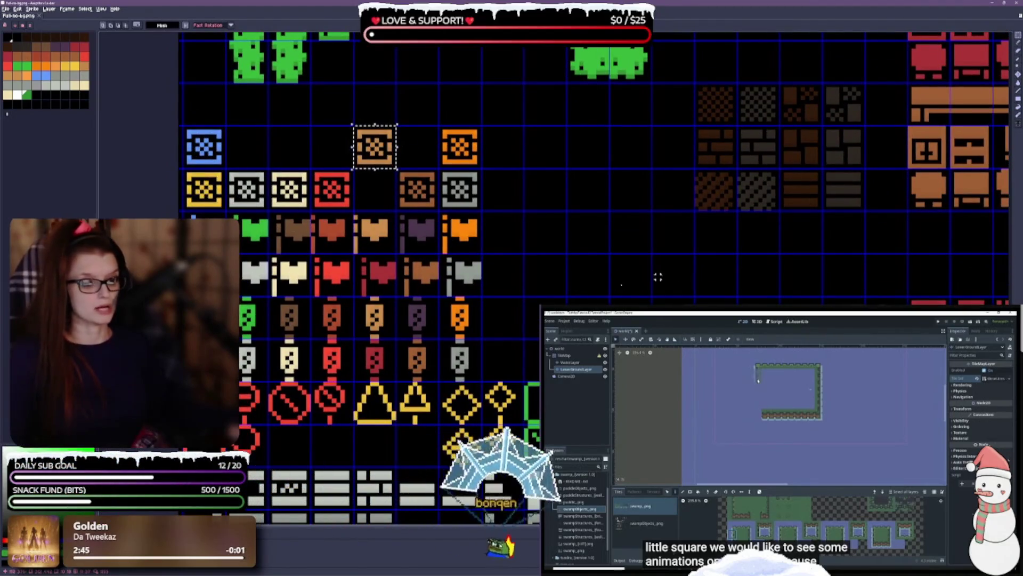
{"action": "scroll", "coordinate": [427, 213], "scroll_direction": "down", "scroll_amount": 3}
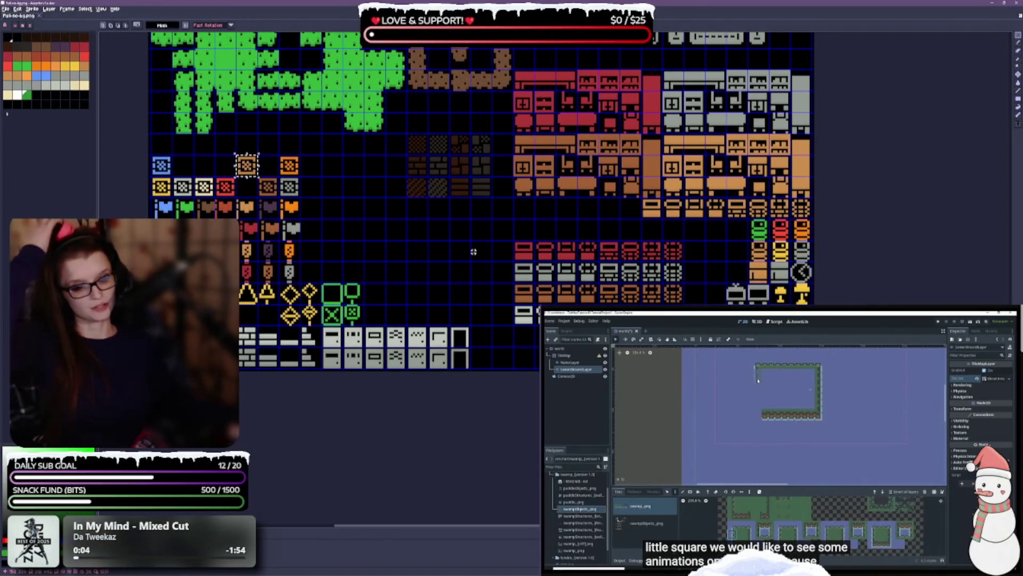
{"action": "key", "text": "ctrl+d"}
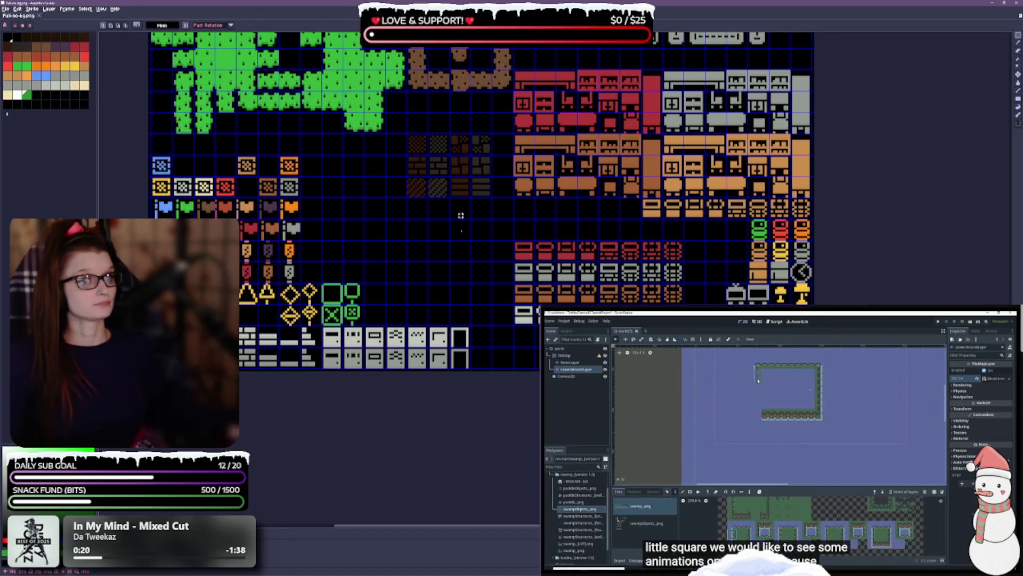
{"action": "scroll", "coordinate": [471, 183], "scroll_direction": "down", "scroll_amount": 3}
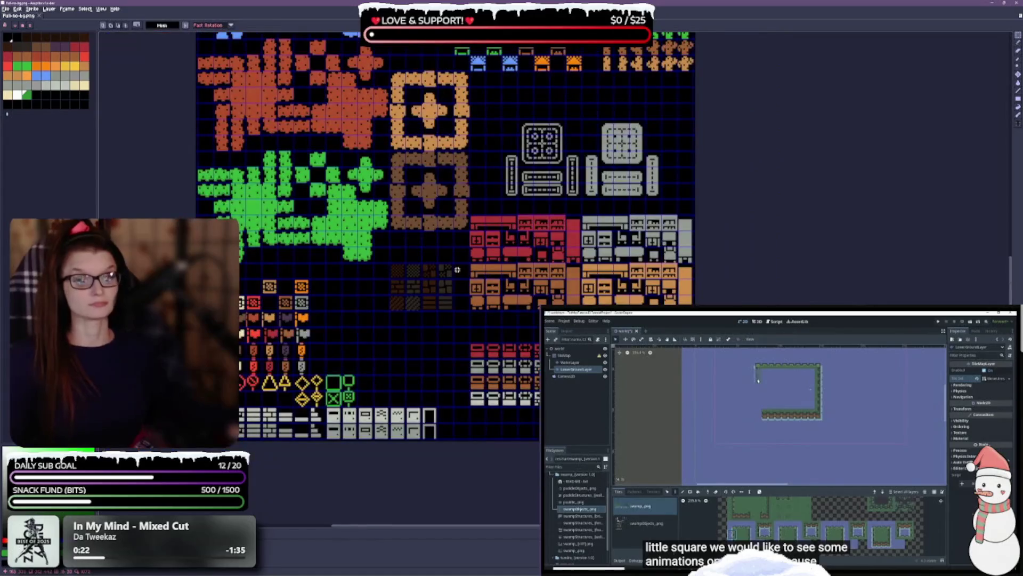
Save the tileset file with Ctrl+S.
{"action": "scroll", "coordinate": [456, 250], "scroll_direction": "up", "scroll_amount": 2}
{"action": "scroll", "coordinate": [456, 249], "scroll_direction": "down", "scroll_amount": 2}
{"action": "scroll", "coordinate": [433, 367], "scroll_direction": "up", "scroll_amount": 2}
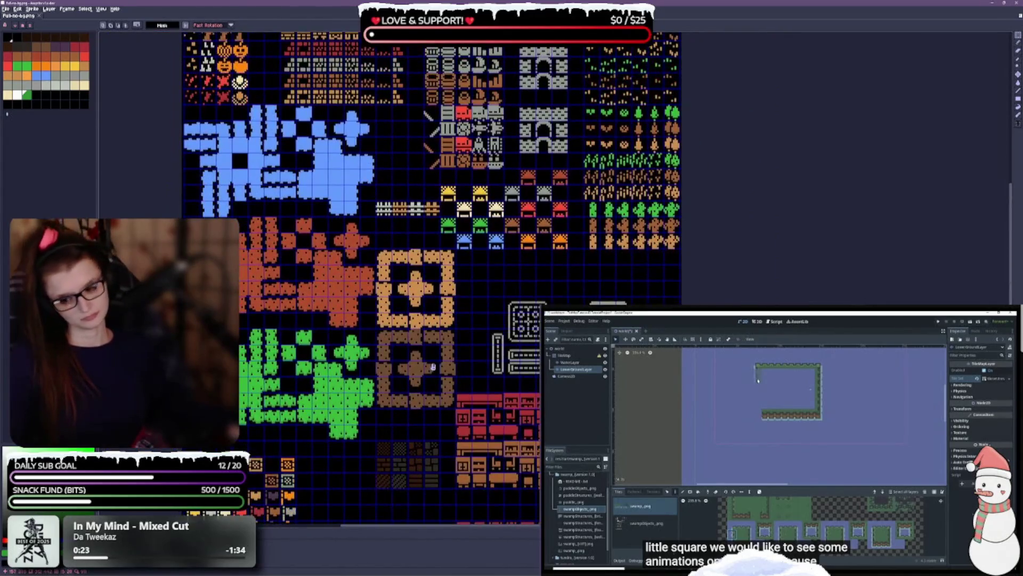
{"action": "scroll", "coordinate": [433, 366], "scroll_direction": "up", "scroll_amount": 3}
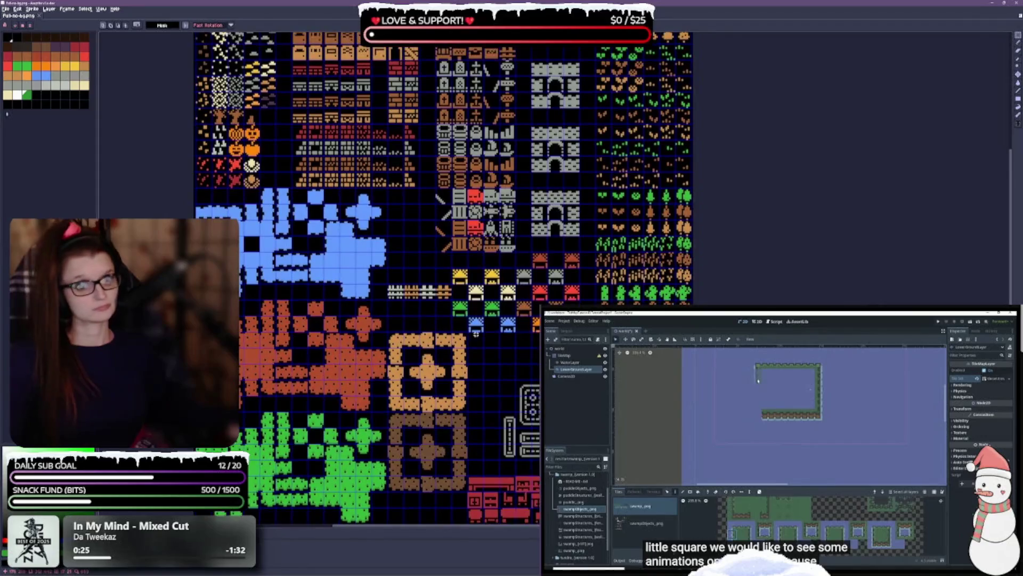
{"action": "scroll", "coordinate": [464, 288], "scroll_direction": "up", "scroll_amount": 3}
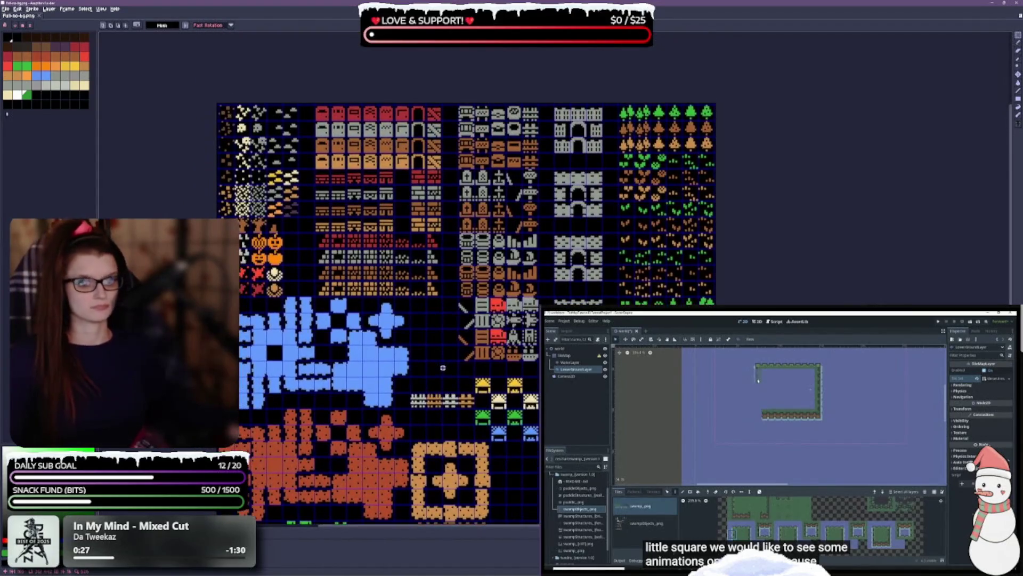
{"action": "key", "text": "ctrl+s"}
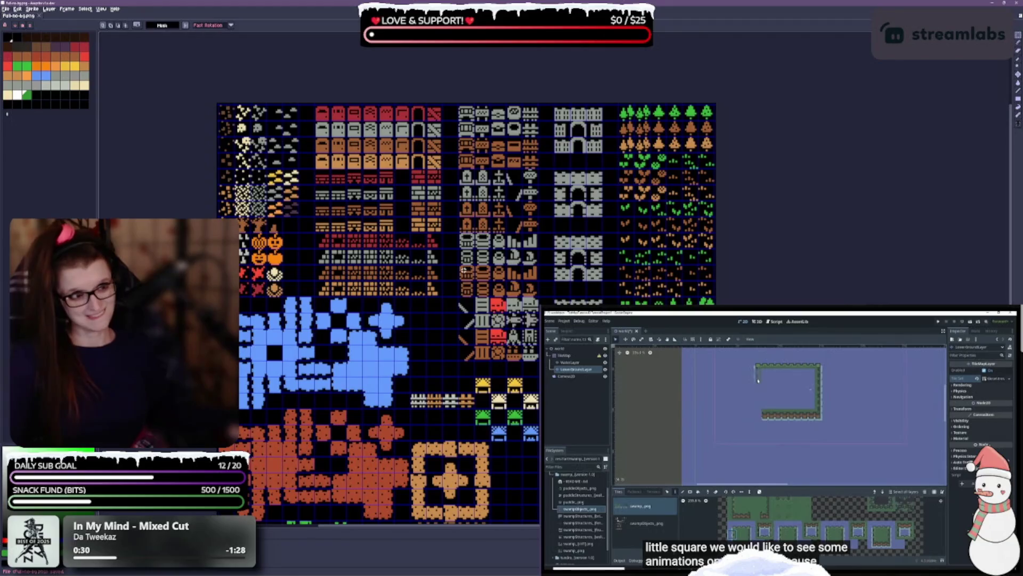
Pick up the four-tile fence strip beside the house tiles for transforming.
{"action": "left_click_drag", "start_coordinate": [502, 312], "coordinate": [474, 142]}
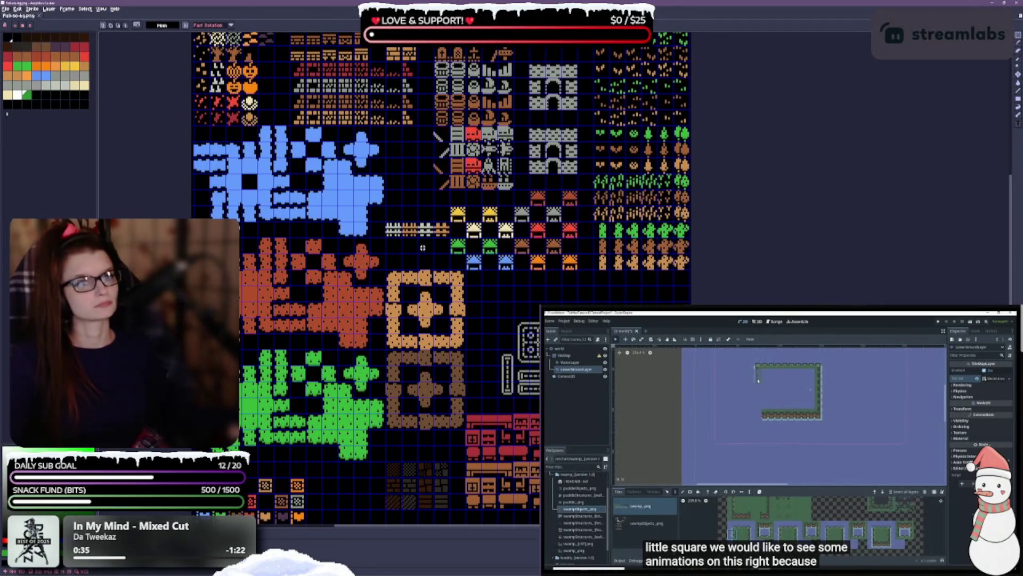
{"action": "scroll", "coordinate": [459, 231], "scroll_direction": "up", "scroll_amount": 5}
{"action": "scroll", "coordinate": [434, 341], "scroll_direction": "up", "scroll_amount": 1}
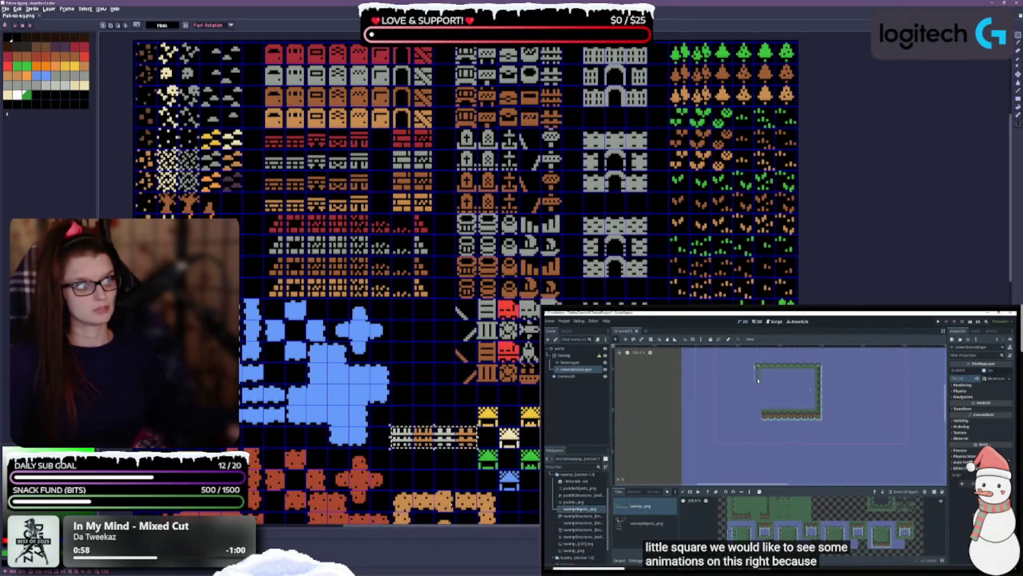
{"action": "scroll", "coordinate": [438, 421], "scroll_direction": "down", "scroll_amount": 2}
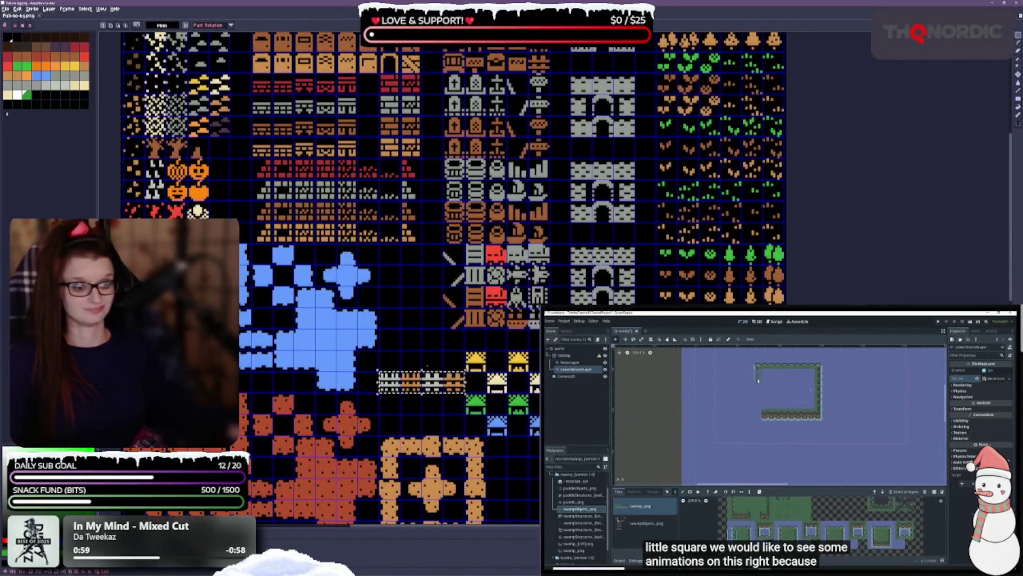
{"action": "left_click", "coordinate": [435, 385]}
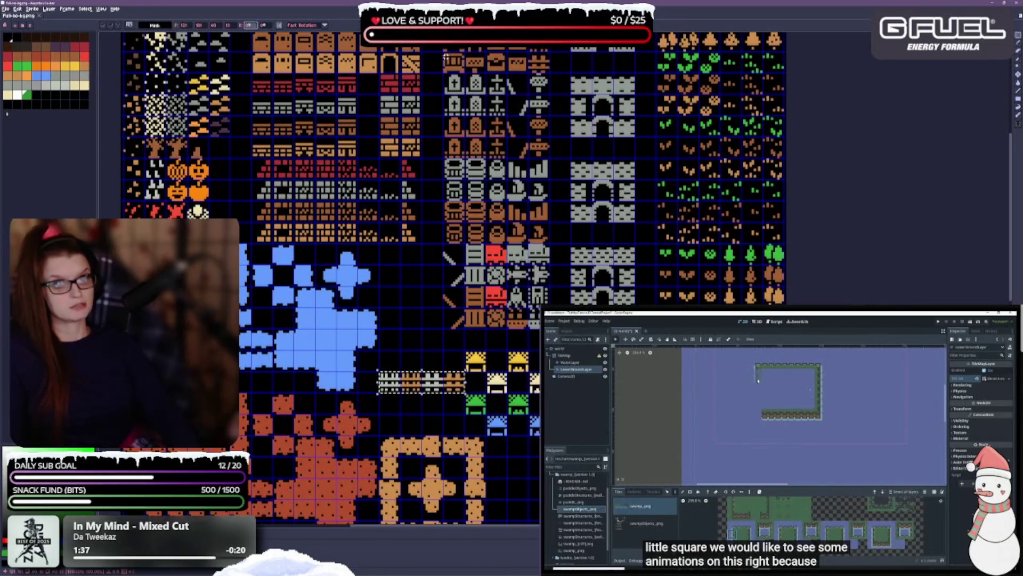
Try rotating the fence strip 90°, return it to horizontal, and drop the selection.
{"action": "key", "text": "ctrl+r"}
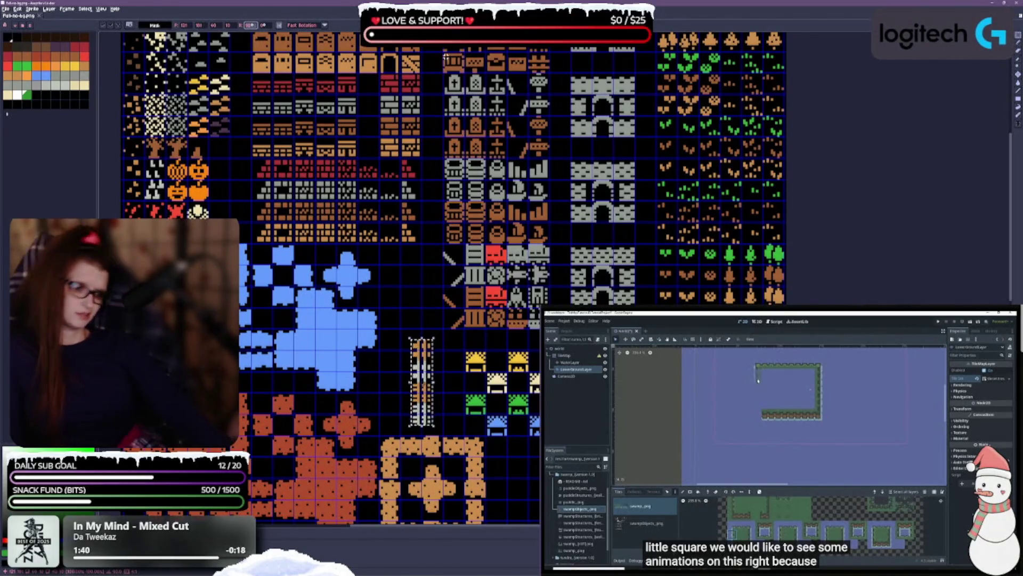
{"action": "key", "text": "ctrl+r"}
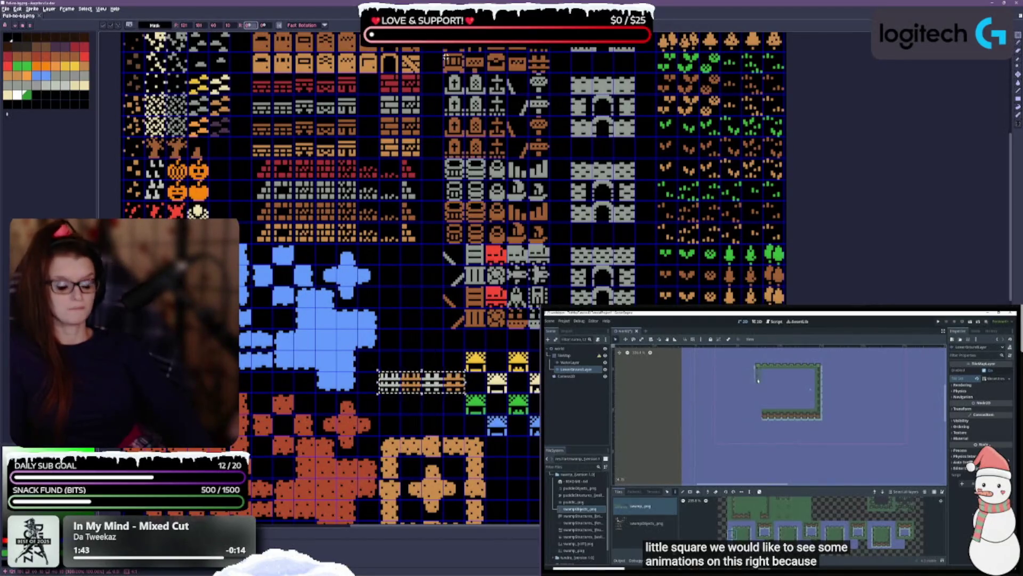
{"action": "key", "text": "ctrl+r"}
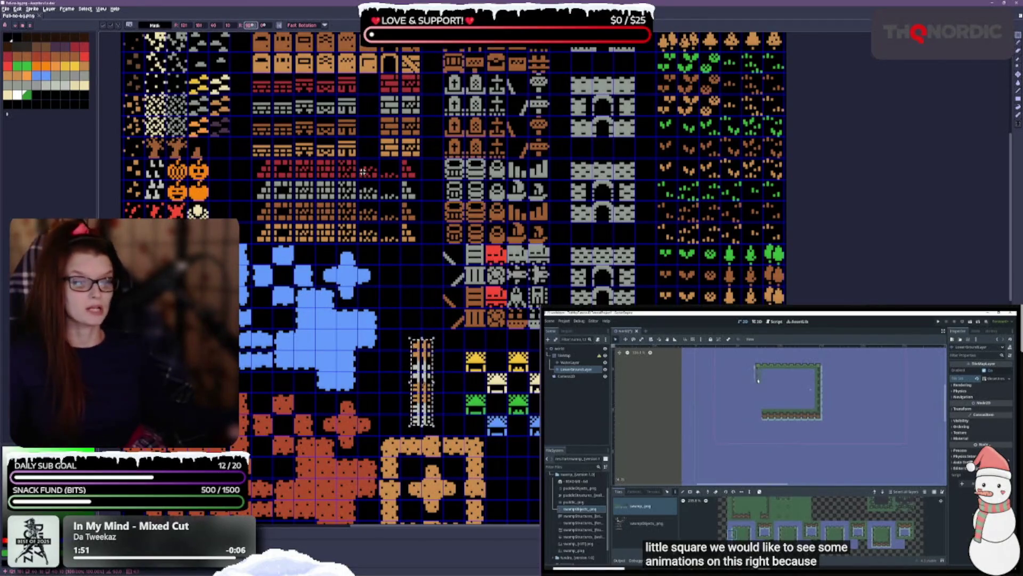
{"action": "key", "text": "ctrl+r"}
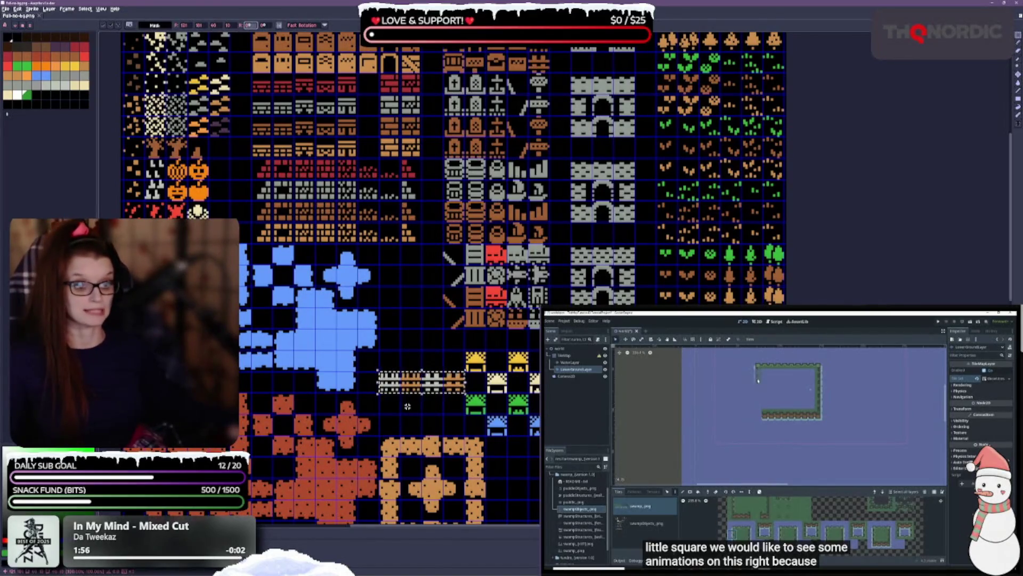
{"action": "key", "text": "Return"}
Stack the white and orange fence tiles into a vertical column with the Move tool.
{"action": "scroll", "coordinate": [407, 406], "scroll_direction": "up", "scroll_amount": 3}
{"action": "scroll", "coordinate": [501, 347], "scroll_direction": "up", "scroll_amount": 2}
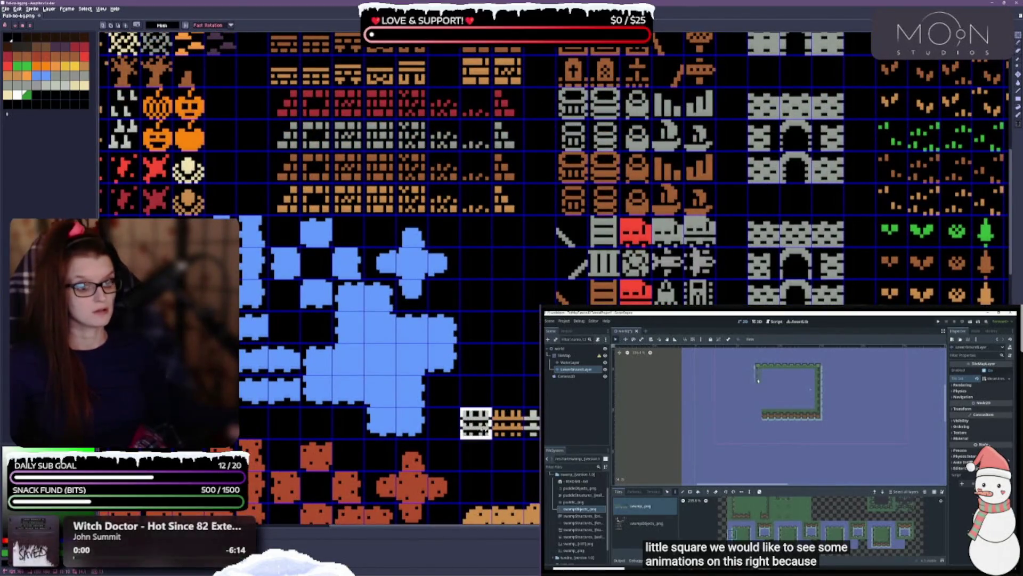
{"action": "left_click_drag", "start_coordinate": [476, 424], "coordinate": [507, 390]}
{"action": "scroll", "coordinate": [507, 370], "scroll_direction": "down", "scroll_amount": 2}
{"action": "key", "text": "Return"}
{"action": "left_click", "coordinate": [501, 340]}
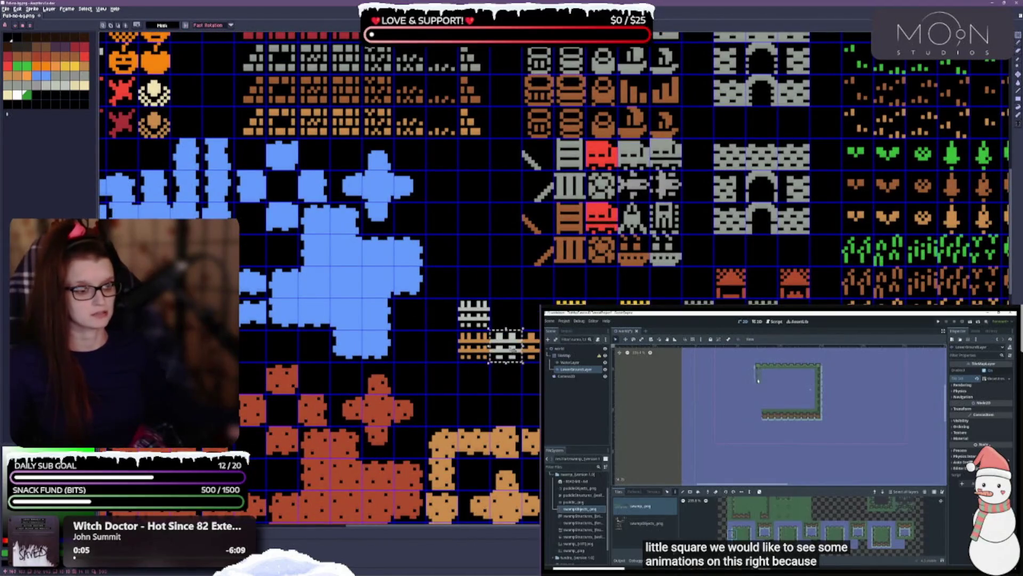
{"action": "left_click_drag", "start_coordinate": [503, 341], "coordinate": [472, 376]}
{"action": "key", "text": "Return"}
{"action": "left_click", "coordinate": [521, 344]}
{"action": "mouse_move", "coordinate": [521, 343]}
{"action": "left_mouse_down"}
{"action": "mouse_move", "coordinate": [499, 375]}
{"action": "mouse_move", "coordinate": [499, 401]}
{"action": "mouse_move", "coordinate": [475, 405]}
{"action": "left_mouse_up"}
{"action": "key", "text": "Return"}
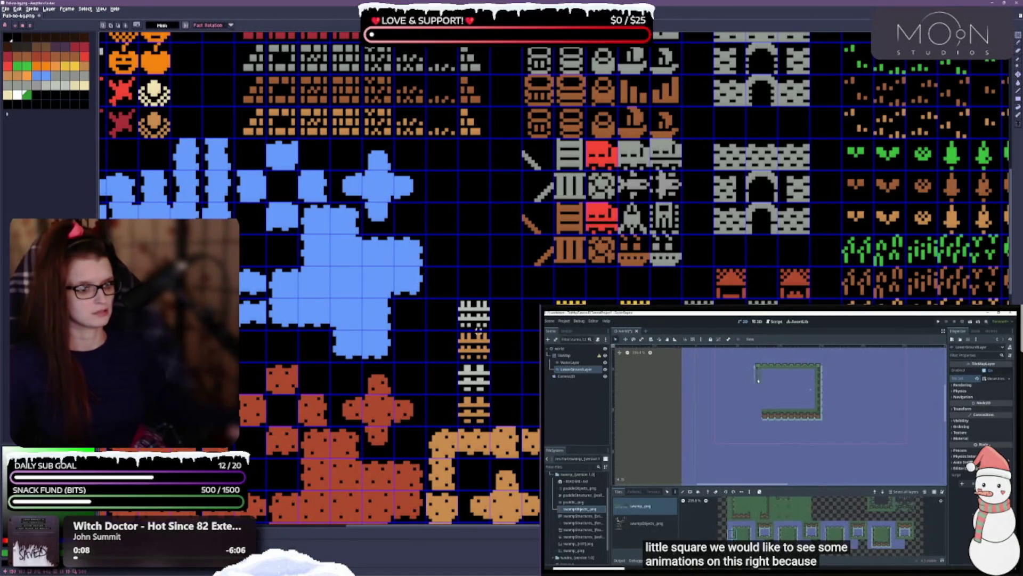
Paste the fence column beside the pumpkin tiles, between them and the brick rows.
{"action": "left_click_drag", "start_coordinate": [474, 405], "coordinate": [603, 496]}
{"action": "key", "text": "ctrl+v"}
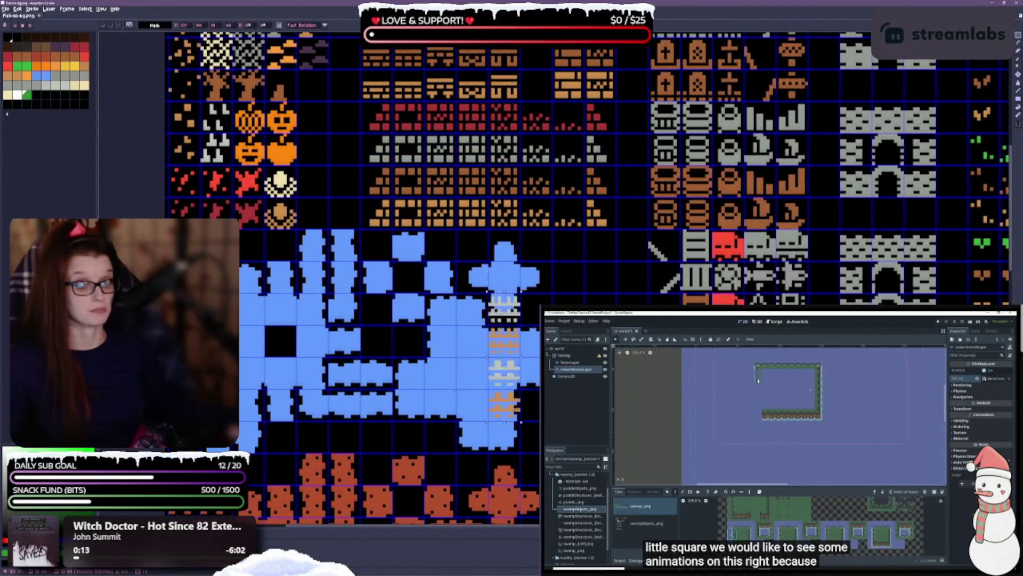
{"action": "left_click_drag", "start_coordinate": [367, 161], "coordinate": [346, 158]}
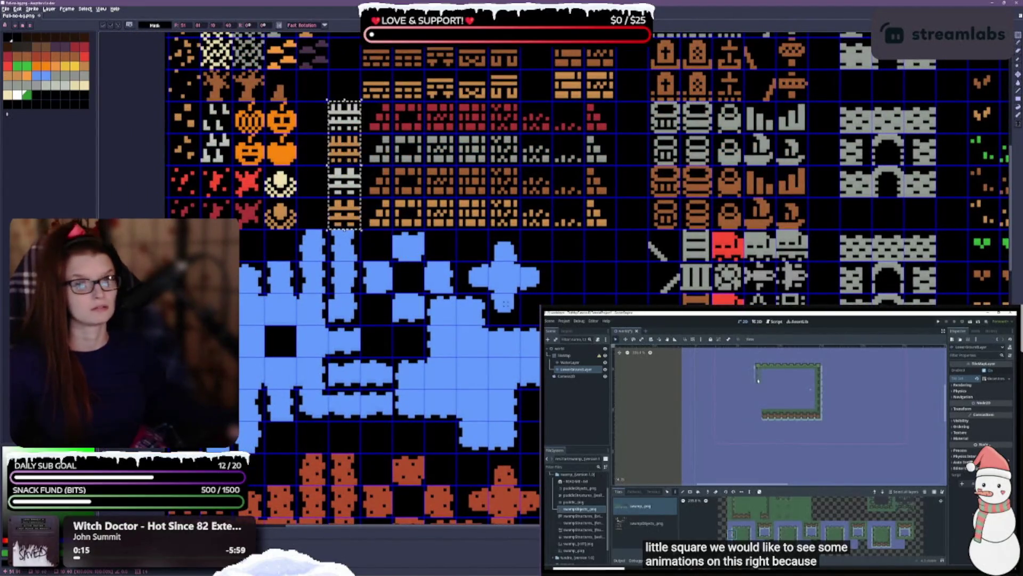
{"action": "key", "text": "Return"}
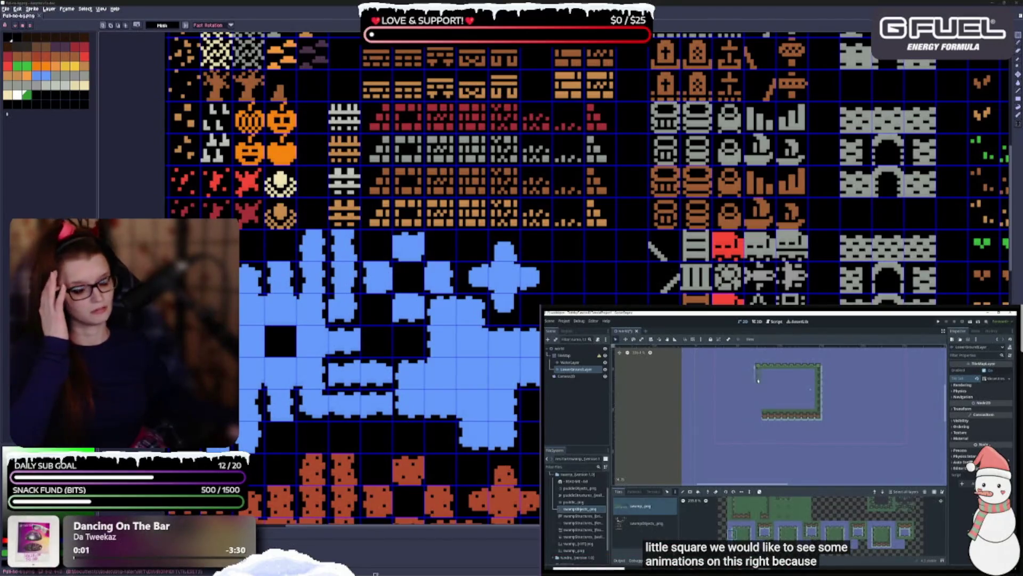
{"action": "scroll", "coordinate": [375, 573], "scroll_direction": "right", "scroll_amount": 1}
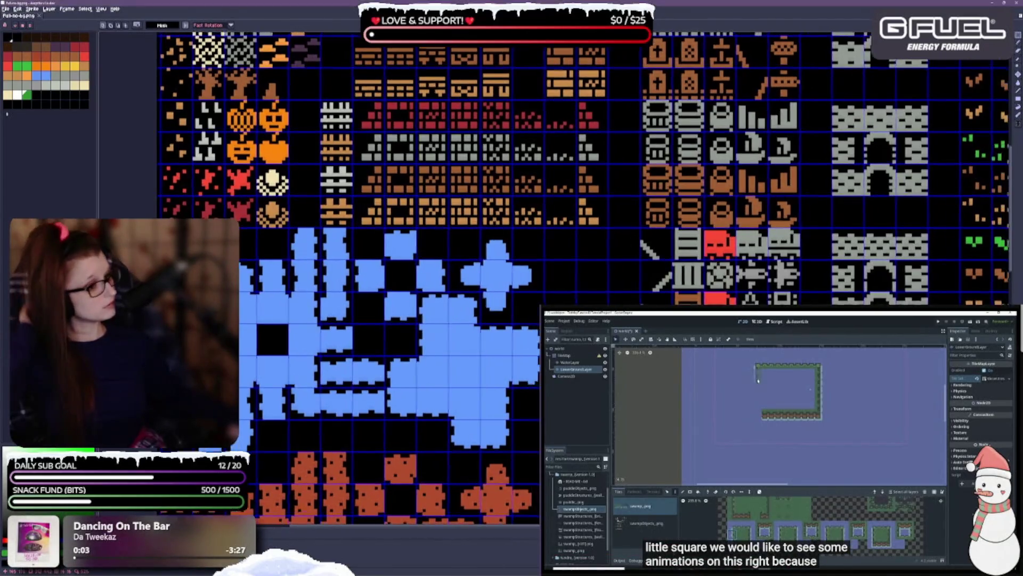
{"action": "scroll", "coordinate": [565, 283], "scroll_direction": "right", "scroll_amount": 3}
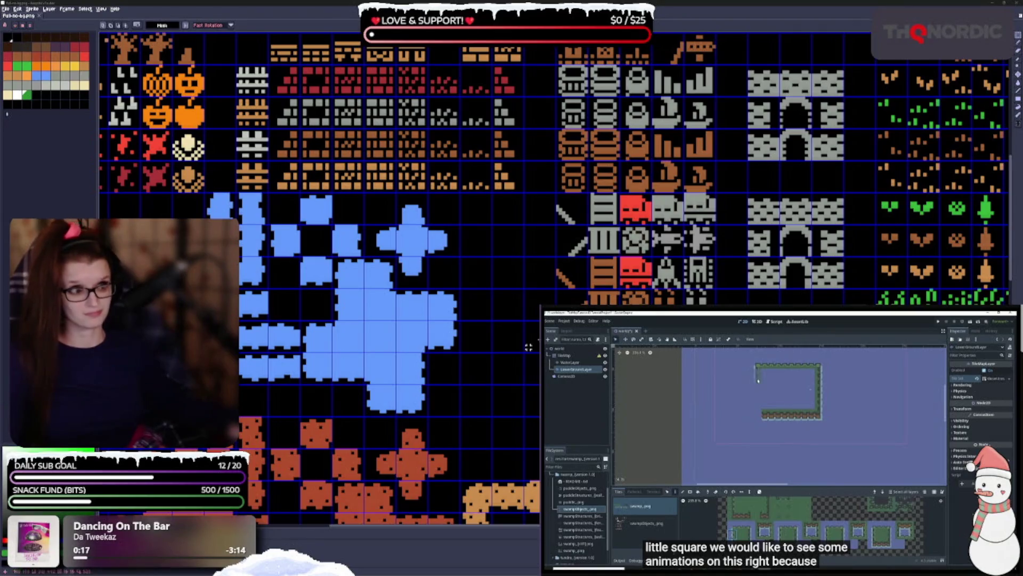
{"action": "left_click_drag", "start_coordinate": [505, 311], "coordinate": [448, 230]}
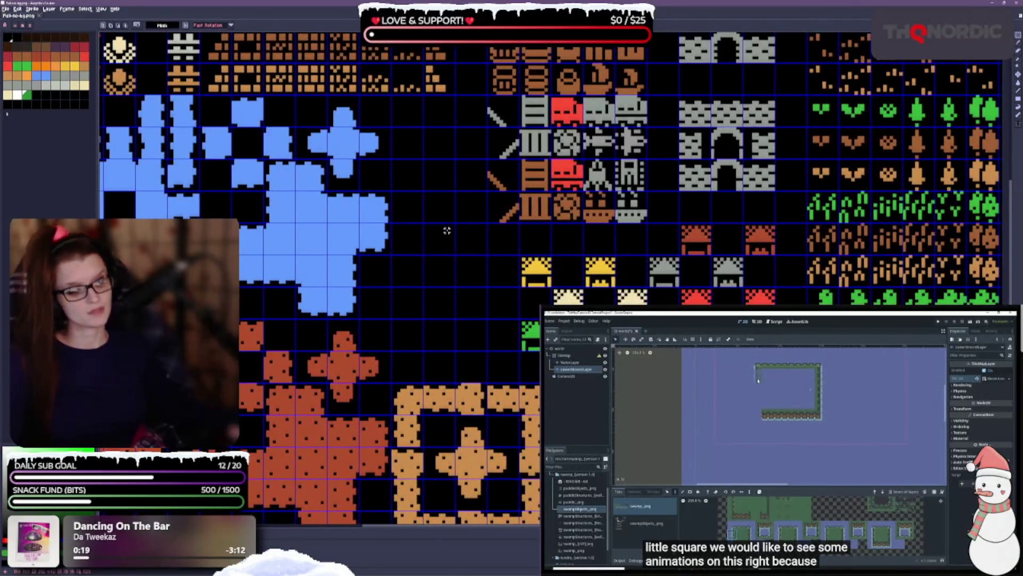
{"action": "scroll", "coordinate": [649, 335], "scroll_direction": "down", "scroll_amount": 1}
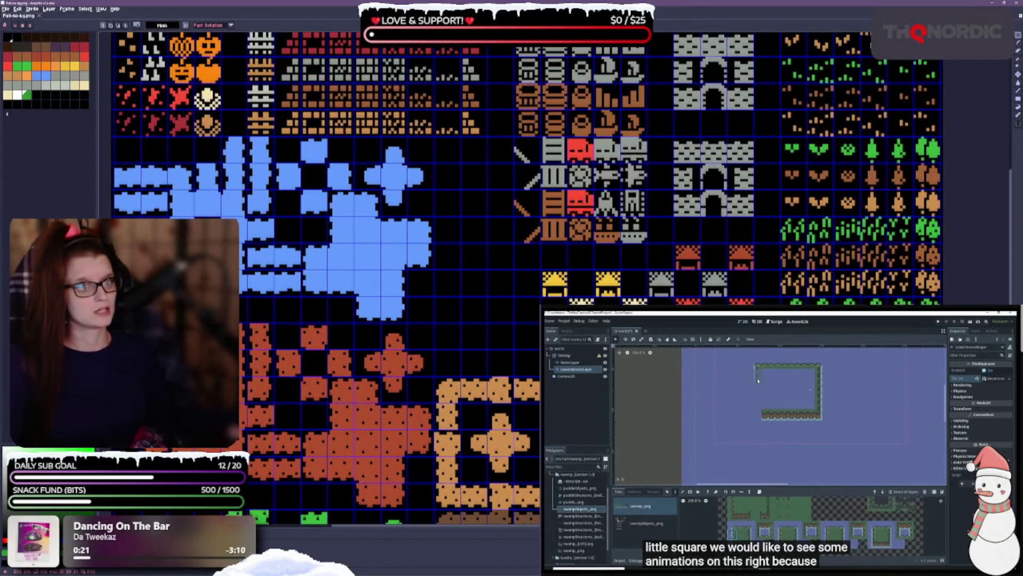
{"action": "scroll", "coordinate": [532, 274], "scroll_direction": "up", "scroll_amount": 3}
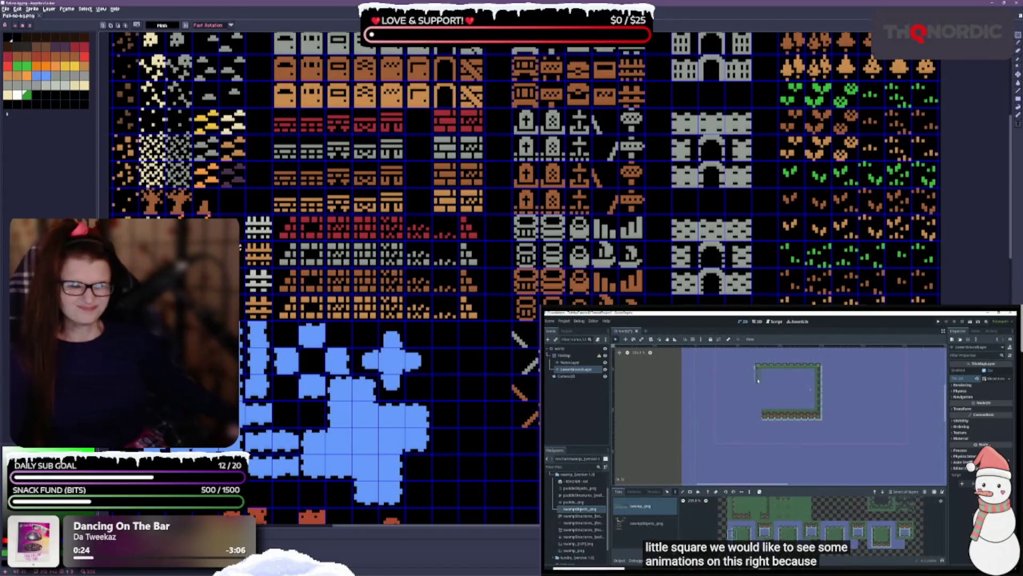
{"action": "scroll", "coordinate": [336, 275], "scroll_direction": "up", "scroll_amount": 2}
{"action": "scroll", "coordinate": [335, 275], "scroll_direction": "down", "scroll_amount": 1}
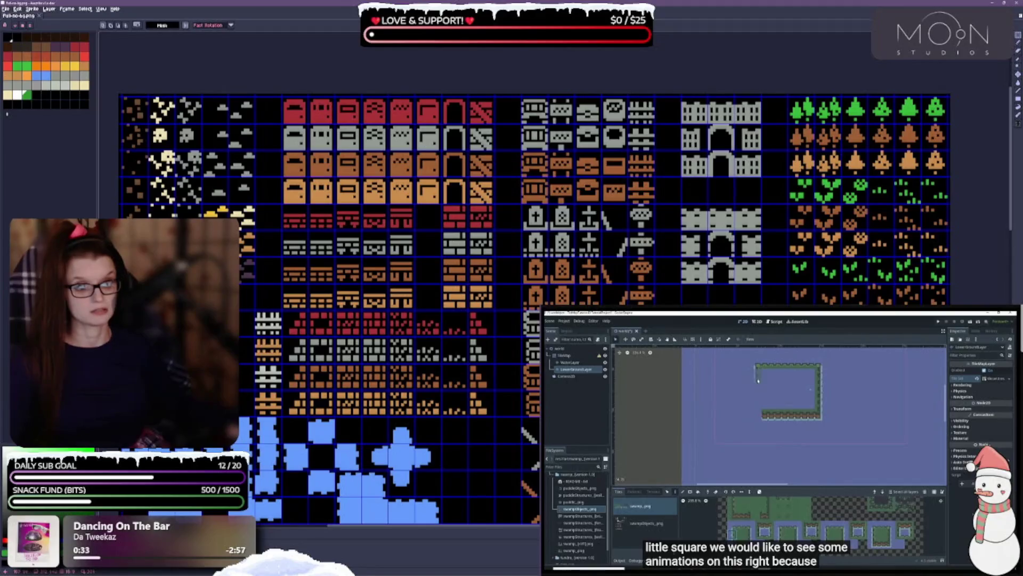
{"action": "scroll", "coordinate": [447, 393], "scroll_direction": "down", "scroll_amount": 2}
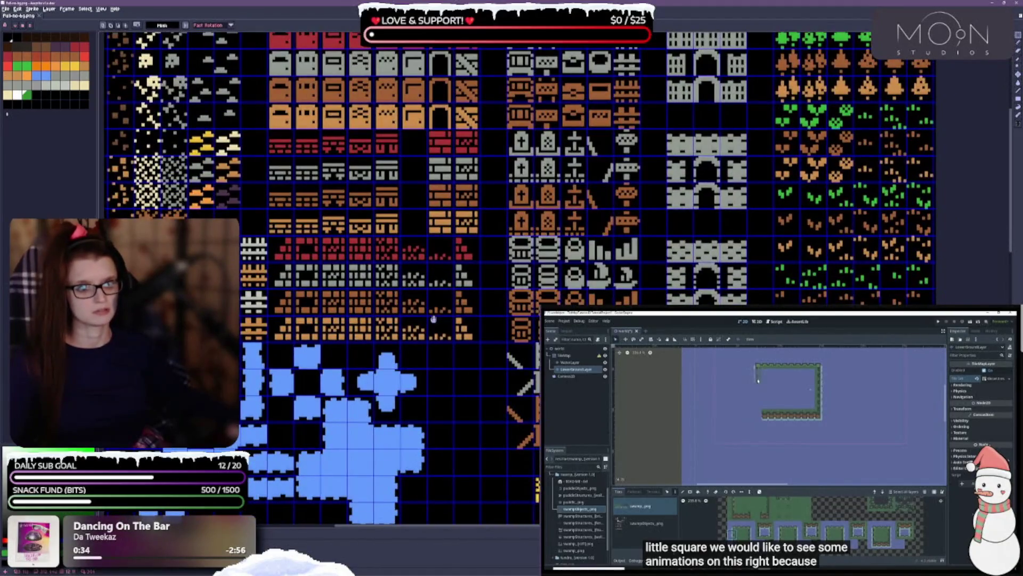
{"action": "scroll", "coordinate": [447, 373], "scroll_direction": "up", "scroll_amount": 1}
{"action": "scroll", "coordinate": [448, 372], "scroll_direction": "down", "scroll_amount": 10}
{"action": "scroll", "coordinate": [447, 371], "scroll_direction": "right", "scroll_amount": 5}
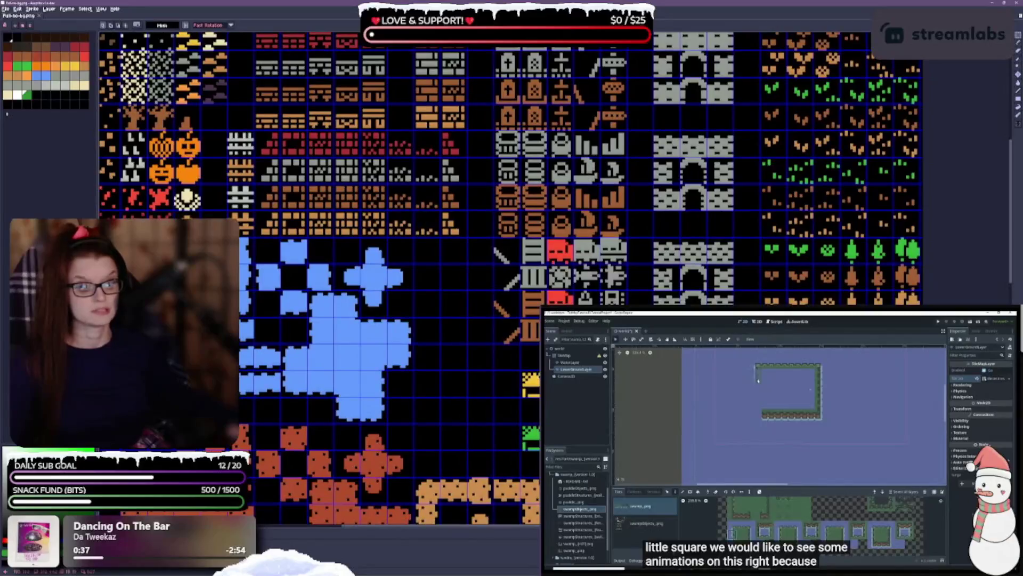
{"action": "scroll", "coordinate": [608, 214], "scroll_direction": "up", "scroll_amount": 5}
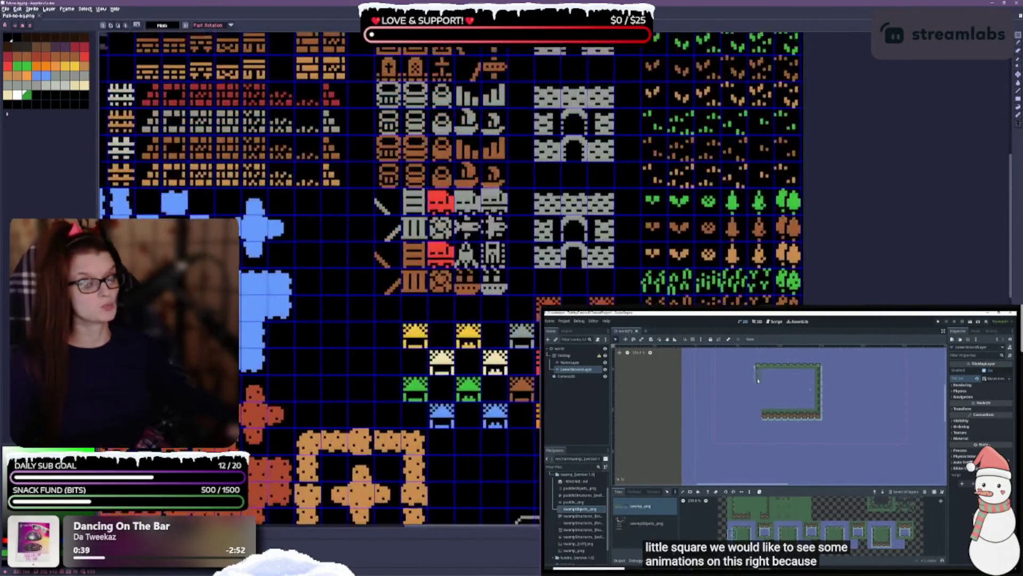
{"action": "scroll", "coordinate": [320, 277], "scroll_direction": "down", "scroll_amount": 3}
{"action": "scroll", "coordinate": [496, 261], "scroll_direction": "up", "scroll_amount": 1}
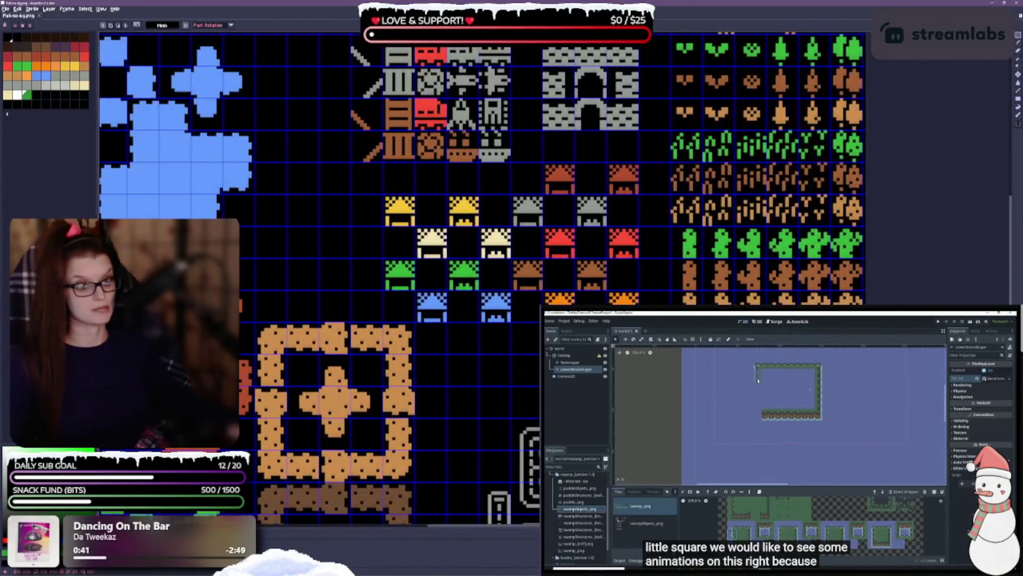
Move the blue and orange house row up one tile.
{"action": "left_click_drag", "start_coordinate": [542, 161], "coordinate": [639, 195]}
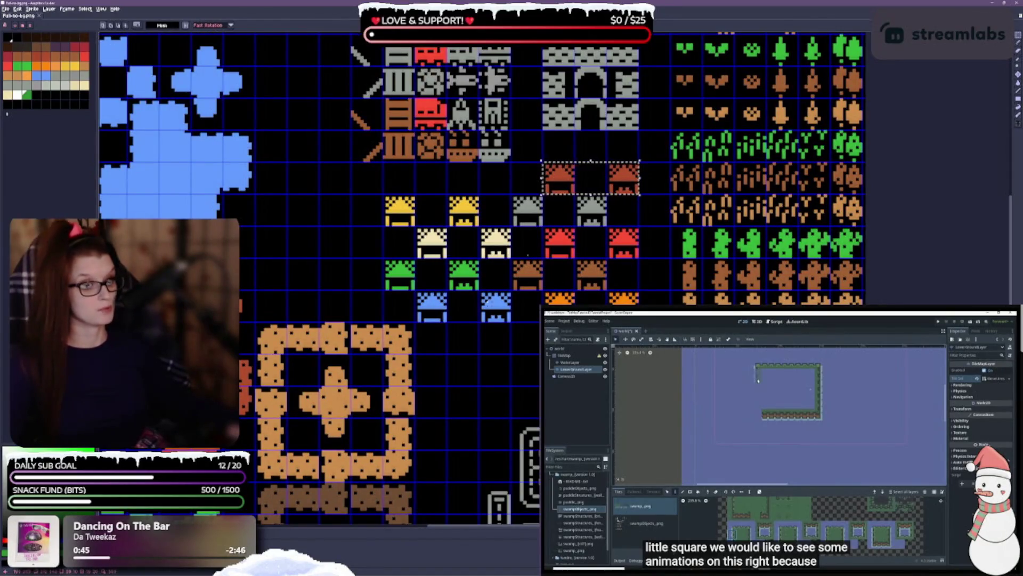
{"action": "mouse_move", "coordinate": [384, 292]}
{"action": "left_mouse_down"}
{"action": "mouse_move", "coordinate": [670, 321]}
{"action": "mouse_move", "coordinate": [641, 322]}
{"action": "left_mouse_up"}
{"action": "left_click_drag", "start_coordinate": [498, 314], "coordinate": [498, 282]}
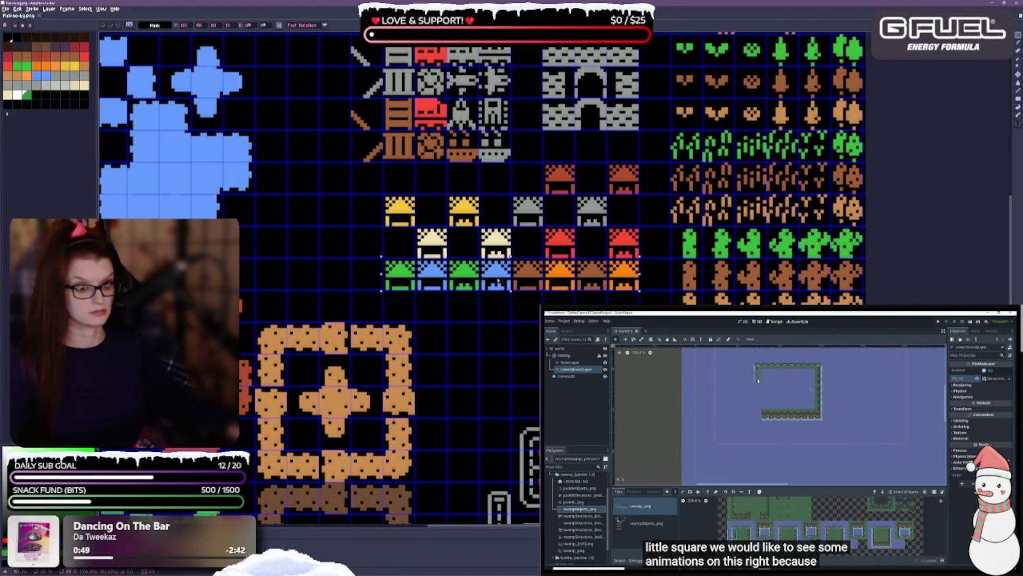
{"action": "key", "text": "Return"}
Shift the grey and yellow house row down and lower the red house tiles beside the rows.
{"action": "mouse_move", "coordinate": [364, 211]}
{"action": "left_mouse_down"}
{"action": "mouse_move", "coordinate": [618, 233]}
{"action": "mouse_move", "coordinate": [588, 218]}
{"action": "mouse_move", "coordinate": [588, 250]}
{"action": "left_mouse_up"}
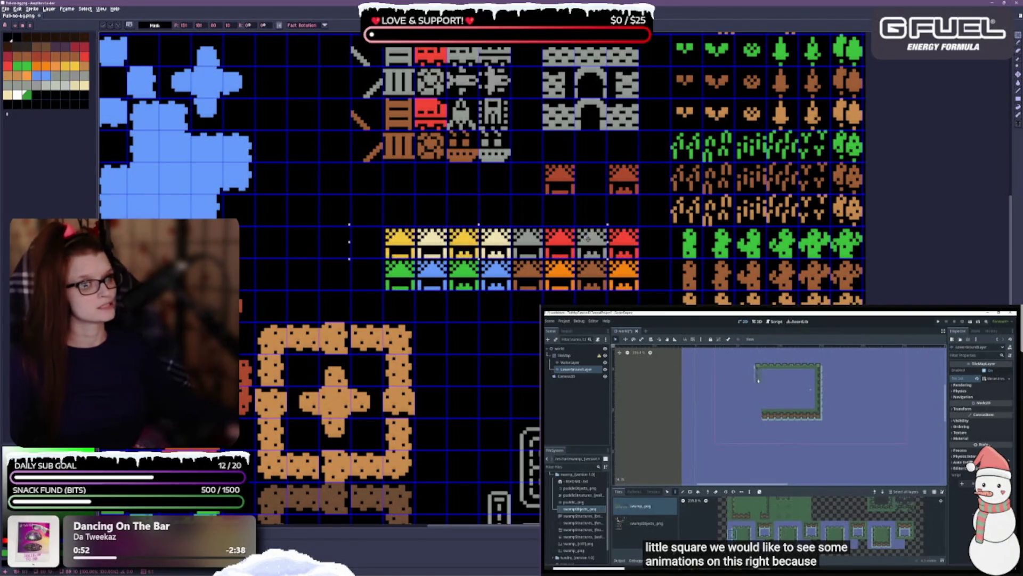
{"action": "key", "text": "Return"}
{"action": "left_click_drag", "start_coordinate": [539, 169], "coordinate": [621, 183]}
{"action": "left_click", "coordinate": [621, 183]}
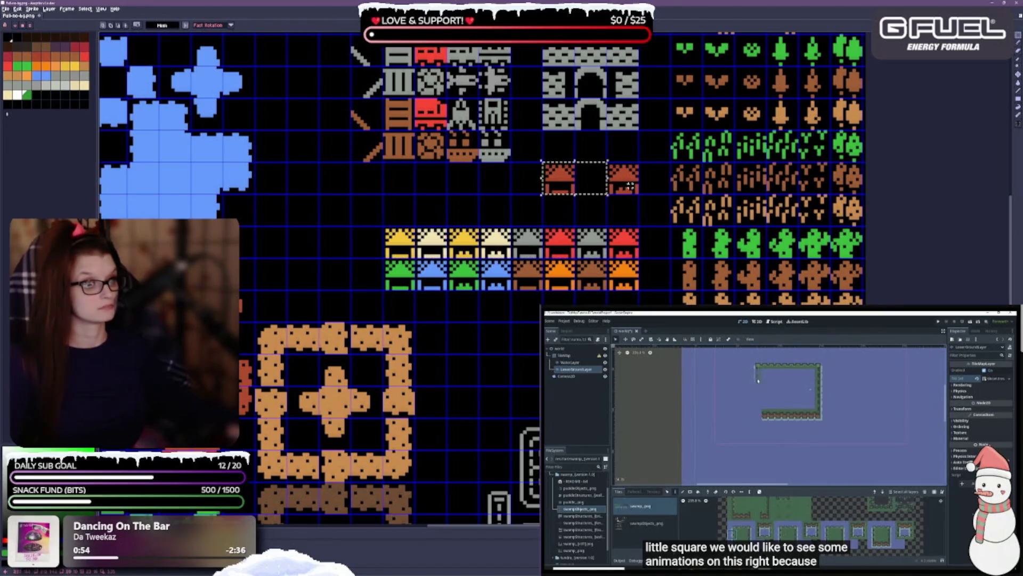
{"action": "mouse_move", "coordinate": [513, 164]}
{"action": "left_mouse_down"}
{"action": "mouse_move", "coordinate": [631, 197]}
{"action": "mouse_move", "coordinate": [624, 211]}
{"action": "left_mouse_up"}
{"action": "left_click", "coordinate": [611, 253]}
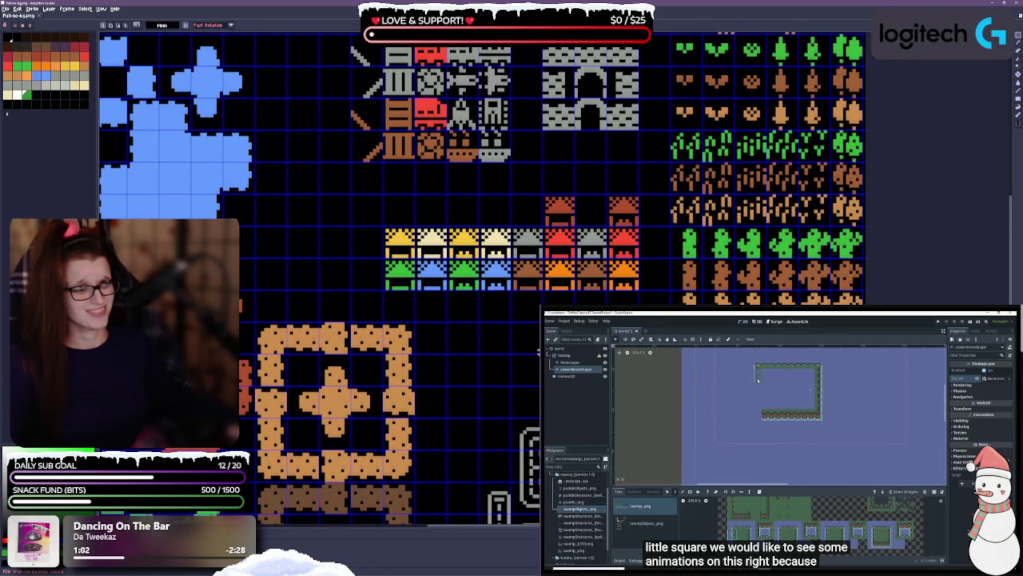
{"action": "scroll", "coordinate": [530, 325], "scroll_direction": "down", "scroll_amount": 5}
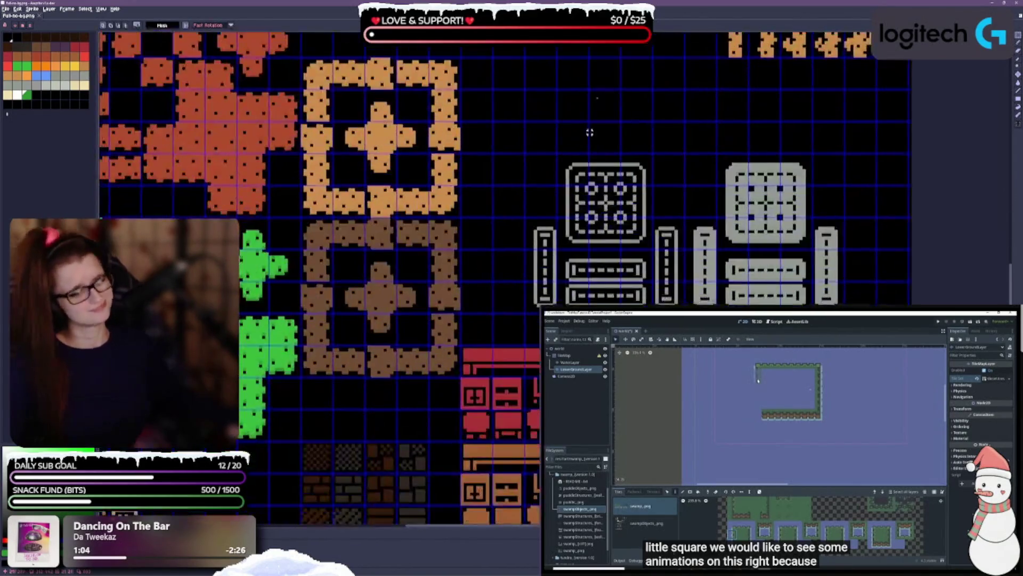
{"action": "scroll", "coordinate": [531, 325], "scroll_direction": "down", "scroll_amount": 1}
{"action": "scroll", "coordinate": [480, 332], "scroll_direction": "left", "scroll_amount": 3}
{"action": "scroll", "coordinate": [480, 333], "scroll_direction": "up", "scroll_amount": 2}
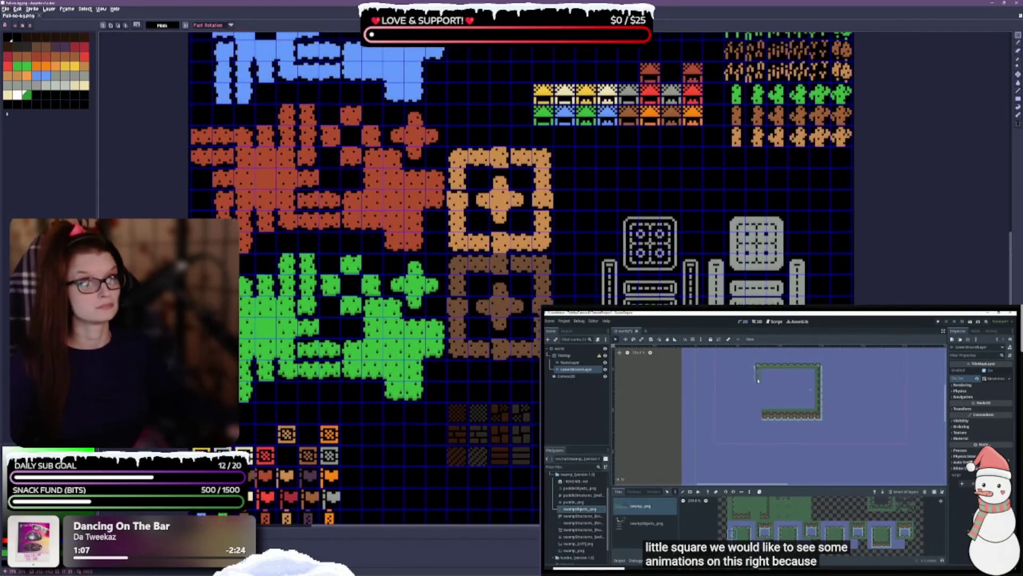
{"action": "scroll", "coordinate": [408, 451], "scroll_direction": "left", "scroll_amount": 2}
{"action": "scroll", "coordinate": [408, 451], "scroll_direction": "down", "scroll_amount": 1}
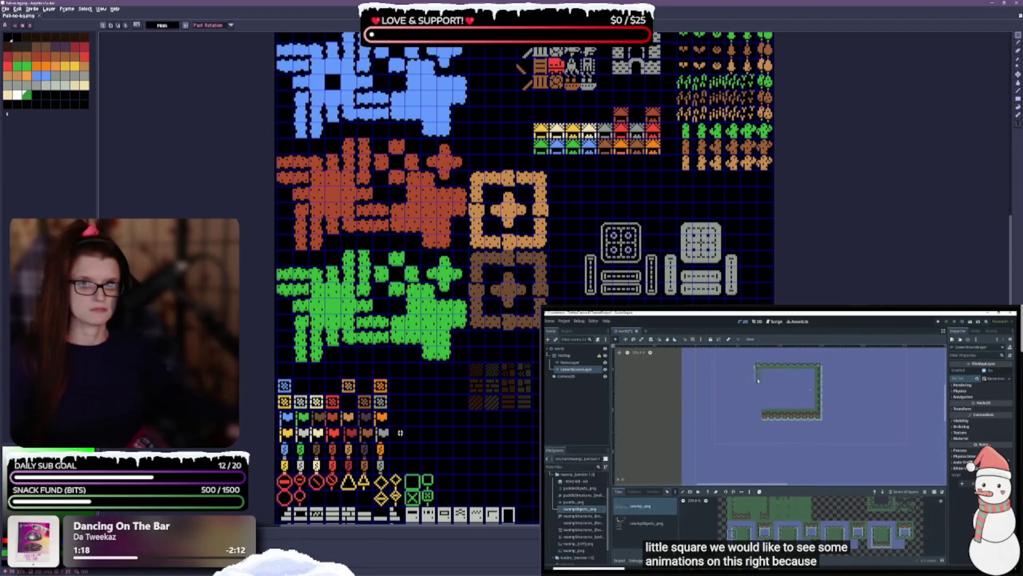
{"action": "scroll", "coordinate": [319, 391], "scroll_direction": "up", "scroll_amount": 5}
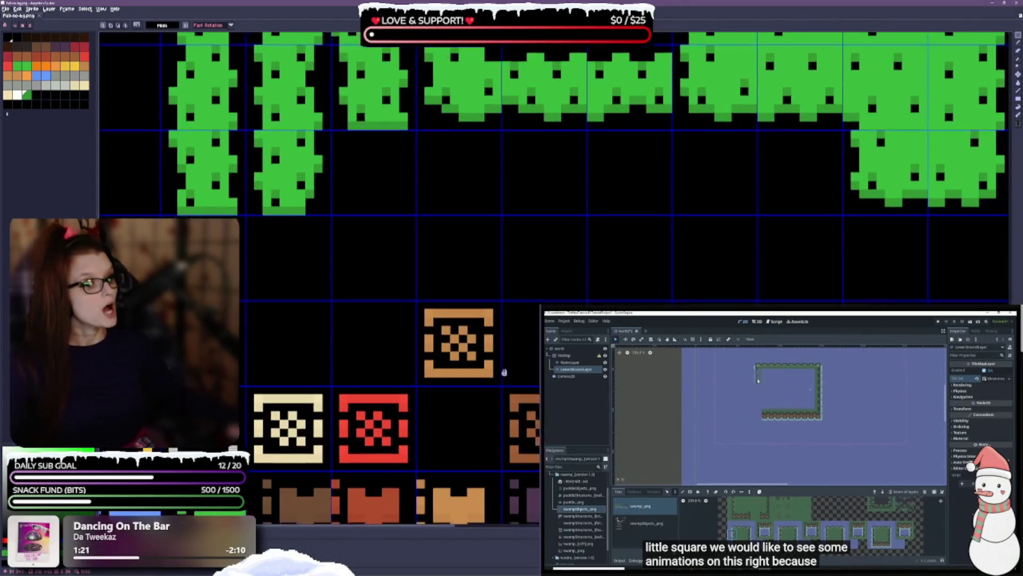
{"action": "scroll", "coordinate": [526, 217], "scroll_direction": "down", "scroll_amount": 3}
{"action": "scroll", "coordinate": [387, 245], "scroll_direction": "down", "scroll_amount": 1}
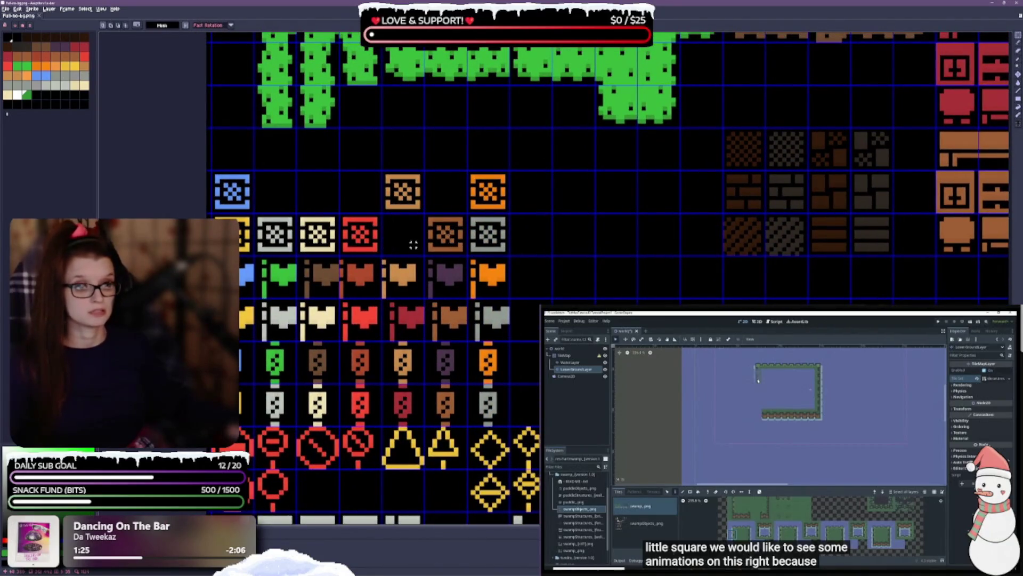
Copy the grey crate into the empty cell of the top crate row.
{"action": "left_click_drag", "start_coordinate": [262, 218], "coordinate": [293, 253]}
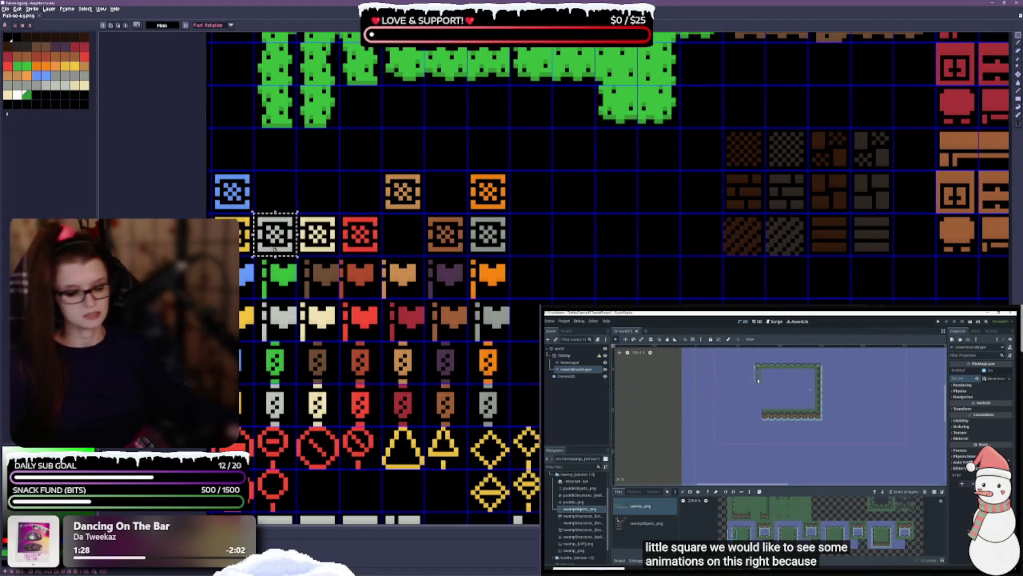
{"action": "mouse_move", "coordinate": [279, 256]}
{"action": "left_mouse_down"}
{"action": "mouse_move", "coordinate": [280, 213]}
{"action": "mouse_move", "coordinate": [375, 199]}
{"action": "mouse_move", "coordinate": [418, 233]}
{"action": "mouse_move", "coordinate": [460, 191]}
{"action": "left_mouse_up"}
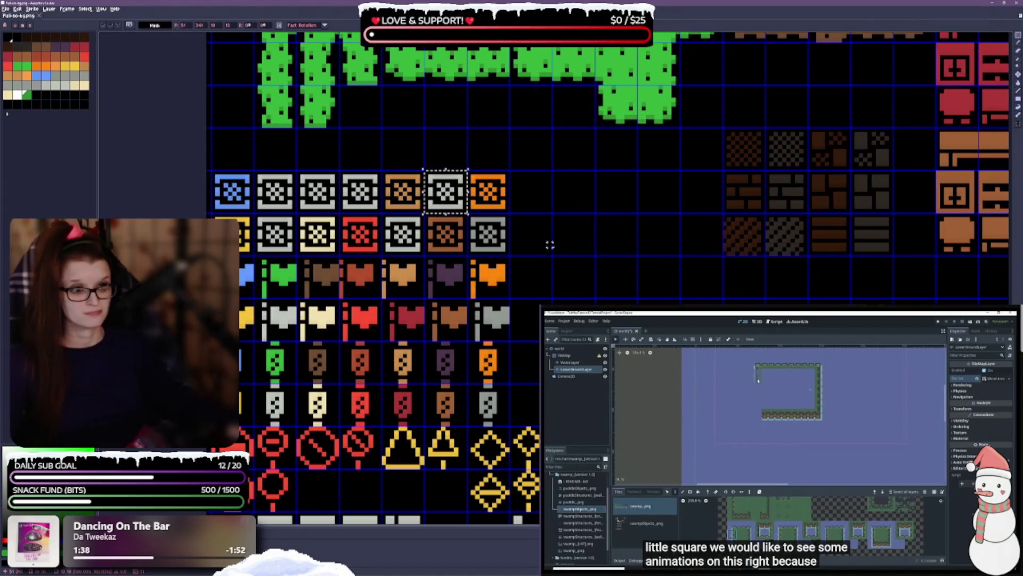
{"action": "left_click", "coordinate": [544, 244]}
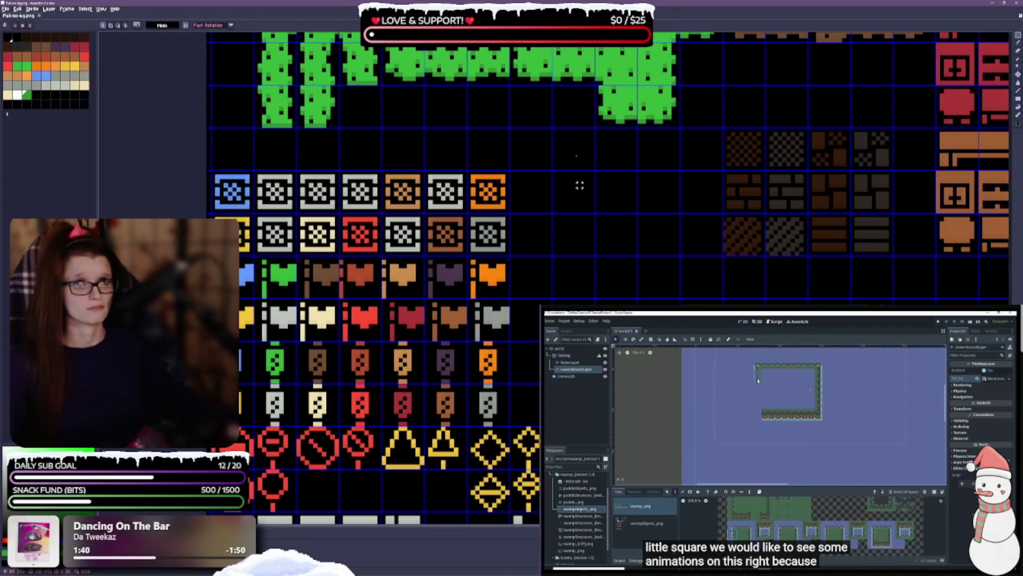
Paint-bucket the second crate in the top row green.
{"action": "key", "text": "g"}
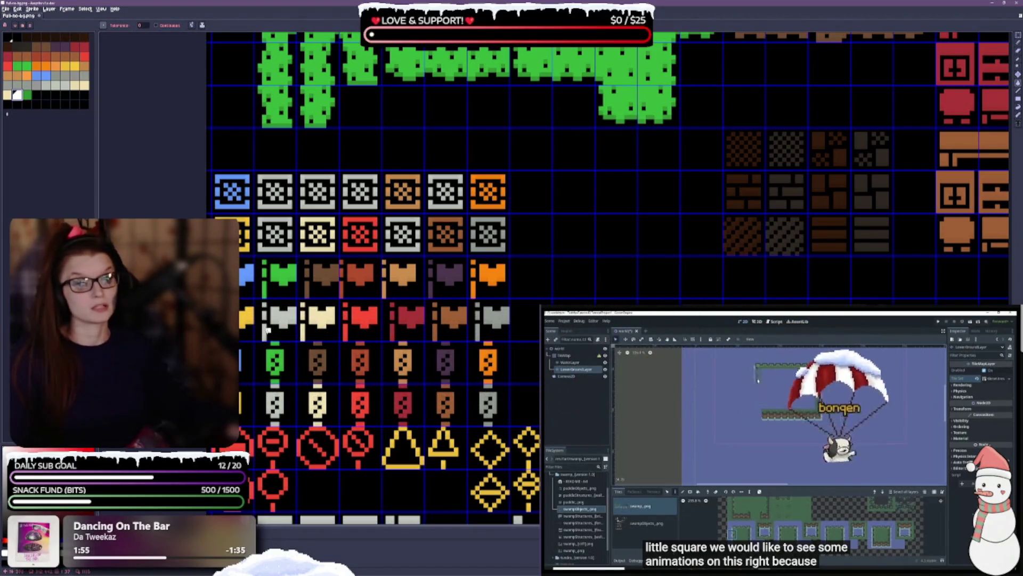
{"action": "left_click", "coordinate": [17, 65]}
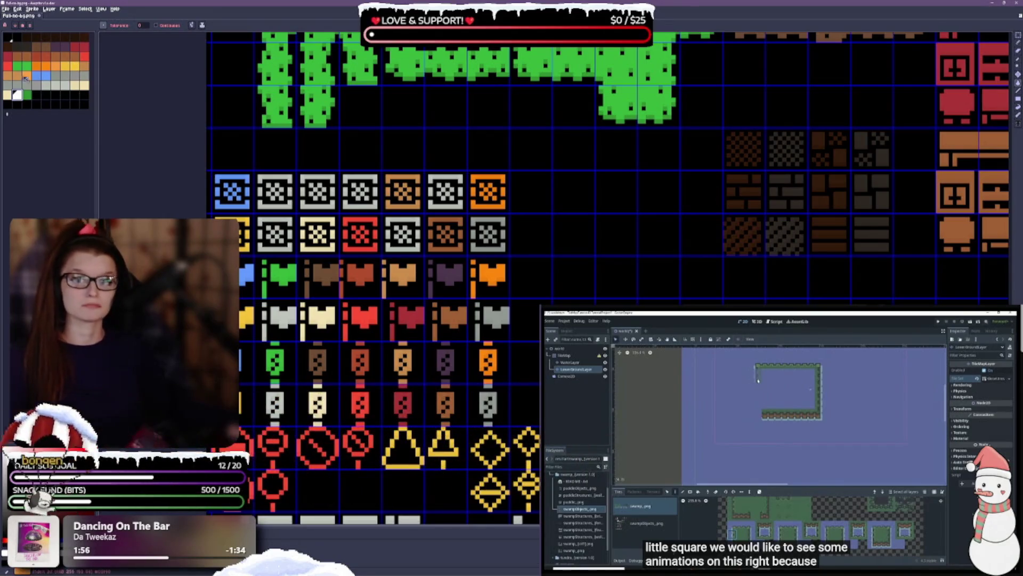
{"action": "left_click", "coordinate": [277, 204]}
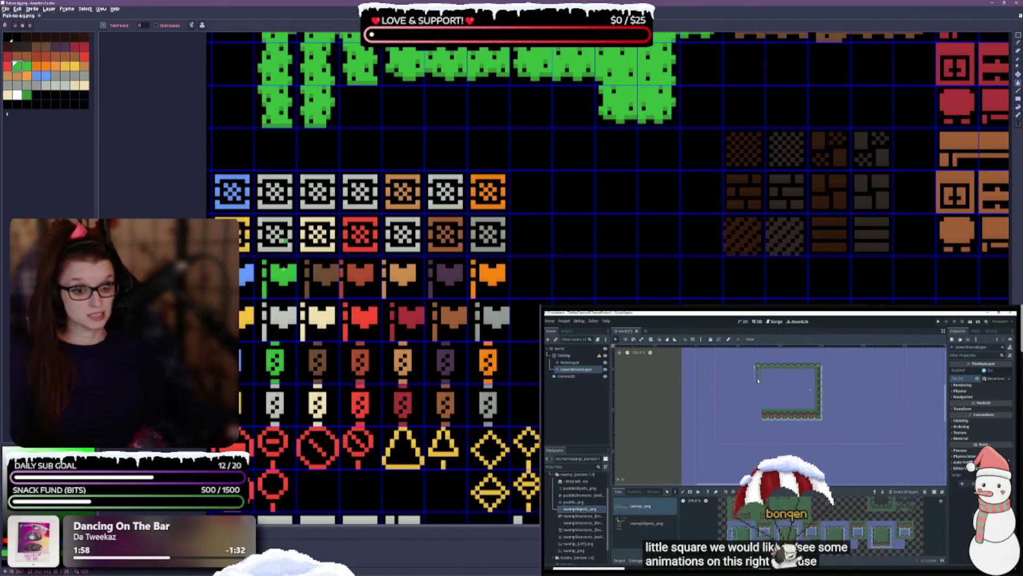
{"action": "scroll", "coordinate": [278, 204], "scroll_direction": "up", "scroll_amount": 1}
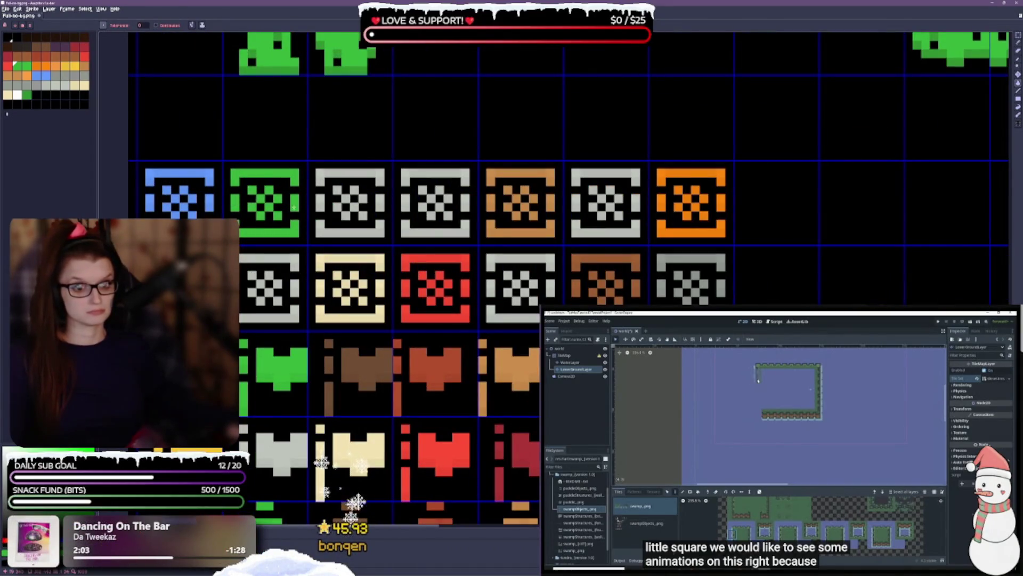
Recolour the fourth top-row crate rust red, including its leftover edge pixels.
{"action": "scroll", "coordinate": [282, 251], "scroll_direction": "down", "scroll_amount": 2}
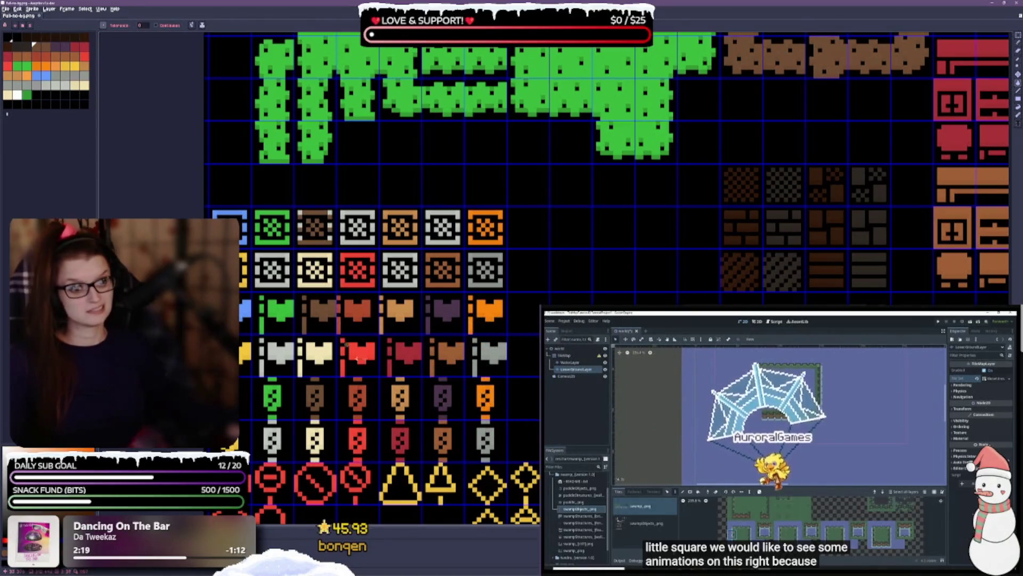
{"action": "scroll", "coordinate": [290, 267], "scroll_direction": "up", "scroll_amount": 1}
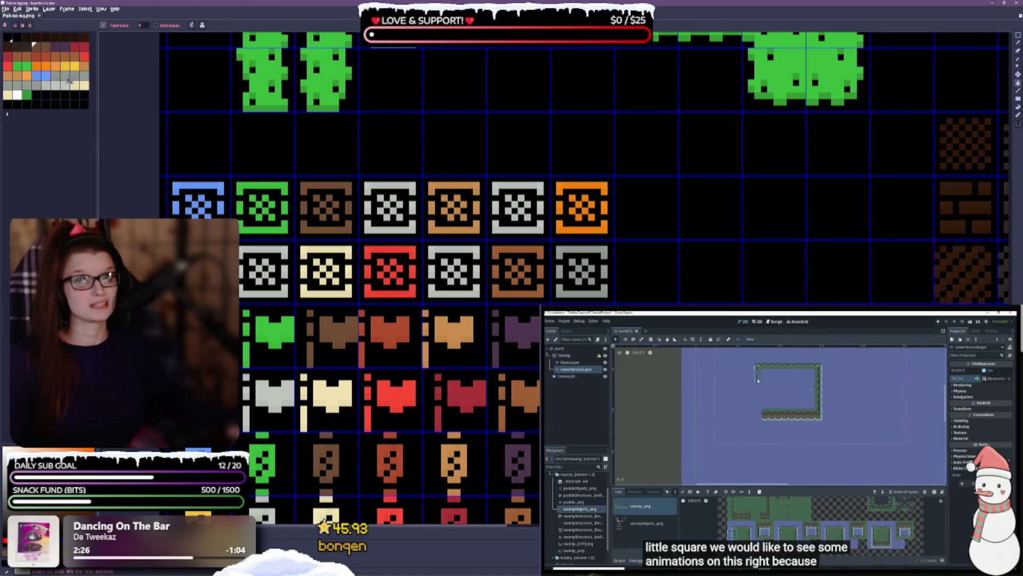
{"action": "left_click", "coordinate": [84, 56]}
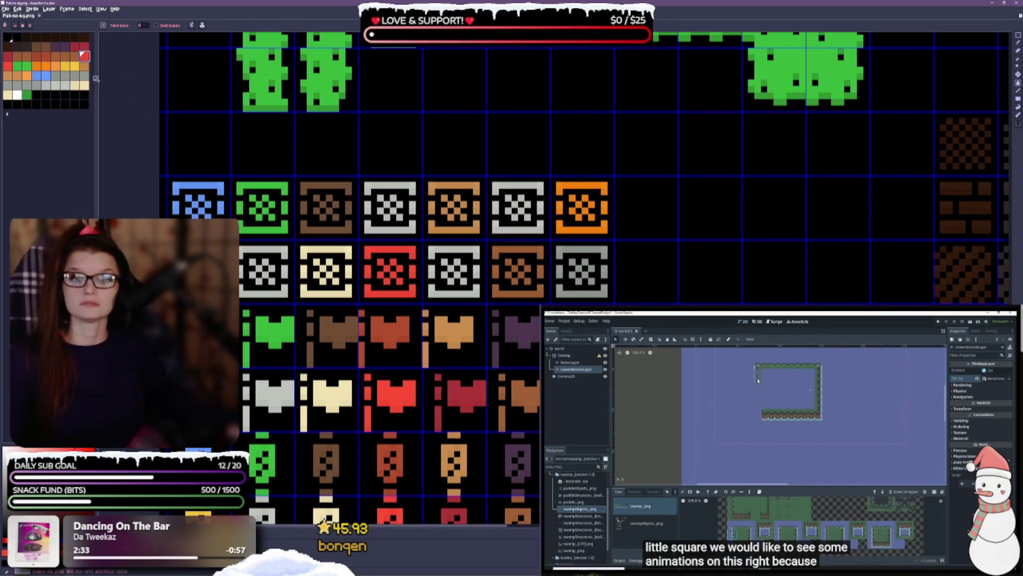
{"action": "left_click", "coordinate": [47, 57]}
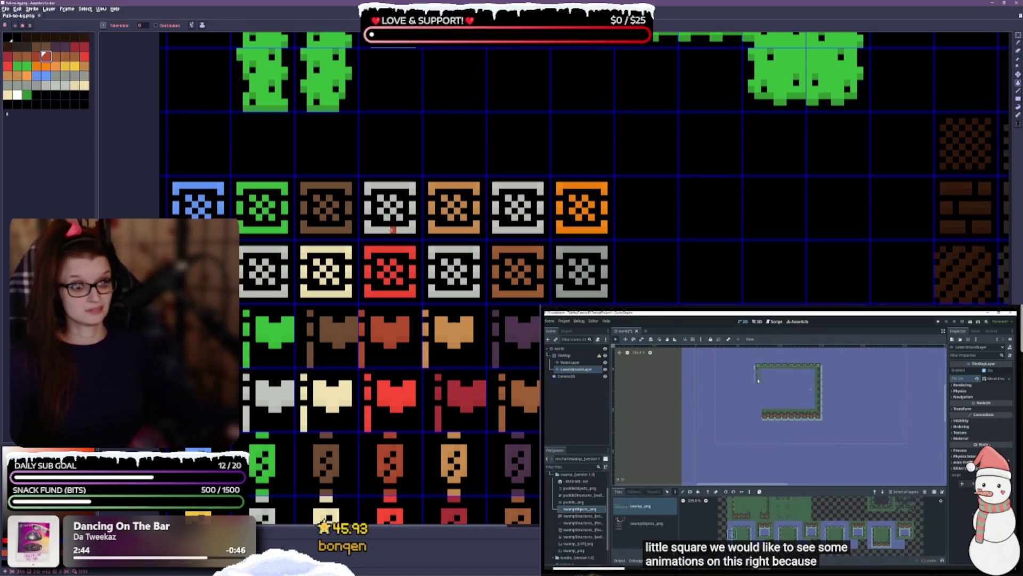
{"action": "left_click", "coordinate": [392, 229]}
{"action": "left_click", "coordinate": [412, 204]}
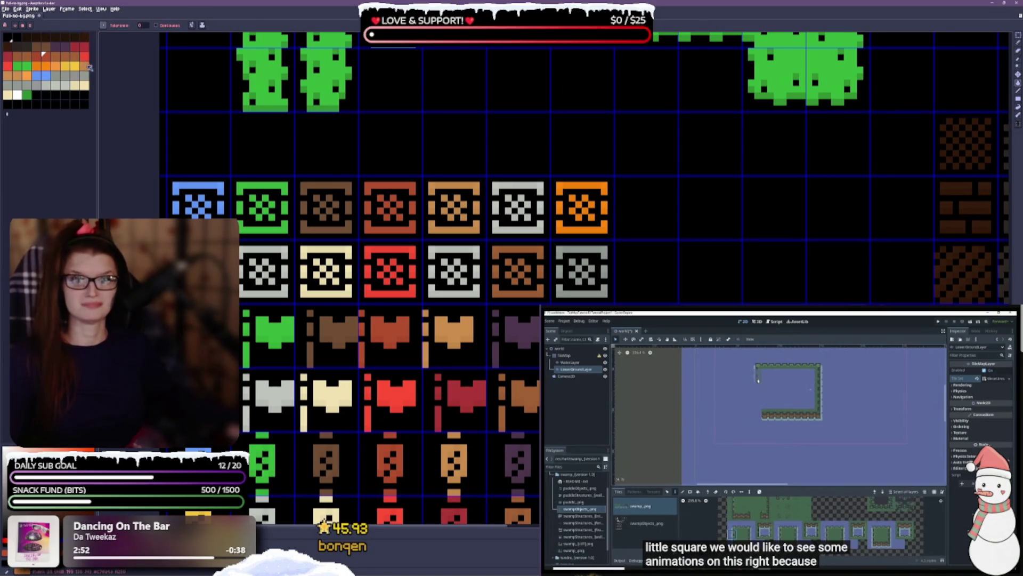
Fill a lower-row crate dark red and a top-row crate purple, then save the sheet.
{"action": "left_click", "coordinate": [76, 47]}
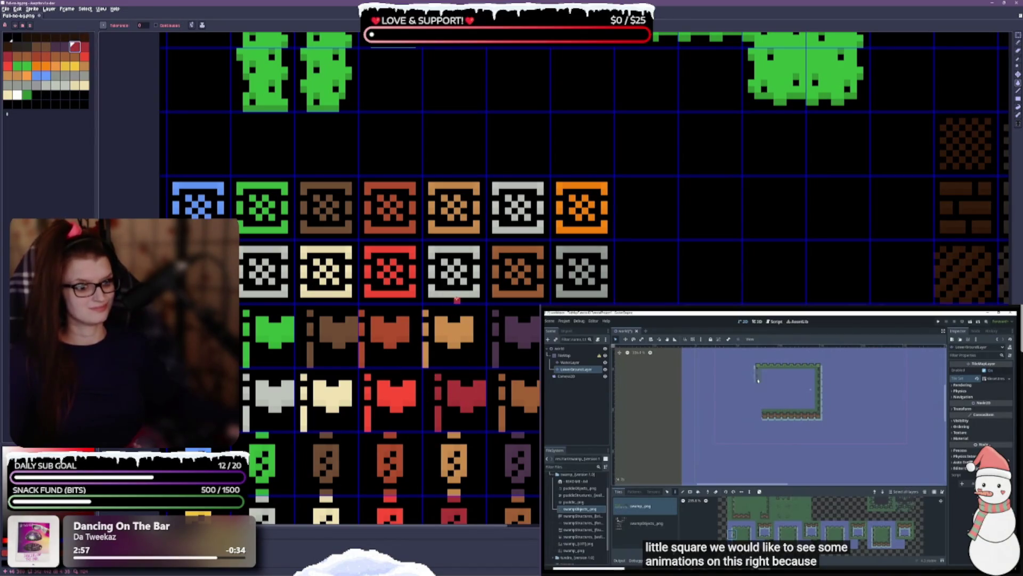
{"action": "left_click", "coordinate": [455, 294]}
{"action": "left_click", "coordinate": [478, 287]}
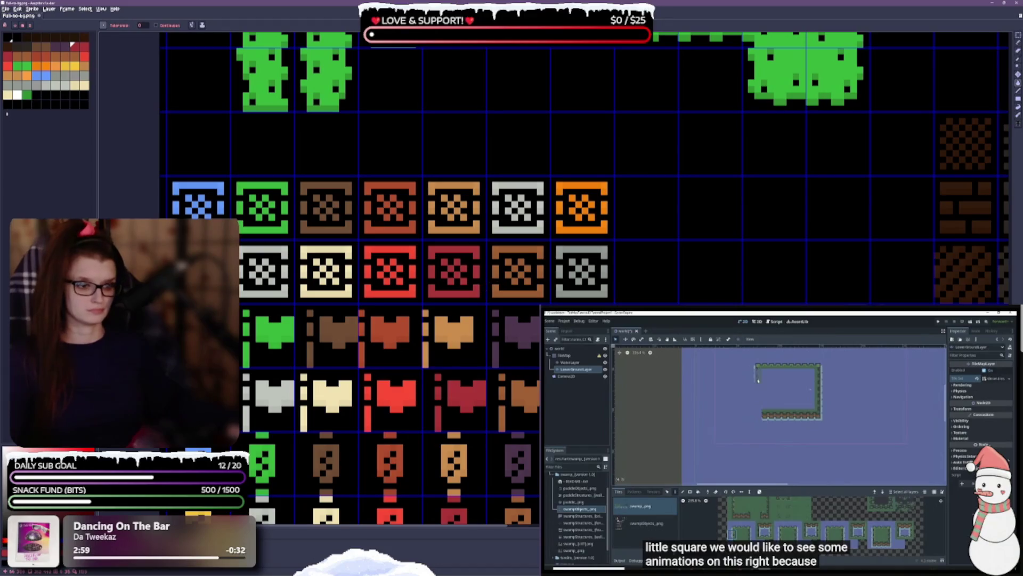
{"action": "left_click", "coordinate": [65, 47]}
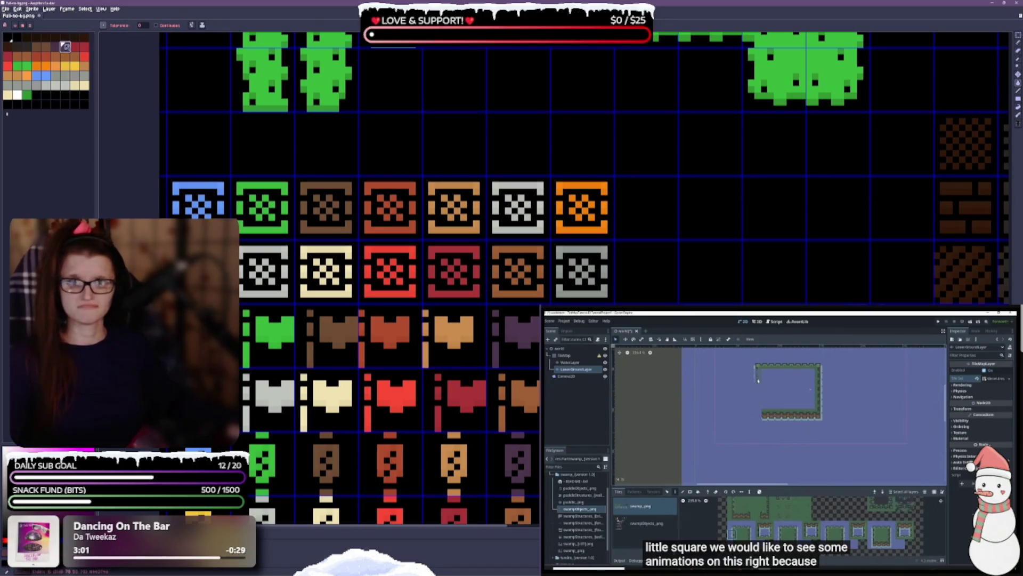
{"action": "left_click", "coordinate": [520, 227]}
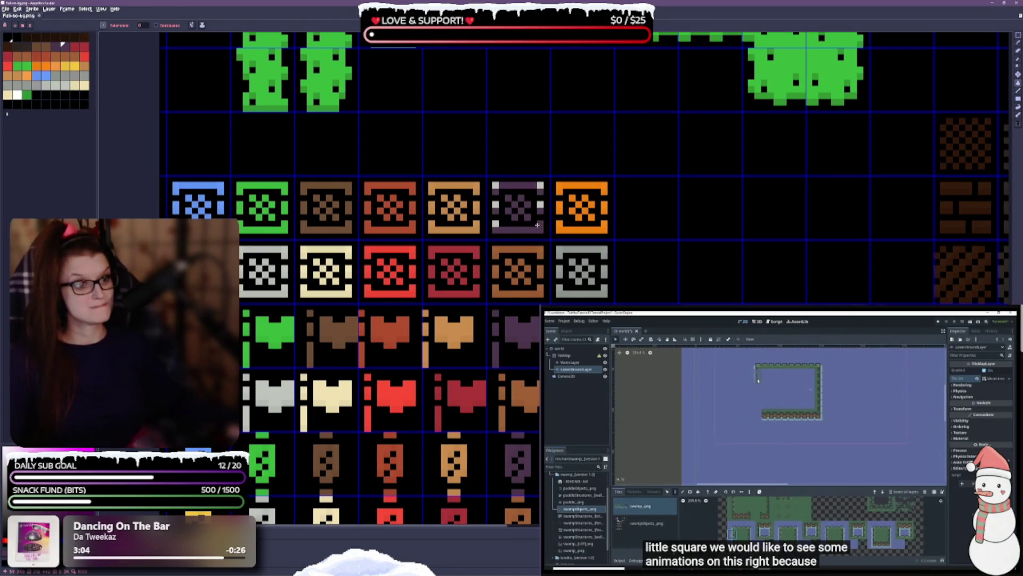
{"action": "left_click", "coordinate": [539, 224]}
{"action": "left_click", "coordinate": [495, 224]}
{"action": "key", "text": "ctrl+s"}
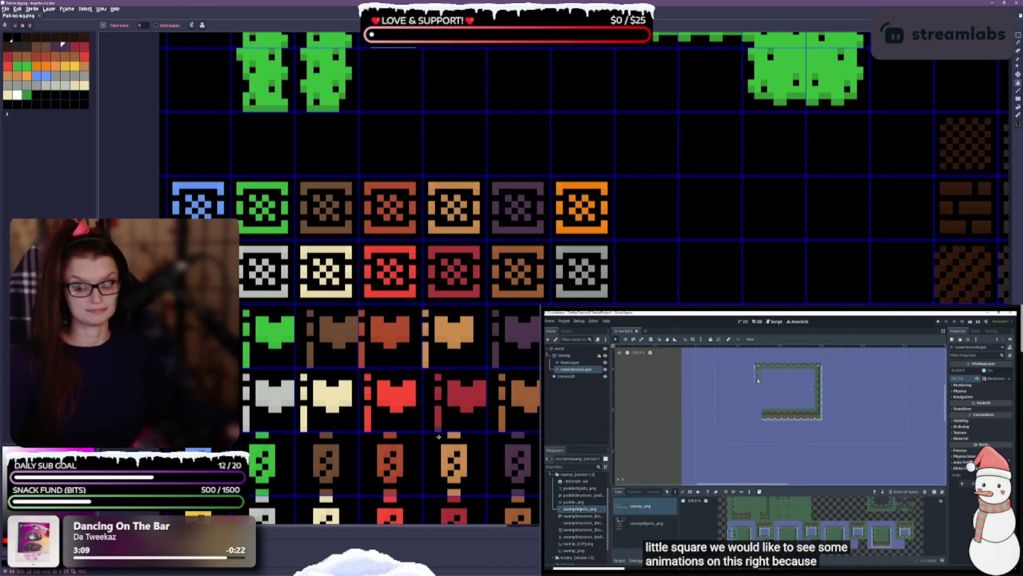
Marquee-select the brown brick block and drag it down-left beside the green boxes.
{"action": "scroll", "coordinate": [405, 392], "scroll_direction": "down", "scroll_amount": 2}
{"action": "scroll", "coordinate": [405, 392], "scroll_direction": "down", "scroll_amount": 2}
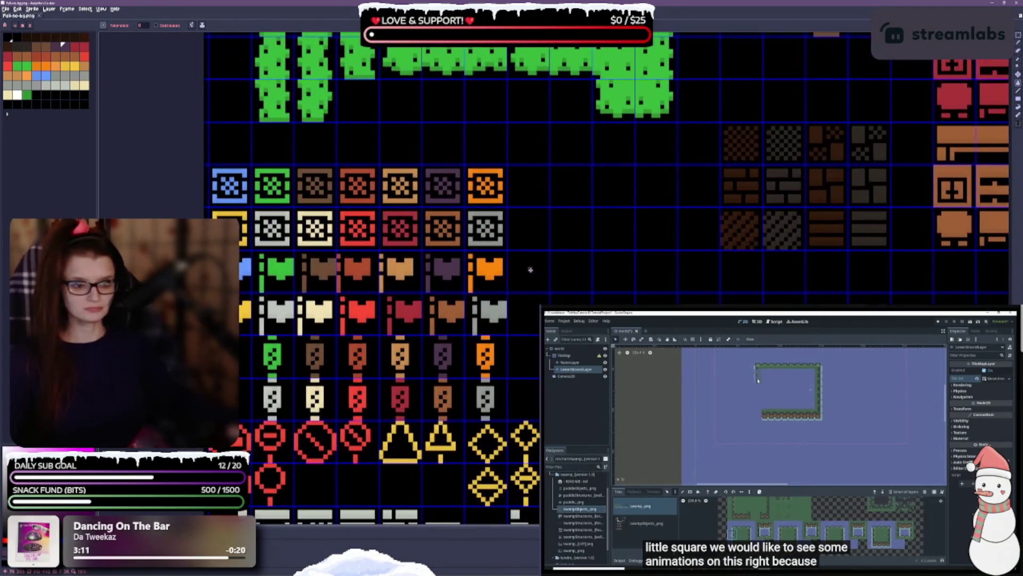
{"action": "scroll", "coordinate": [618, 265], "scroll_direction": "down", "scroll_amount": 1}
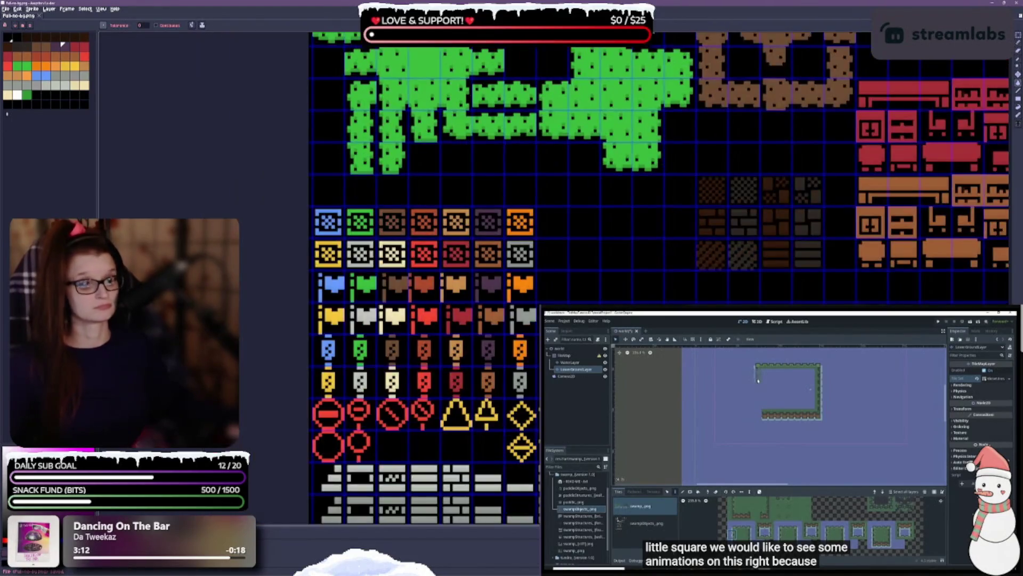
{"action": "scroll", "coordinate": [618, 266], "scroll_direction": "down", "scroll_amount": 2}
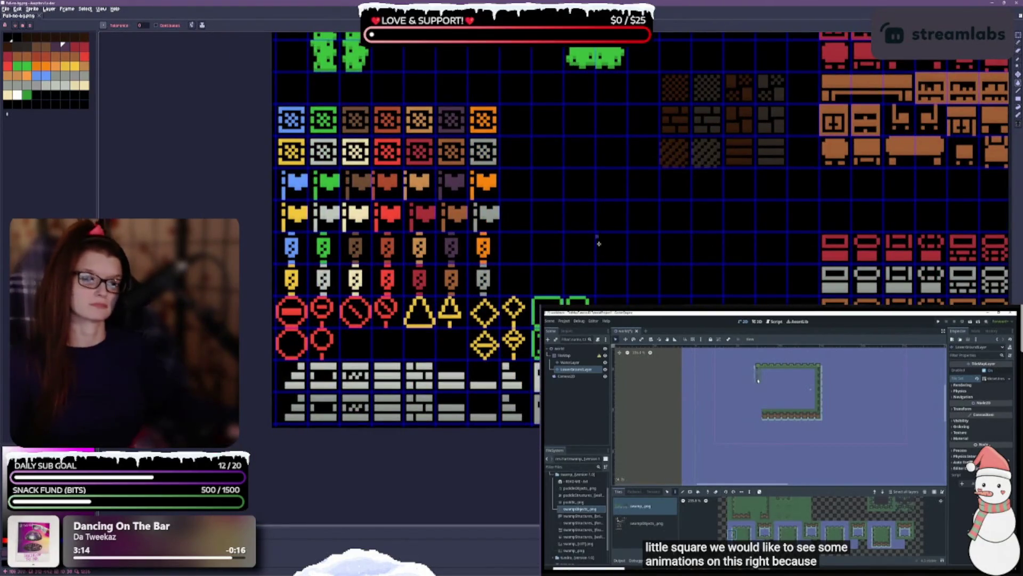
{"action": "scroll", "coordinate": [415, 220], "scroll_direction": "right", "scroll_amount": 4}
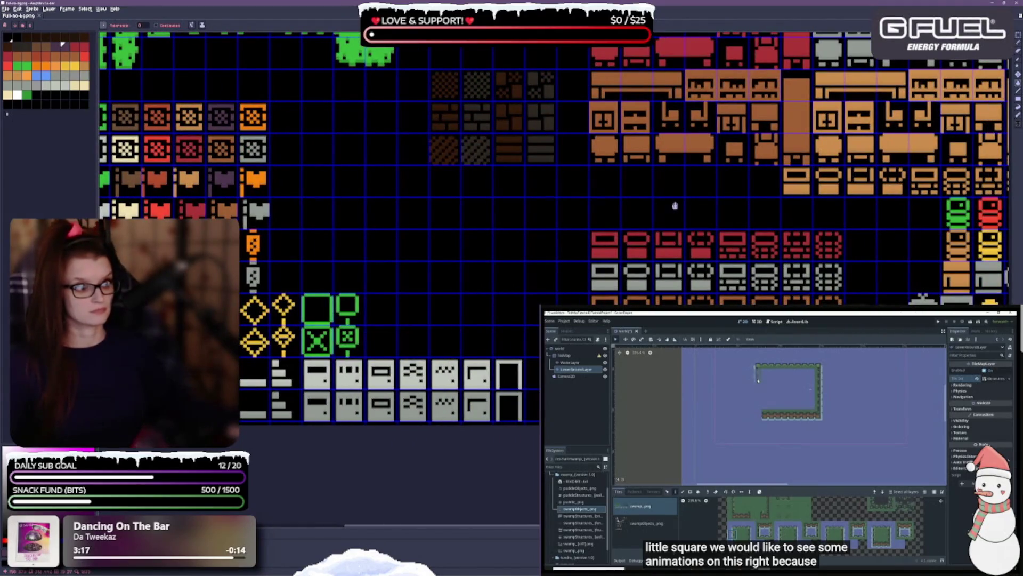
{"action": "left_click_drag", "start_coordinate": [674, 205], "coordinate": [449, 181]}
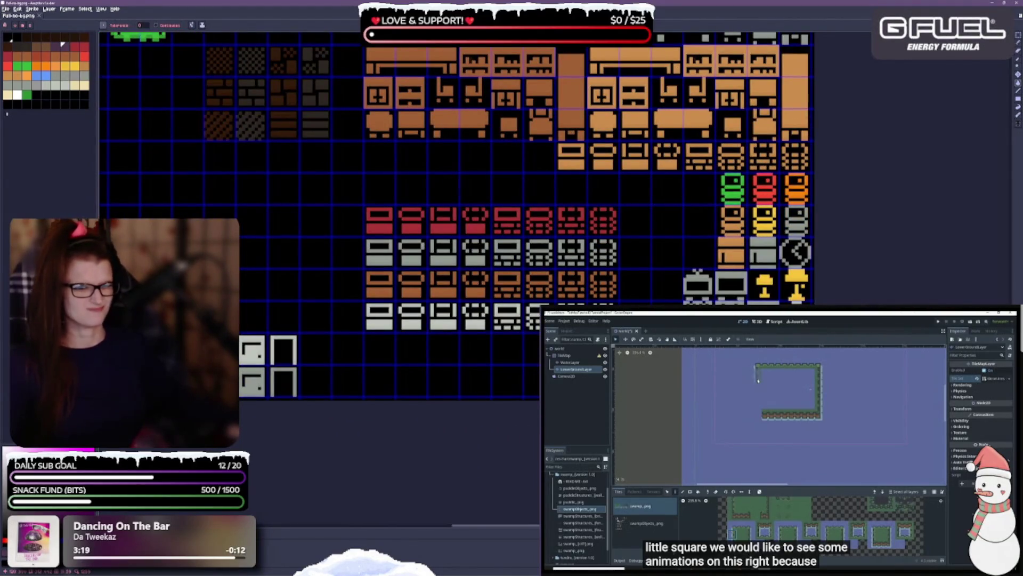
{"action": "left_click_drag", "start_coordinate": [209, 221], "coordinate": [426, 323]}
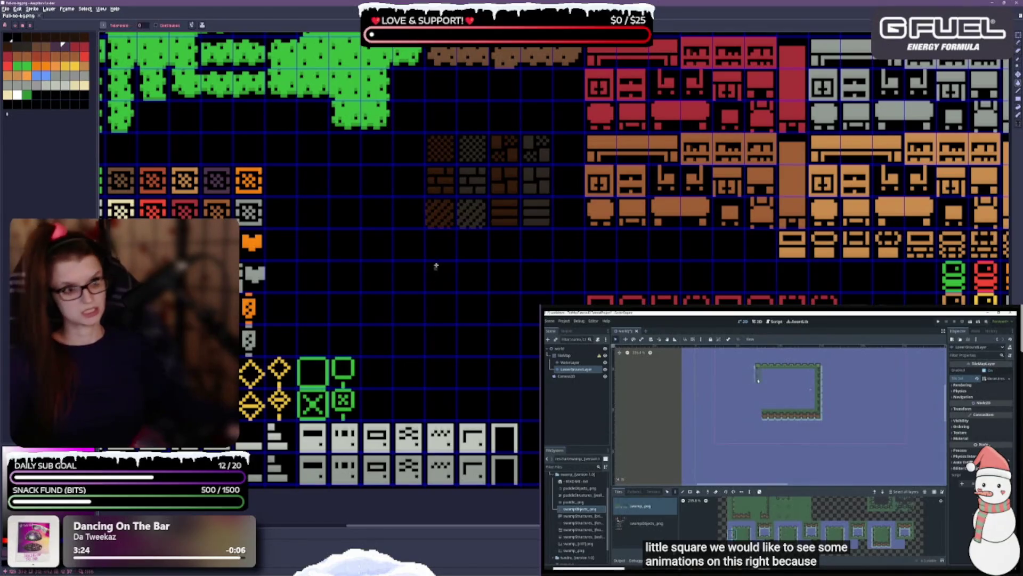
{"action": "scroll", "coordinate": [442, 240], "scroll_direction": "down", "scroll_amount": 2}
{"action": "scroll", "coordinate": [457, 237], "scroll_direction": "up", "scroll_amount": 1}
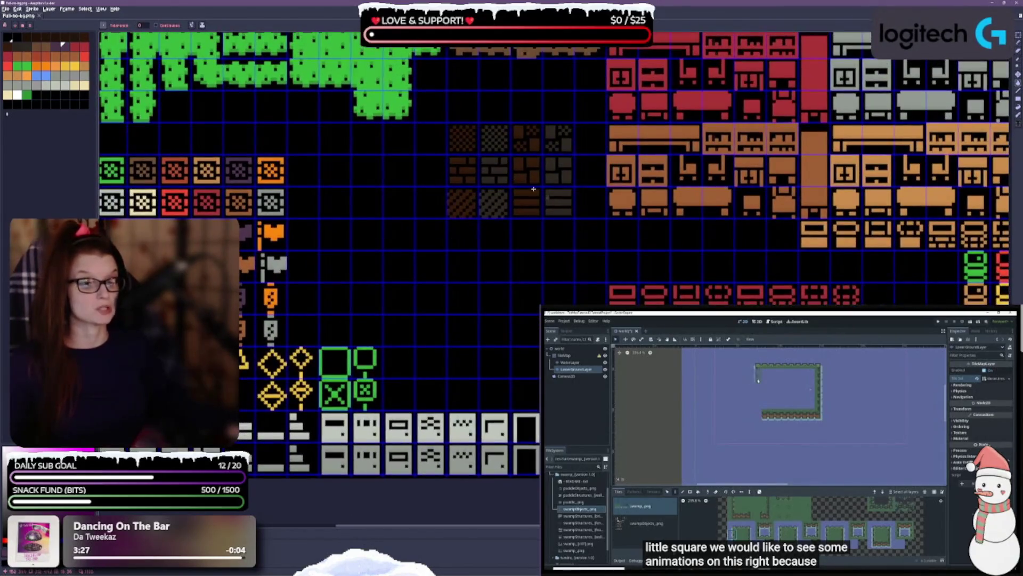
{"action": "key", "text": "m"}
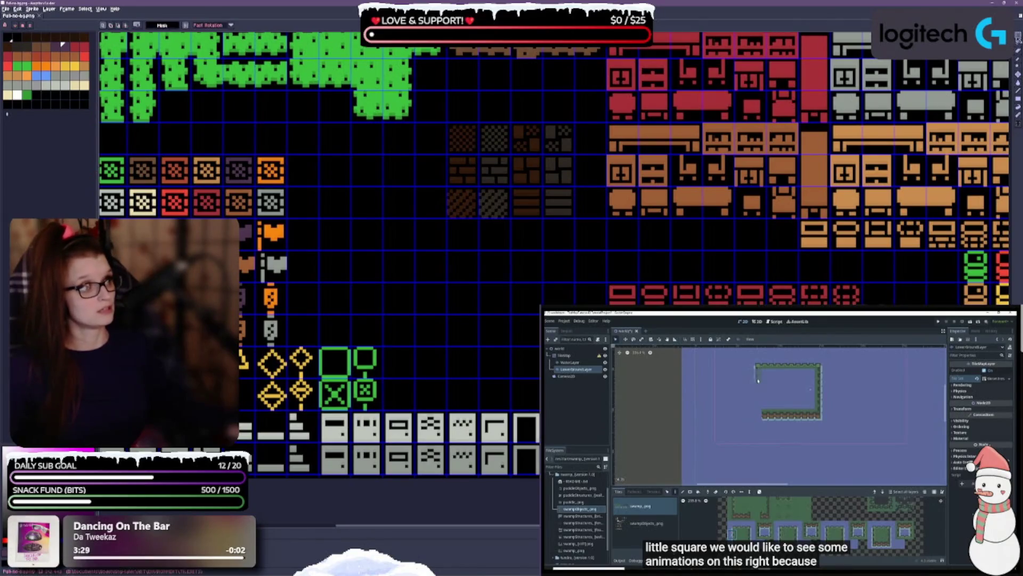
{"action": "scroll", "coordinate": [416, 339], "scroll_direction": "down", "scroll_amount": 5}
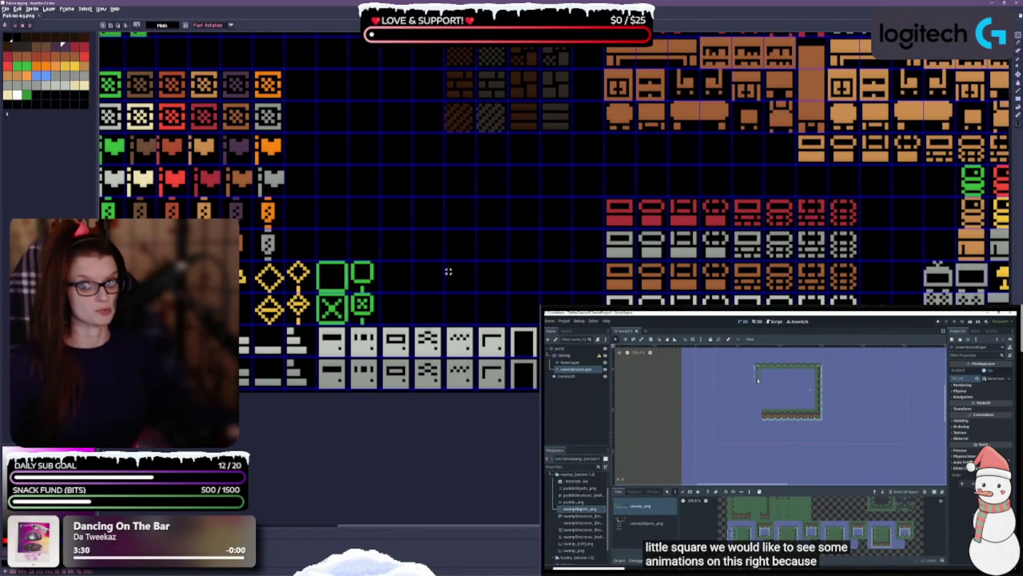
{"action": "scroll", "coordinate": [464, 361], "scroll_direction": "up", "scroll_amount": 9}
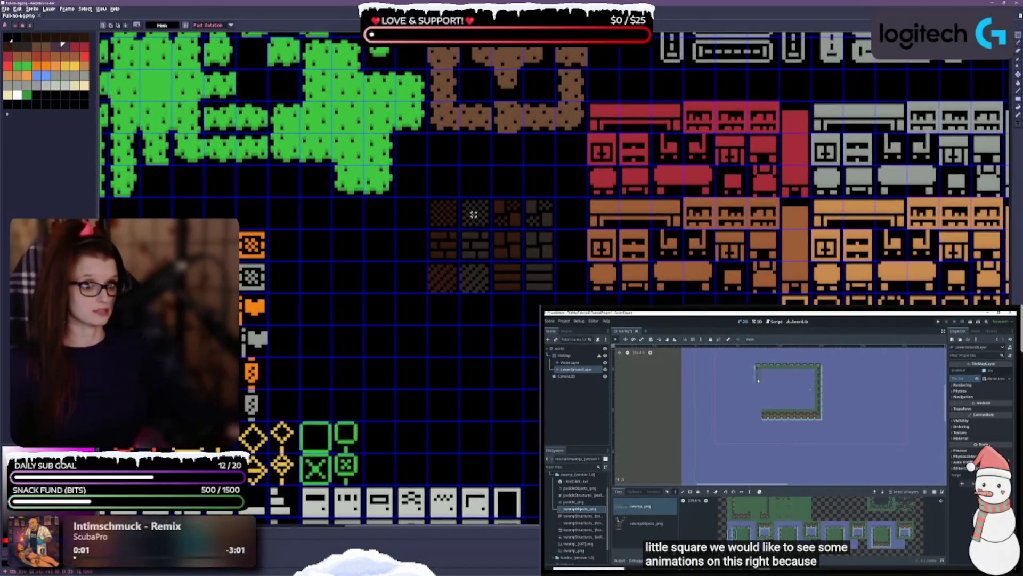
{"action": "mouse_move", "coordinate": [439, 210]}
{"action": "left_mouse_down"}
{"action": "mouse_move", "coordinate": [458, 213]}
{"action": "mouse_move", "coordinate": [534, 288]}
{"action": "mouse_move", "coordinate": [552, 291]}
{"action": "left_mouse_up"}
{"action": "mouse_move", "coordinate": [492, 240]}
{"action": "left_mouse_down"}
{"action": "mouse_move", "coordinate": [344, 338]}
{"action": "mouse_move", "coordinate": [406, 405]}
{"action": "mouse_move", "coordinate": [419, 441]}
{"action": "left_mouse_up"}
Pan around the sheet to check the furniture tiles and the brown tiles at the top.
{"action": "scroll", "coordinate": [460, 158], "scroll_direction": "down", "scroll_amount": 2}
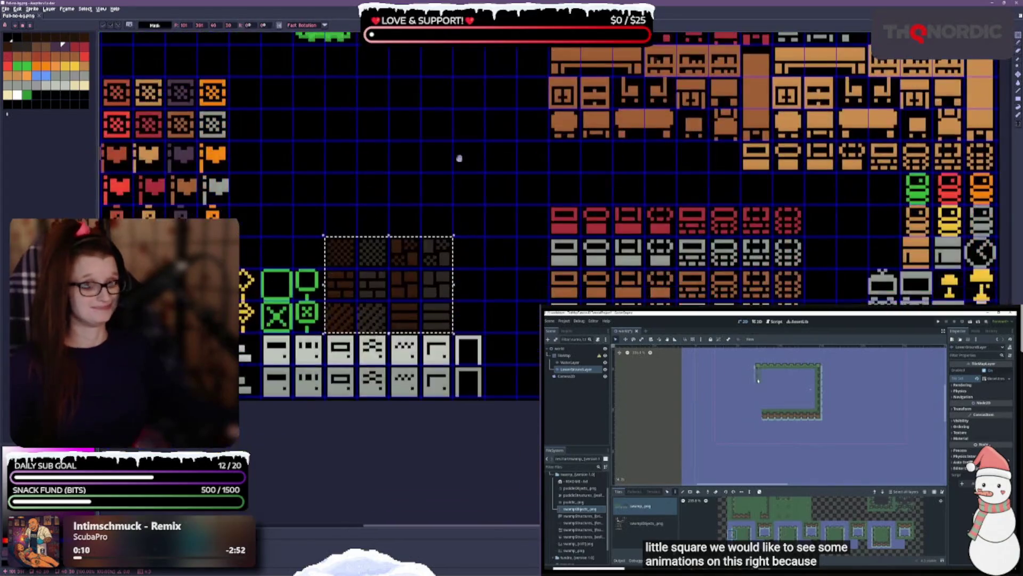
{"action": "scroll", "coordinate": [559, 266], "scroll_direction": "up", "scroll_amount": 2}
{"action": "scroll", "coordinate": [559, 266], "scroll_direction": "down", "scroll_amount": 2}
{"action": "scroll", "coordinate": [634, 299], "scroll_direction": "up", "scroll_amount": 2}
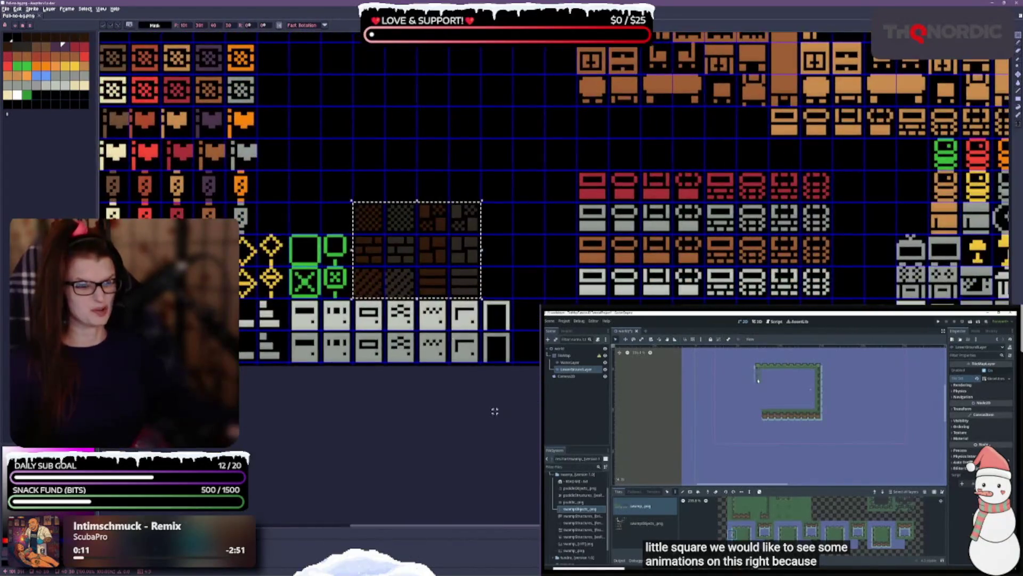
{"action": "left_click_drag", "start_coordinate": [677, 235], "coordinate": [400, 299]}
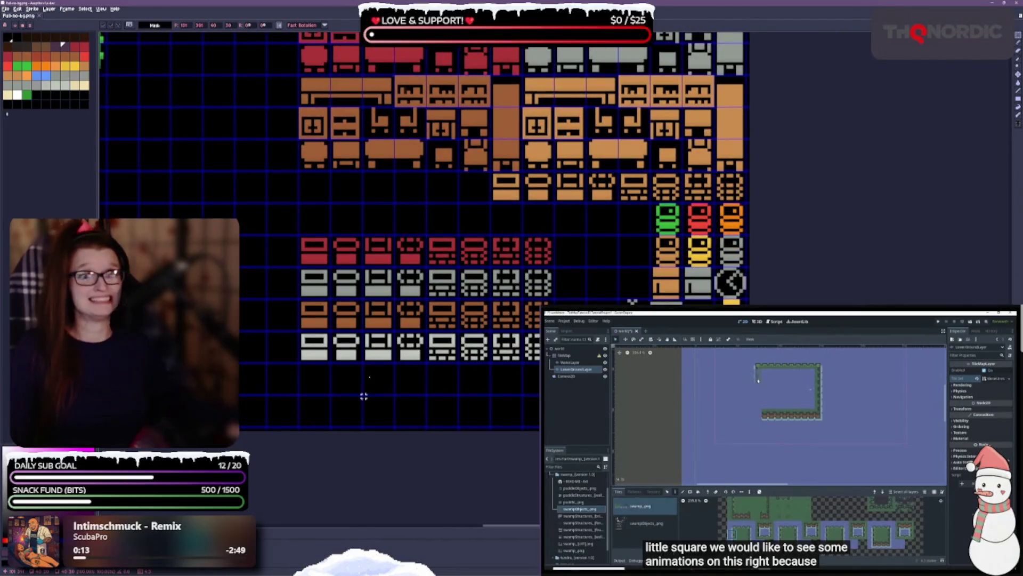
{"action": "left_click_drag", "start_coordinate": [466, 277], "coordinate": [442, 418]}
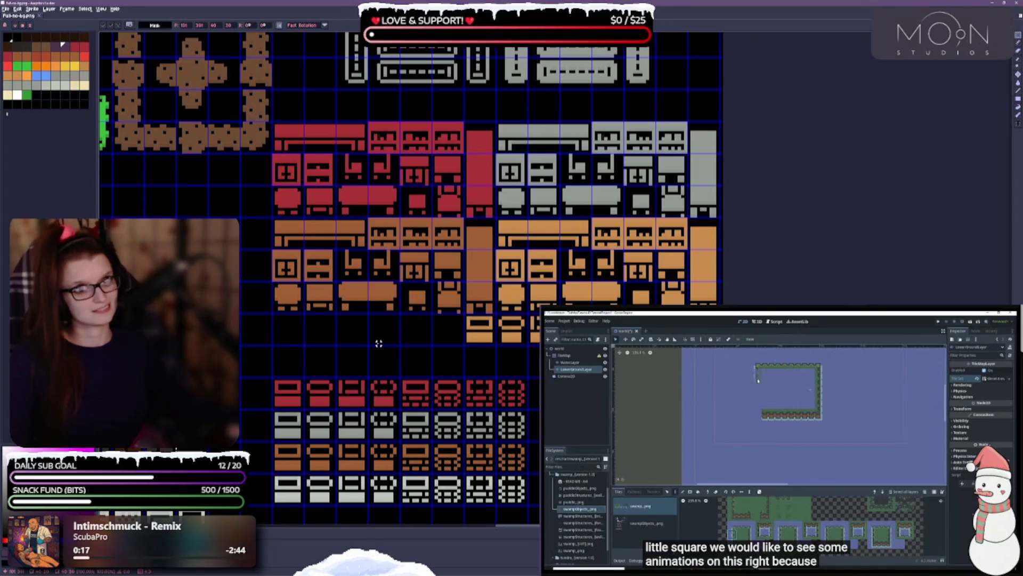
{"action": "scroll", "coordinate": [408, 343], "scroll_direction": "down", "scroll_amount": 5}
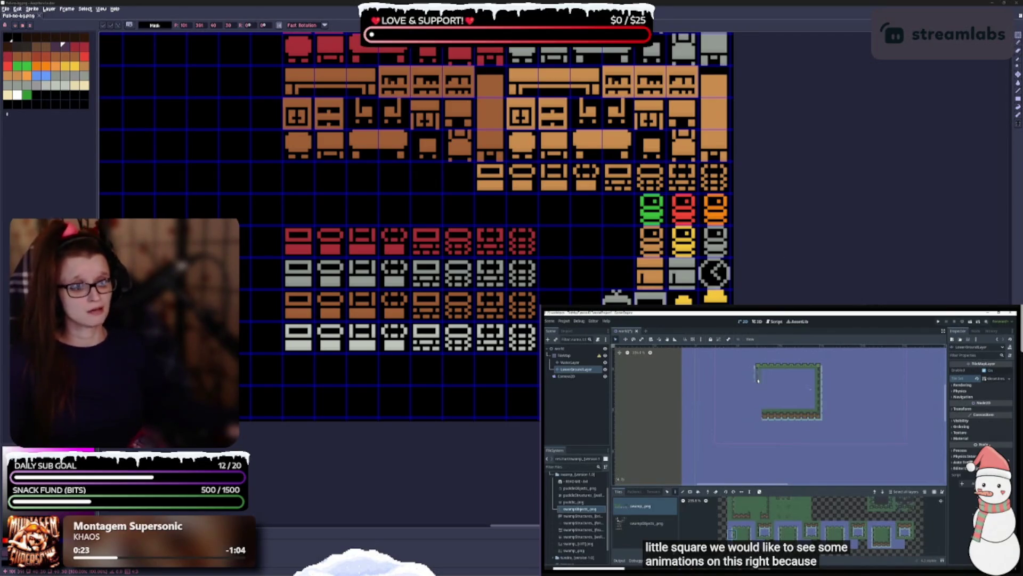
{"action": "key", "text": "ctrl+d"}
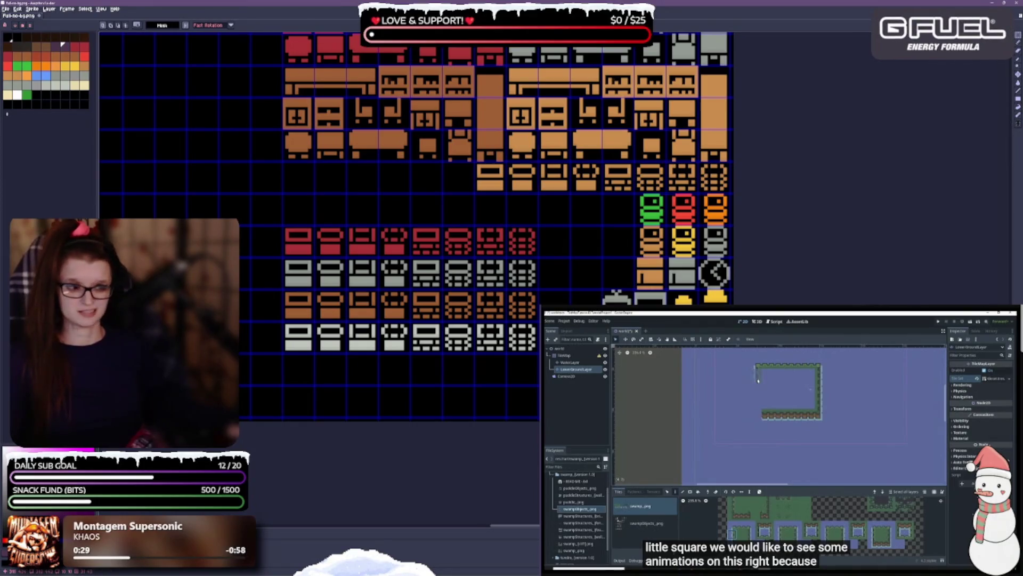
{"action": "key", "text": "ctrl+v"}
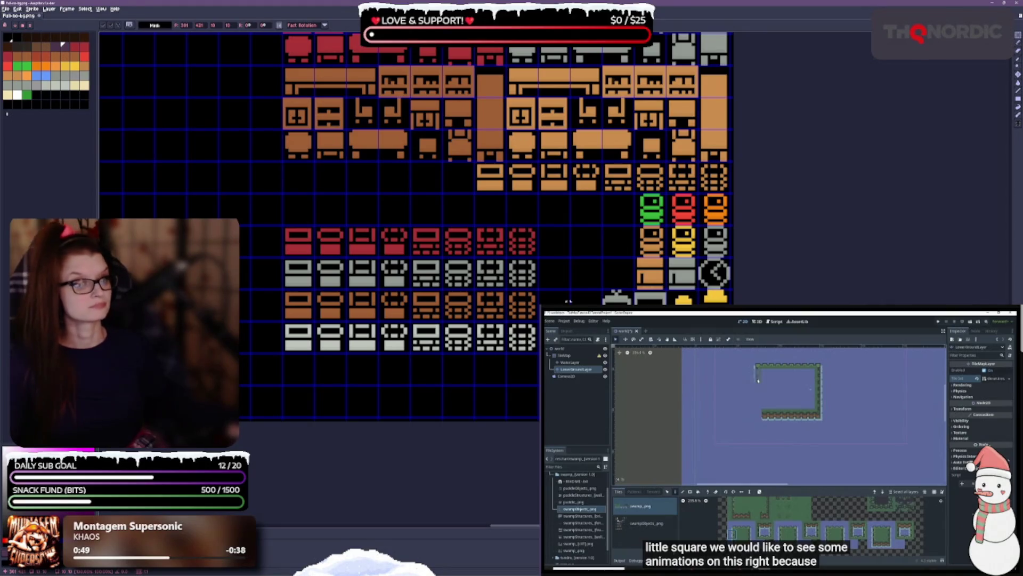
{"action": "scroll", "coordinate": [571, 246], "scroll_direction": "up", "scroll_amount": 2}
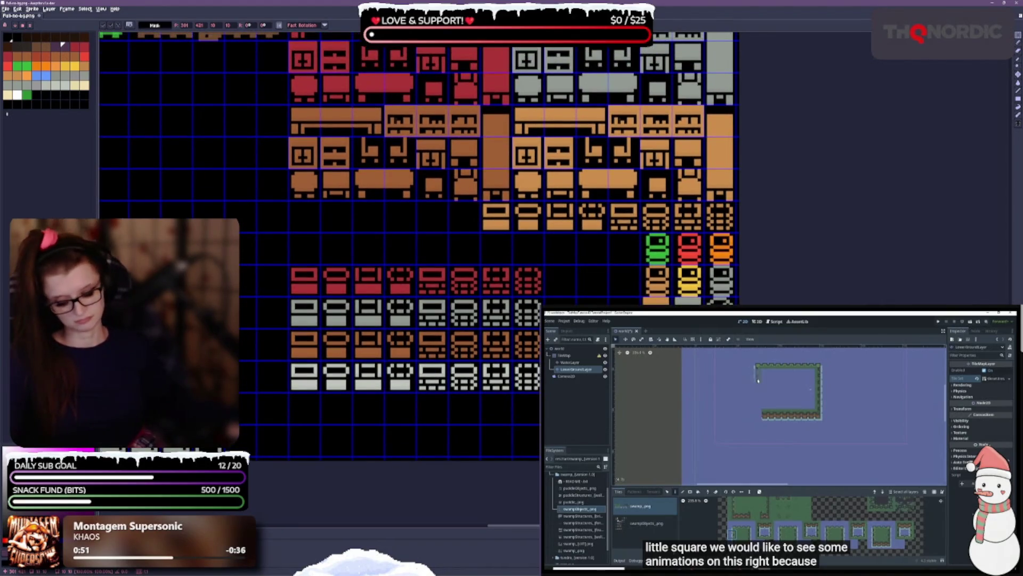
{"action": "scroll", "coordinate": [501, 238], "scroll_direction": "down", "scroll_amount": 2}
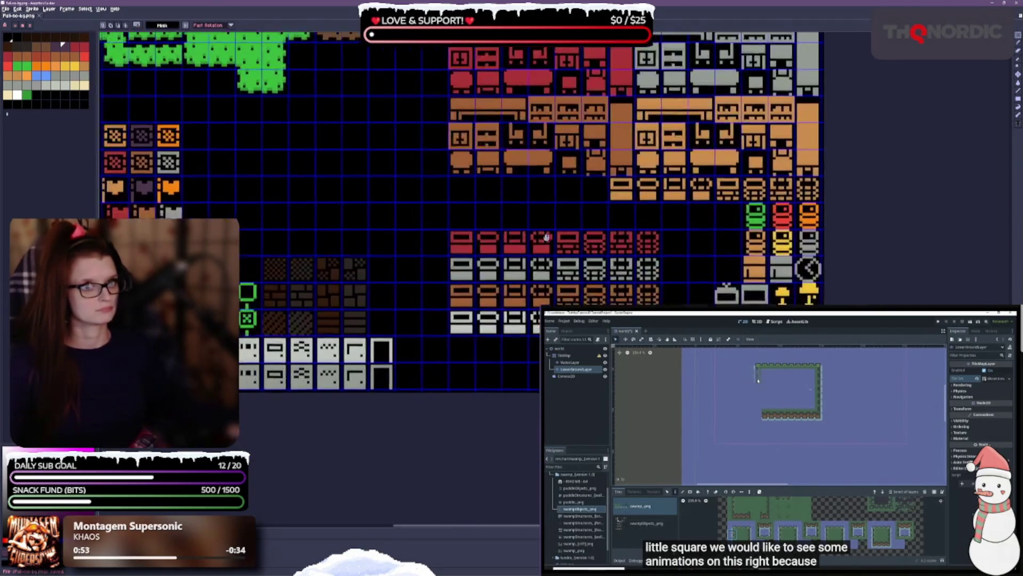
{"action": "scroll", "coordinate": [547, 238], "scroll_direction": "left", "scroll_amount": 3}
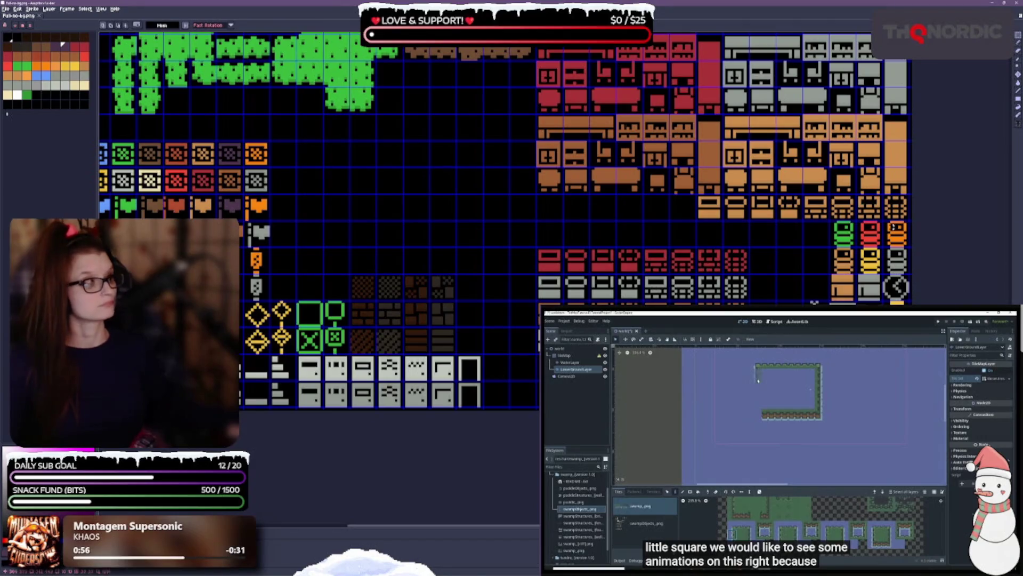
{"action": "scroll", "coordinate": [576, 303], "scroll_direction": "up", "scroll_amount": 4}
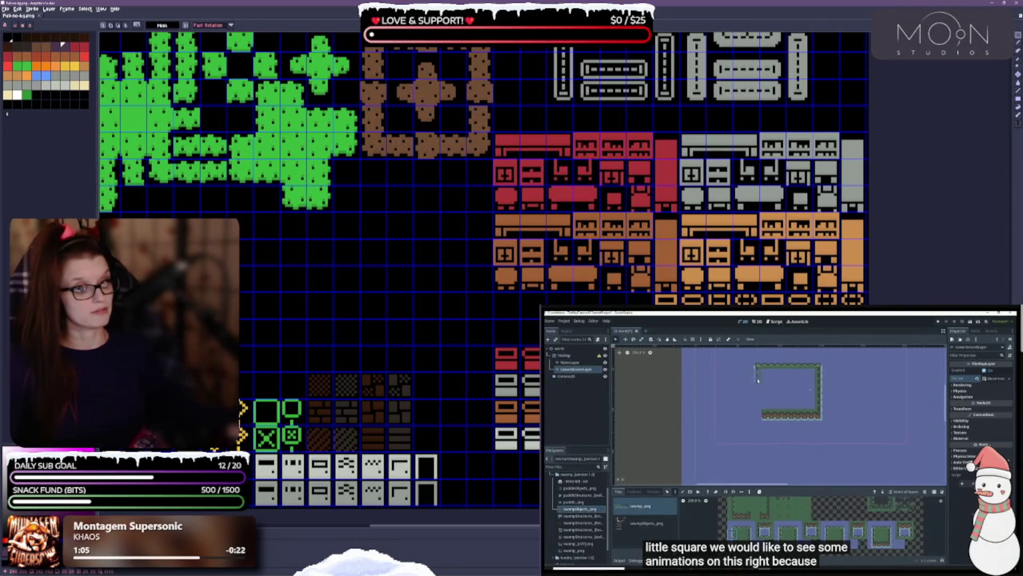
Paste the lantern tiles and place them above the green boxes beside the bricks.
{"action": "key", "text": "ctrl+v"}
{"action": "left_click_drag", "start_coordinate": [396, 307], "coordinate": [269, 335]}
{"action": "mouse_move", "coordinate": [414, 299]}
{"action": "left_mouse_down"}
{"action": "mouse_move", "coordinate": [482, 261]}
{"action": "mouse_move", "coordinate": [609, 232]}
{"action": "left_mouse_up"}
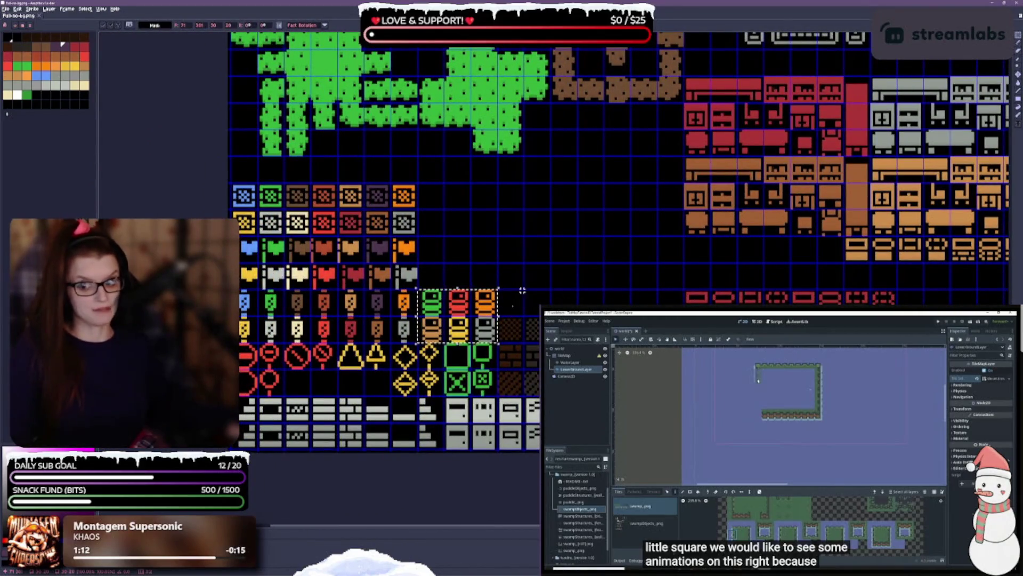
{"action": "left_click_drag", "start_coordinate": [810, 248], "coordinate": [607, 197]}
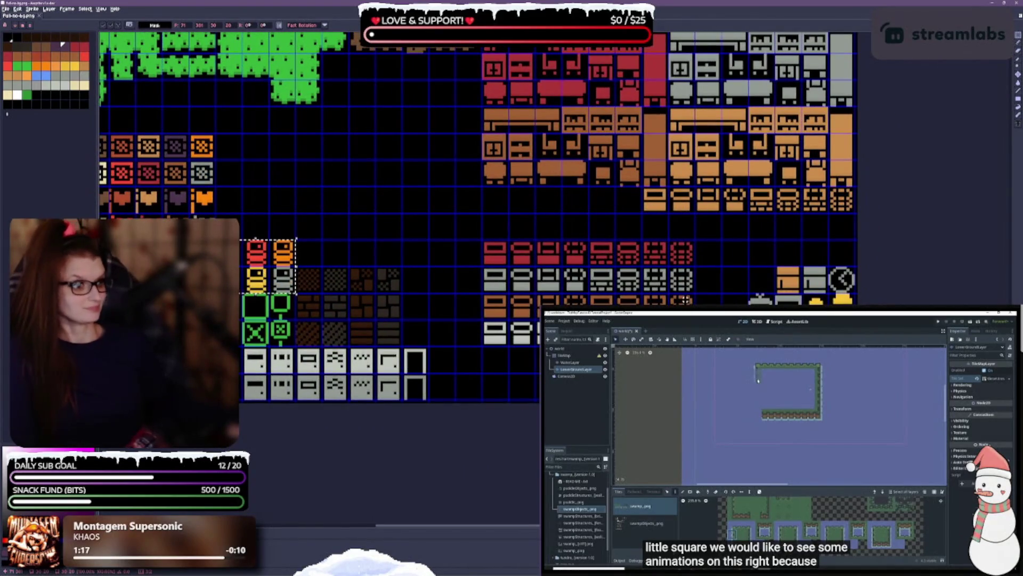
{"action": "mouse_move", "coordinate": [748, 268]}
{"action": "left_mouse_down"}
{"action": "mouse_move", "coordinate": [856, 294]}
{"action": "mouse_move", "coordinate": [847, 291]}
{"action": "mouse_move", "coordinate": [848, 331]}
{"action": "left_mouse_up"}
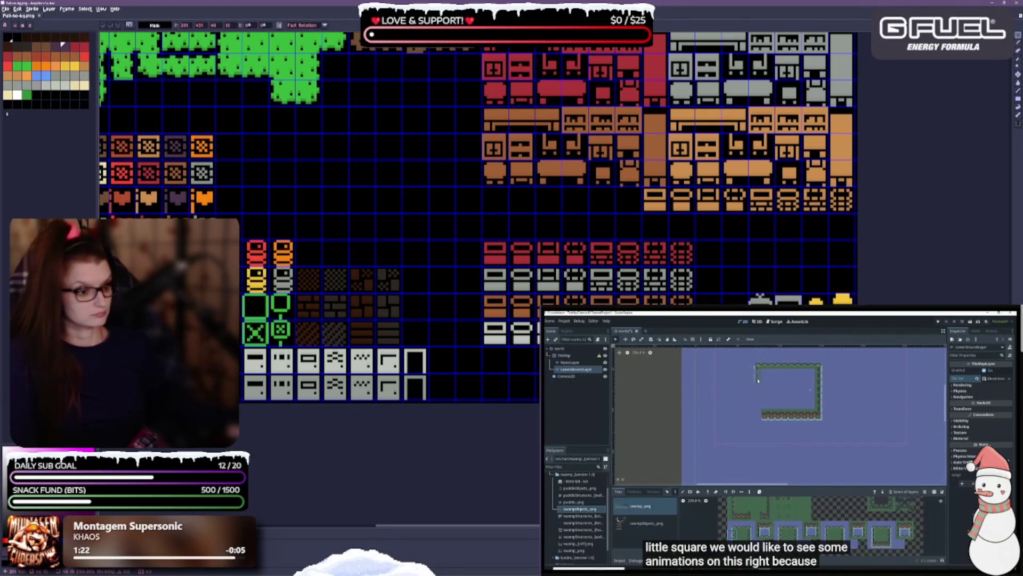
{"action": "key", "text": "Return"}
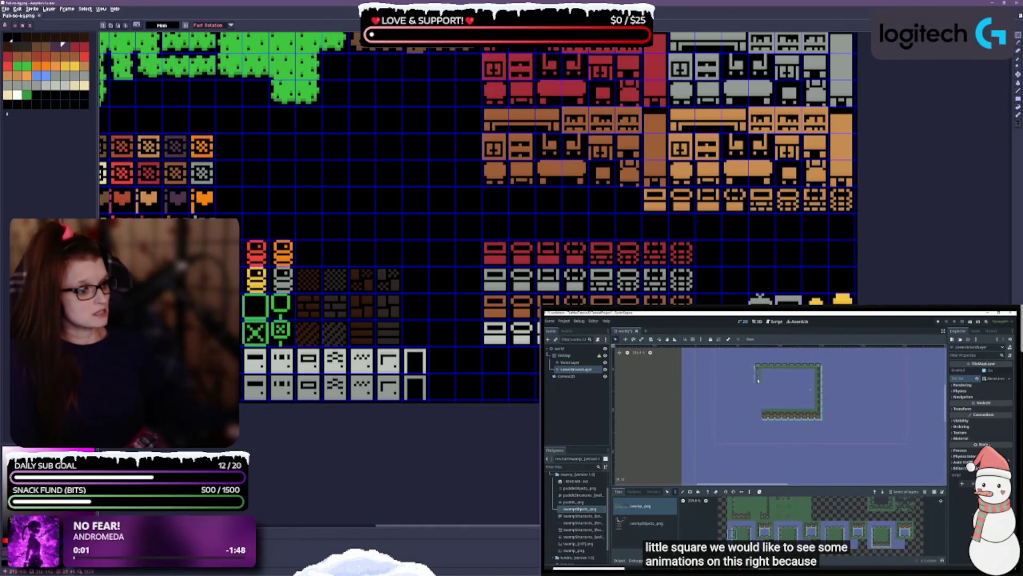
Move the TV and lamp tiles at lower right down to a new spot.
{"action": "mouse_move", "coordinate": [748, 294]}
{"action": "left_mouse_down"}
{"action": "mouse_move", "coordinate": [803, 320]}
{"action": "mouse_move", "coordinate": [829, 319]}
{"action": "left_mouse_up"}
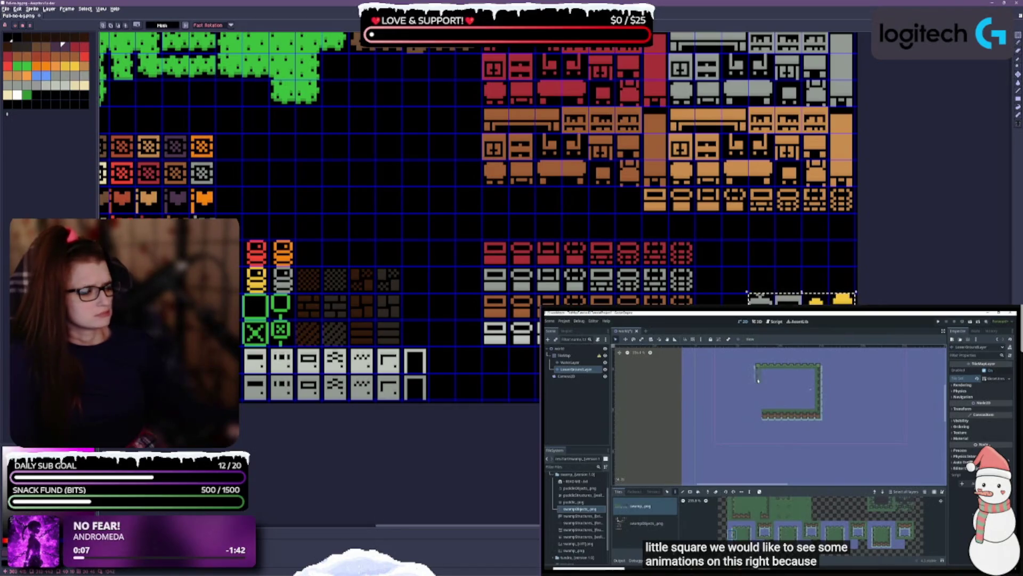
{"action": "left_click_drag", "start_coordinate": [800, 298], "coordinate": [800, 331]}
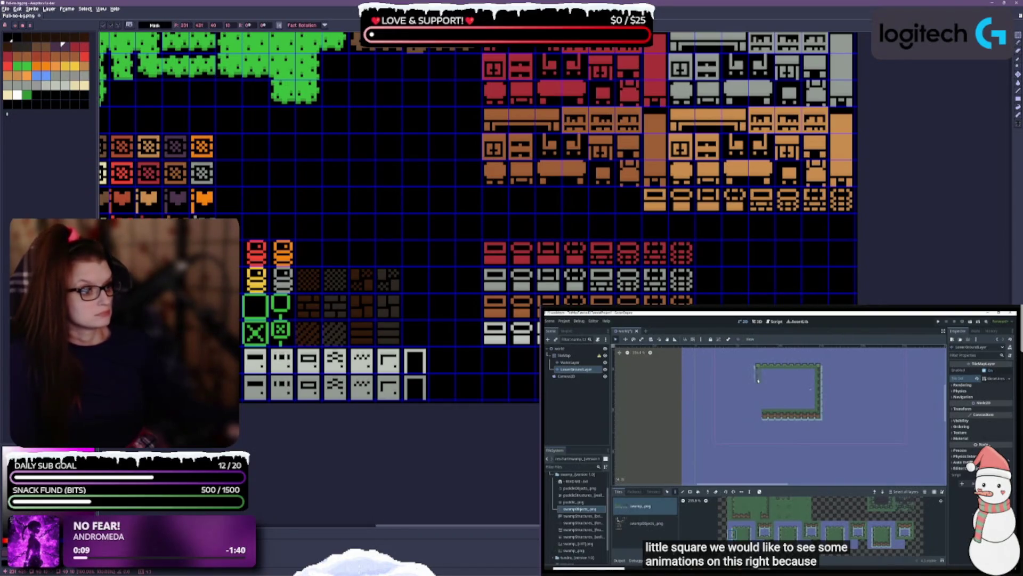
{"action": "key", "text": "Return"}
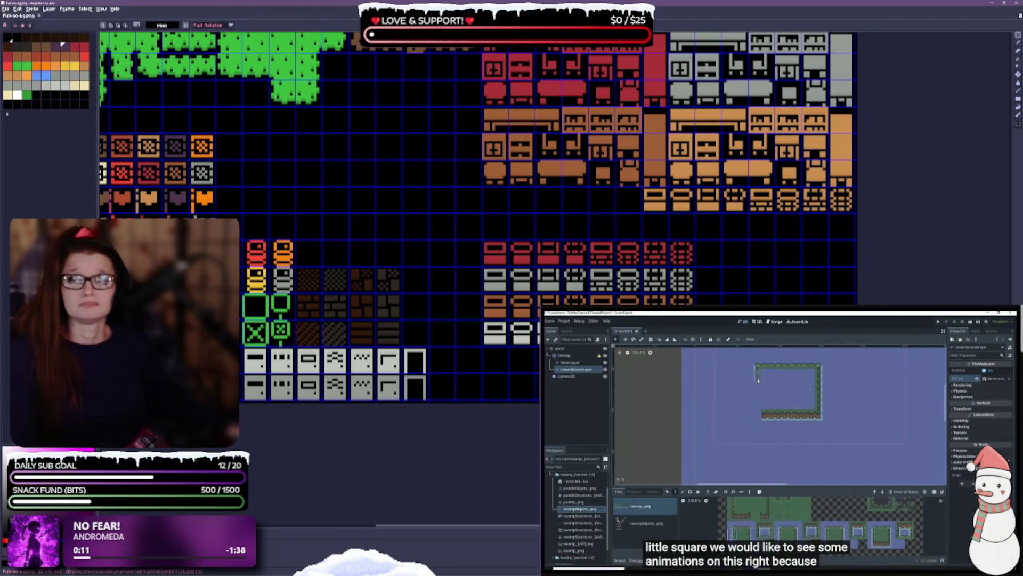
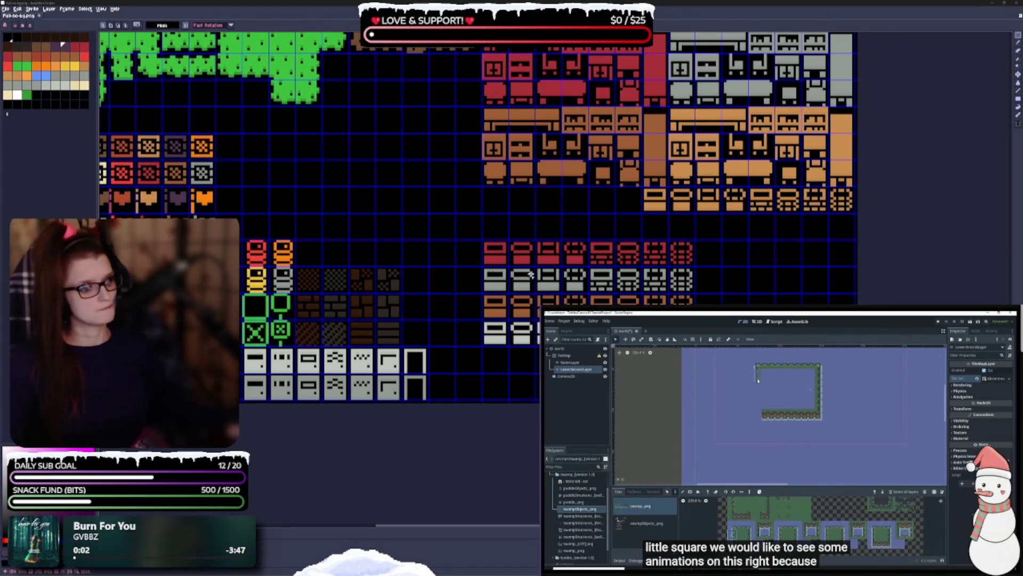
Move the orange furniture strip row so it sits directly above the red strips.
{"action": "scroll", "coordinate": [320, 213], "scroll_direction": "down", "scroll_amount": 1}
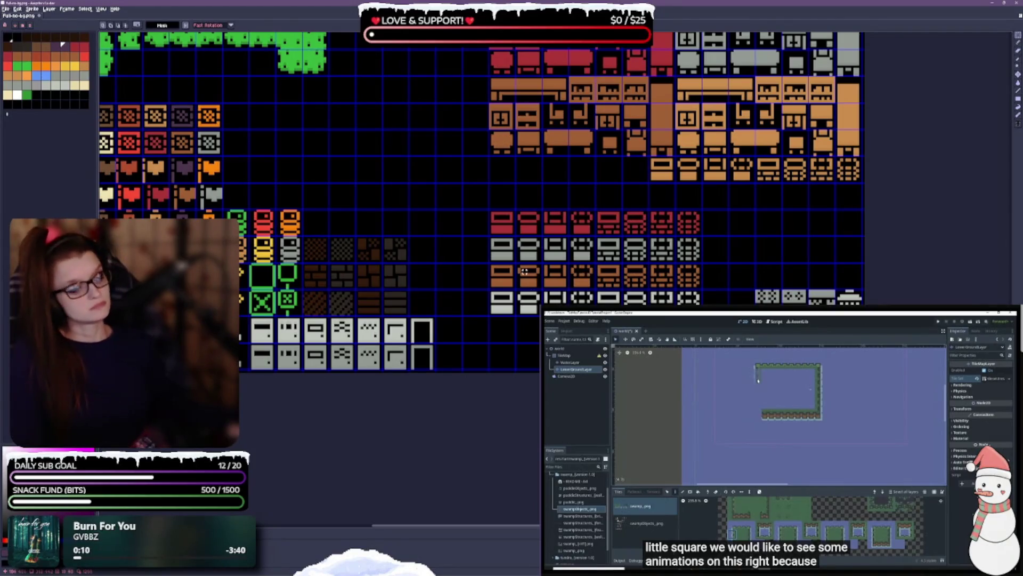
{"action": "scroll", "coordinate": [554, 213], "scroll_direction": "down", "scroll_amount": 1}
{"action": "left_click_drag", "start_coordinate": [637, 135], "coordinate": [839, 161]}
{"action": "mouse_move", "coordinate": [746, 148]}
{"action": "left_mouse_down"}
{"action": "mouse_move", "coordinate": [587, 149]}
{"action": "mouse_move", "coordinate": [586, 175]}
{"action": "left_mouse_up"}
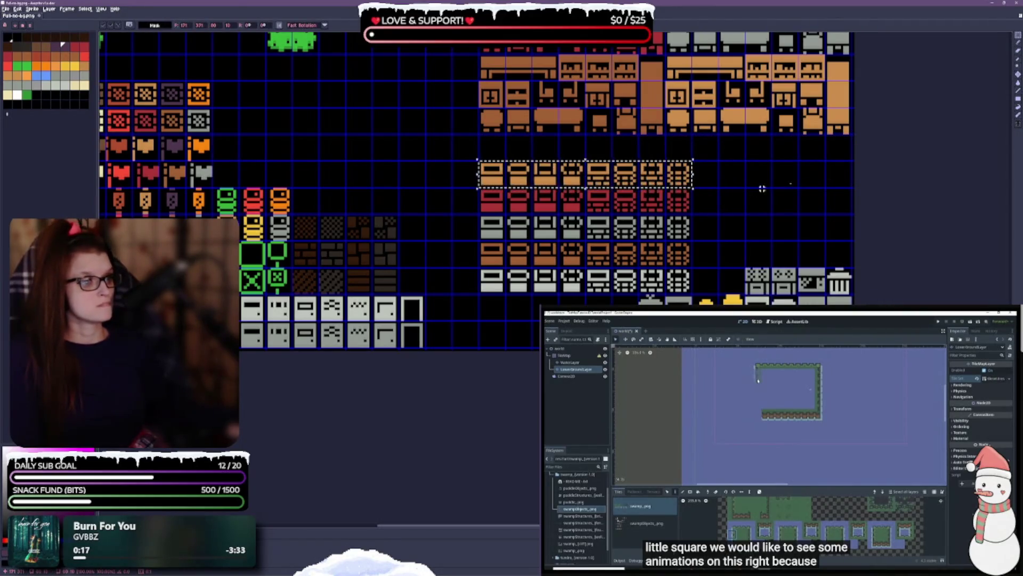
{"action": "scroll", "coordinate": [763, 188], "scroll_direction": "up", "scroll_amount": 4}
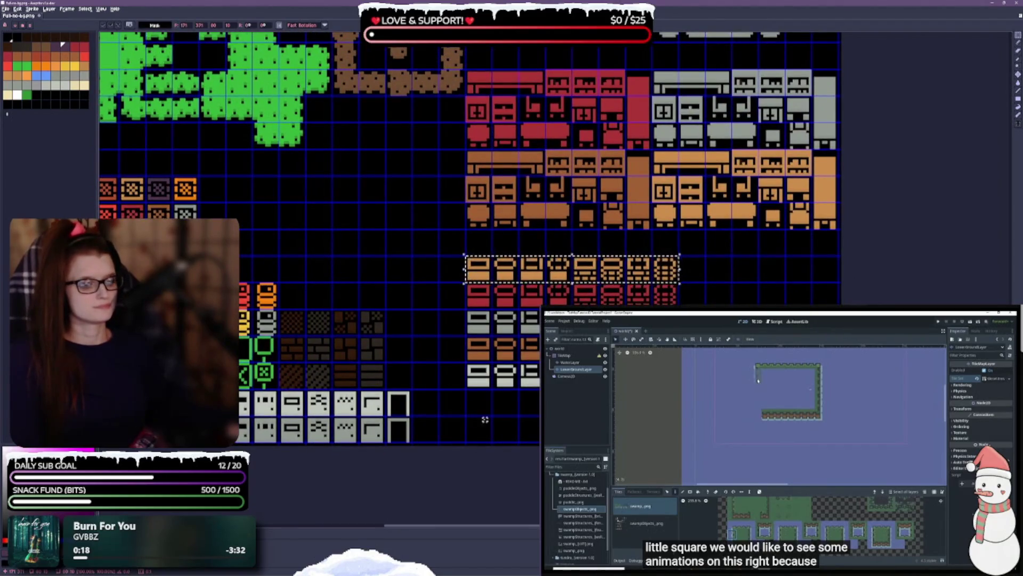
{"action": "left_click", "coordinate": [453, 267]}
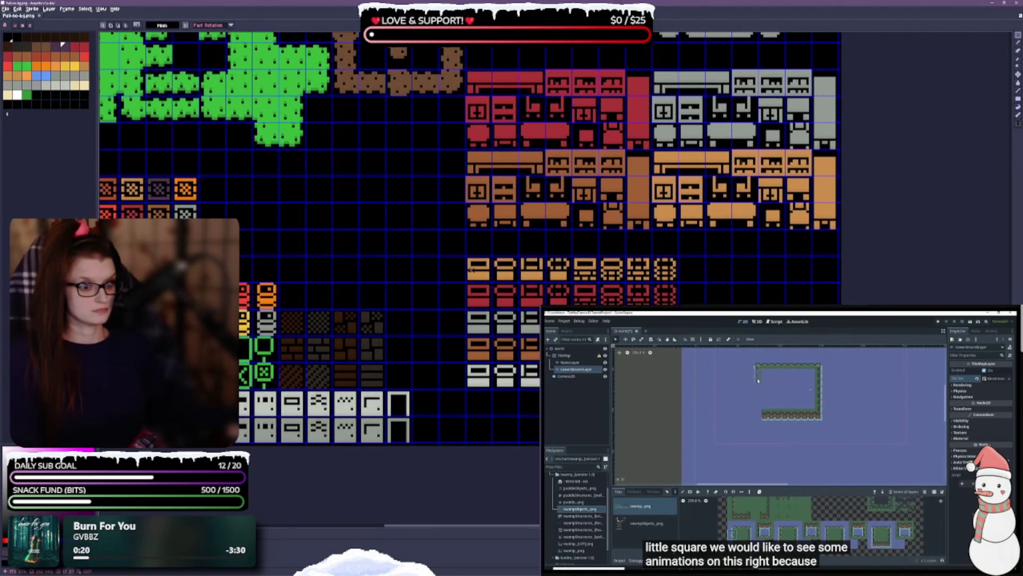
Shift the whole coloured strip stack one cell left and one cell down.
{"action": "mouse_move", "coordinate": [467, 258]}
{"action": "left_mouse_down"}
{"action": "mouse_move", "coordinate": [653, 389]}
{"action": "mouse_move", "coordinate": [679, 389]}
{"action": "left_mouse_up"}
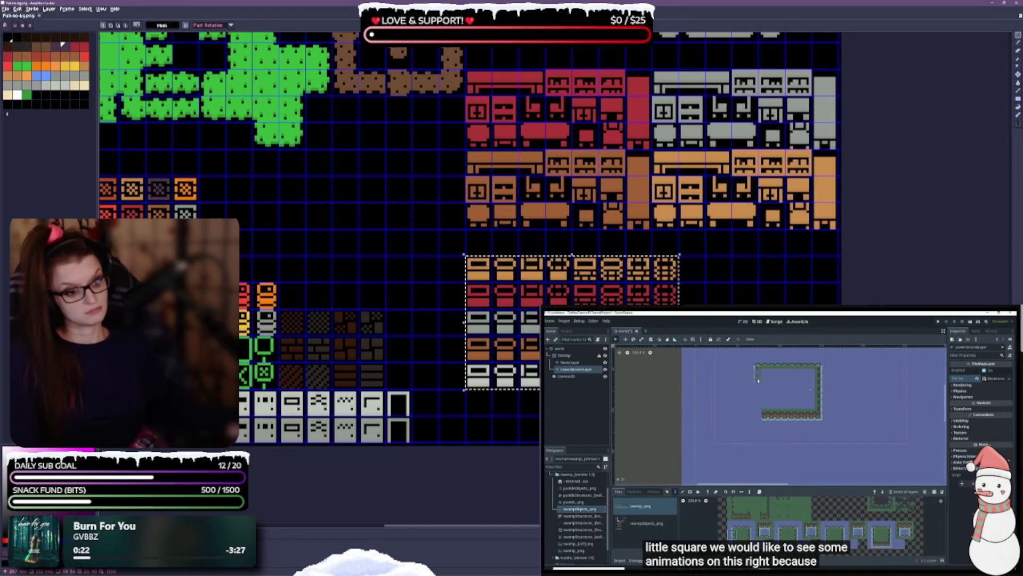
{"action": "mouse_move", "coordinate": [565, 361]}
{"action": "left_mouse_down"}
{"action": "mouse_move", "coordinate": [511, 361]}
{"action": "mouse_move", "coordinate": [510, 414]}
{"action": "left_mouse_up"}
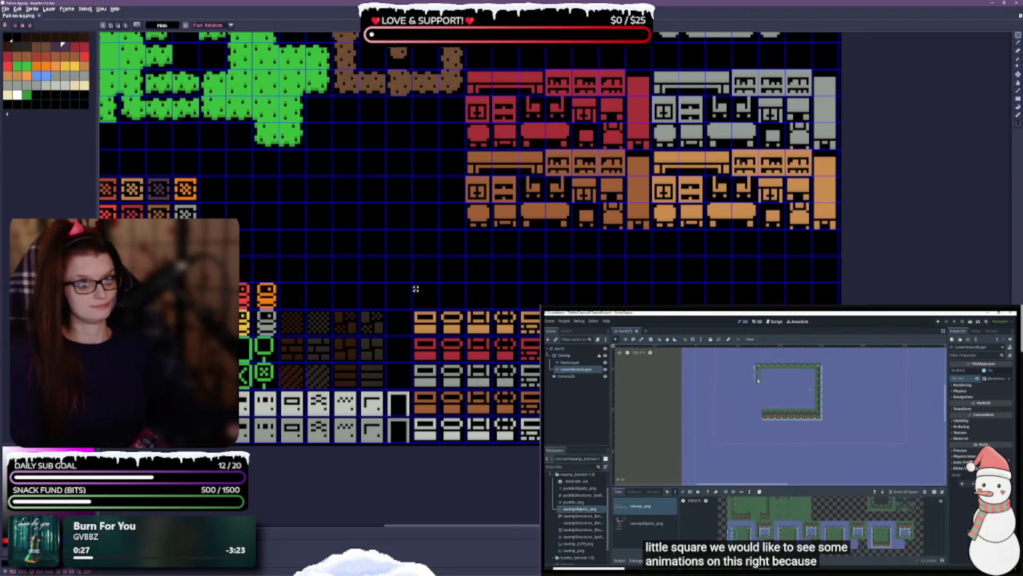
{"action": "left_click_drag", "start_coordinate": [386, 235], "coordinate": [391, 287]}
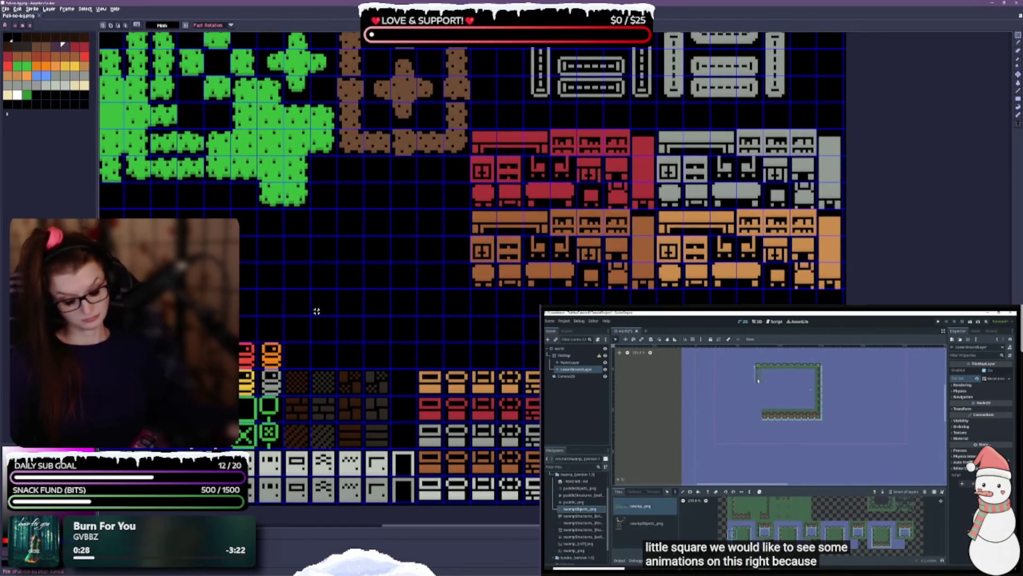
{"action": "left_click_drag", "start_coordinate": [479, 230], "coordinate": [466, 258]}
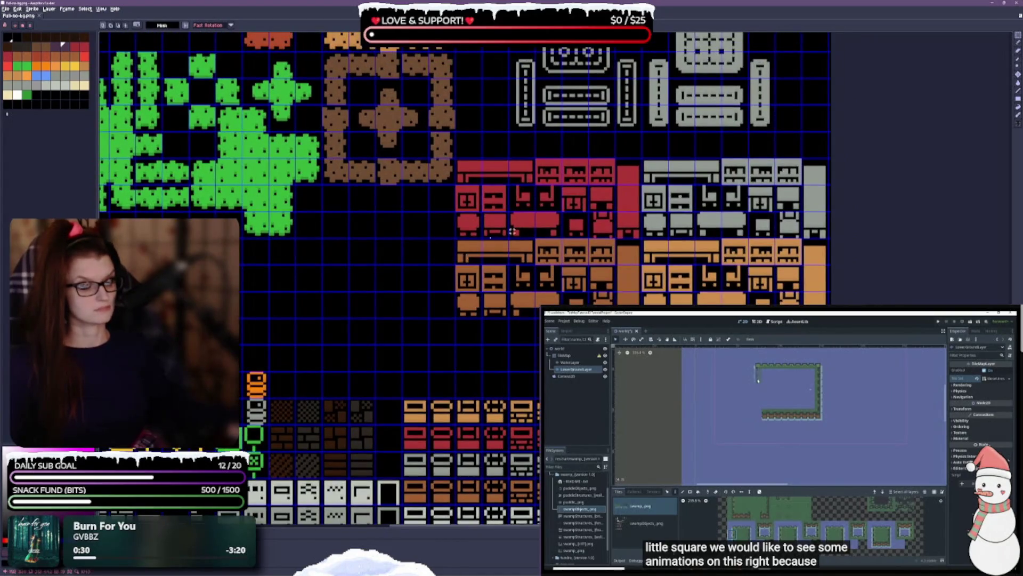
{"action": "scroll", "coordinate": [494, 237], "scroll_direction": "down", "scroll_amount": 1}
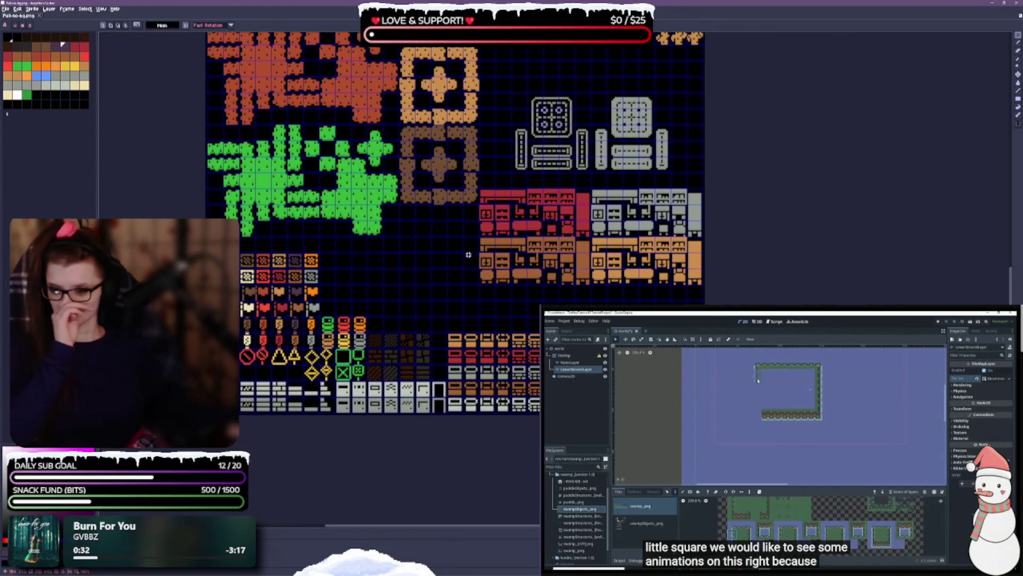
{"action": "left_click_drag", "start_coordinate": [537, 180], "coordinate": [497, 351]}
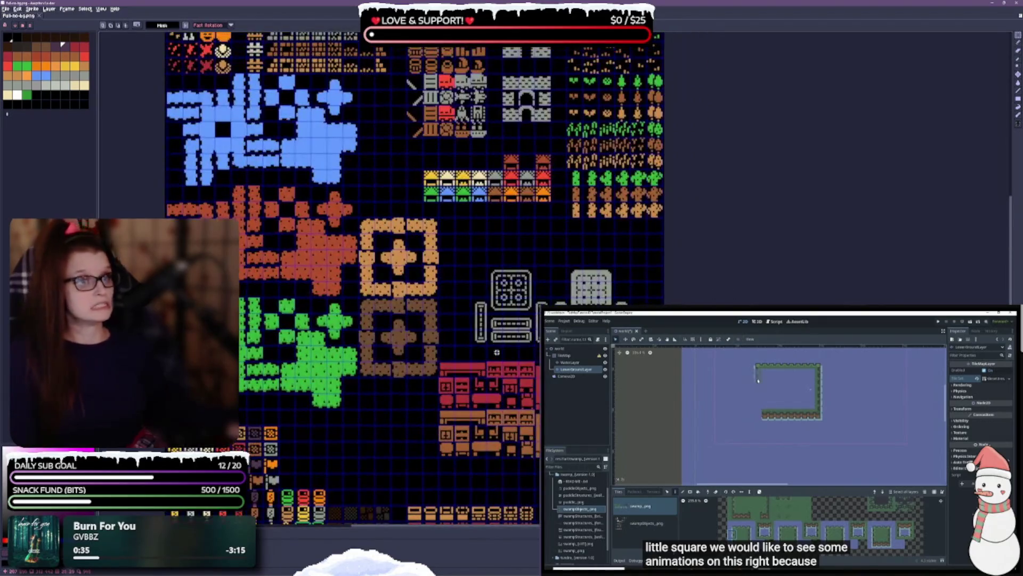
{"action": "left_click_drag", "start_coordinate": [482, 228], "coordinate": [476, 420]}
{"action": "scroll", "coordinate": [433, 336], "scroll_direction": "up", "scroll_amount": 1}
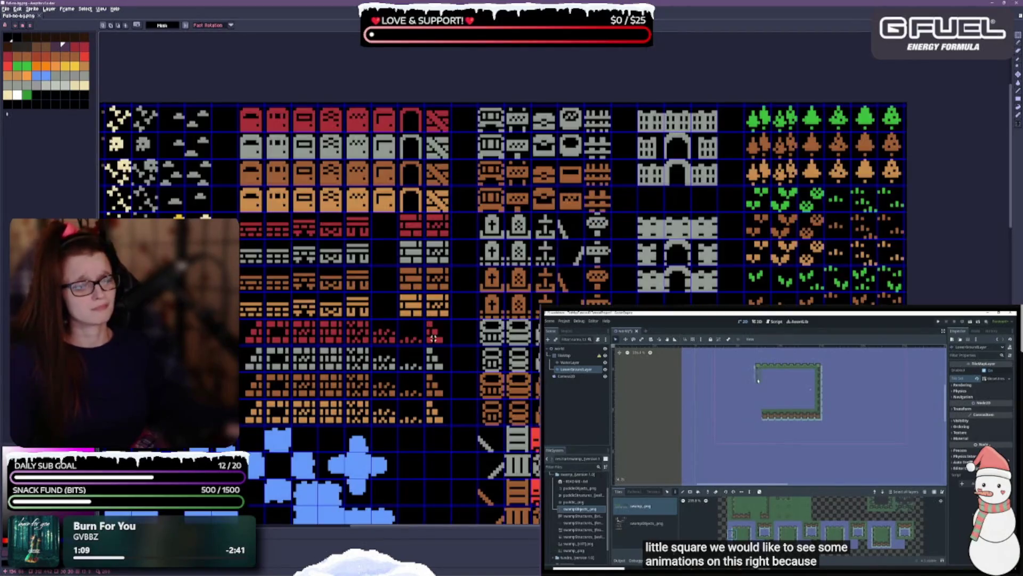
{"action": "scroll", "coordinate": [527, 301], "scroll_direction": "down", "scroll_amount": 1}
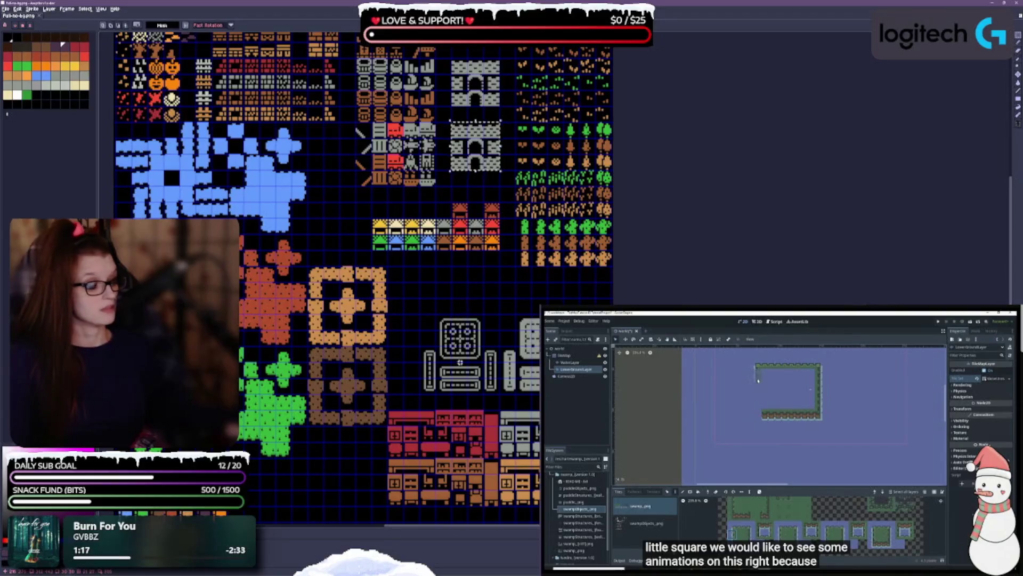
{"action": "scroll", "coordinate": [442, 375], "scroll_direction": "up", "scroll_amount": 1}
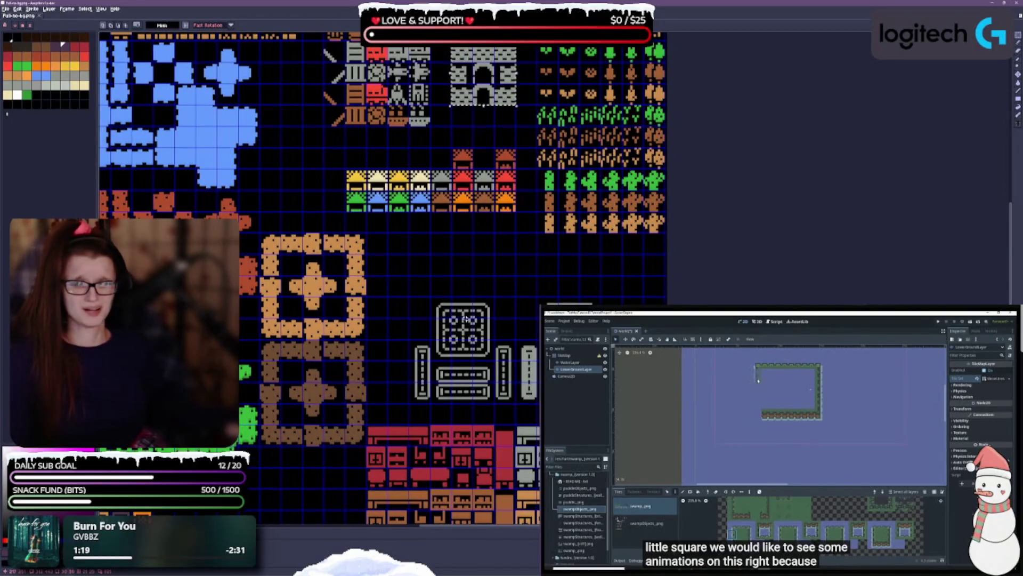
{"action": "mouse_move", "coordinate": [441, 253]}
{"action": "left_mouse_down"}
{"action": "mouse_move", "coordinate": [464, 318]}
{"action": "mouse_move", "coordinate": [591, 153]}
{"action": "mouse_move", "coordinate": [607, 114]}
{"action": "left_mouse_up"}
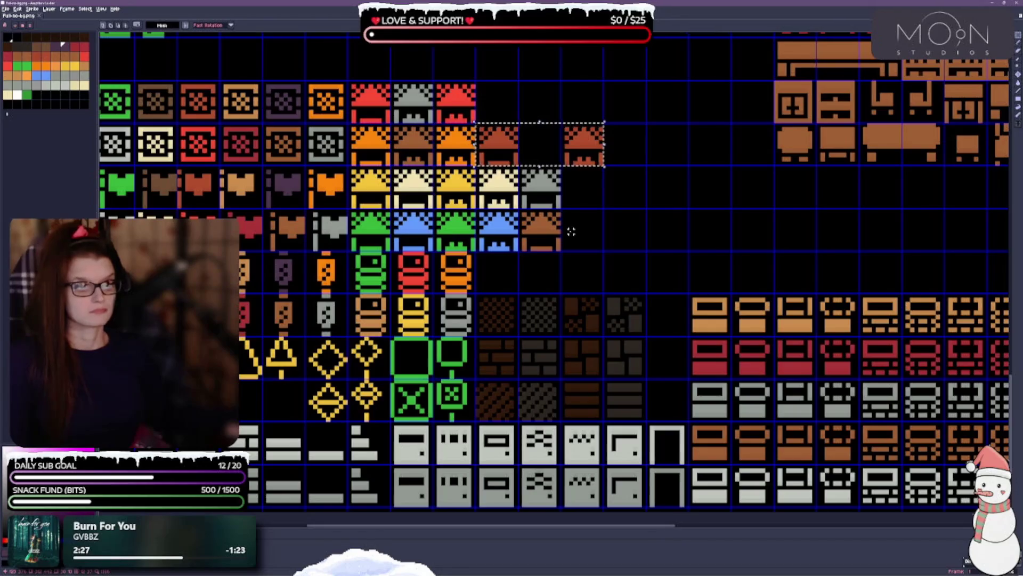
Move the yellow roof tile down one cell and the cream roof tile one cell down-right.
{"action": "mouse_move", "coordinate": [615, 246]}
{"action": "left_mouse_down"}
{"action": "mouse_move", "coordinate": [687, 250]}
{"action": "mouse_move", "coordinate": [690, 267]}
{"action": "mouse_move", "coordinate": [421, 248]}
{"action": "mouse_move", "coordinate": [766, 258]}
{"action": "left_mouse_up"}
{"action": "key", "text": "ctrl+d"}
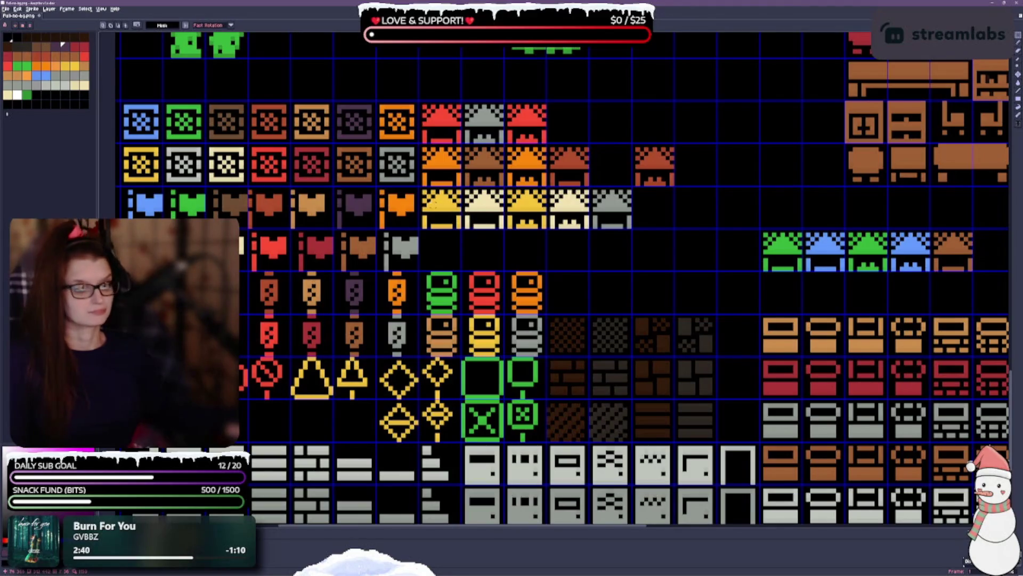
{"action": "mouse_move", "coordinate": [420, 188]}
{"action": "left_mouse_down"}
{"action": "mouse_move", "coordinate": [462, 228]}
{"action": "mouse_move", "coordinate": [441, 250]}
{"action": "left_mouse_up"}
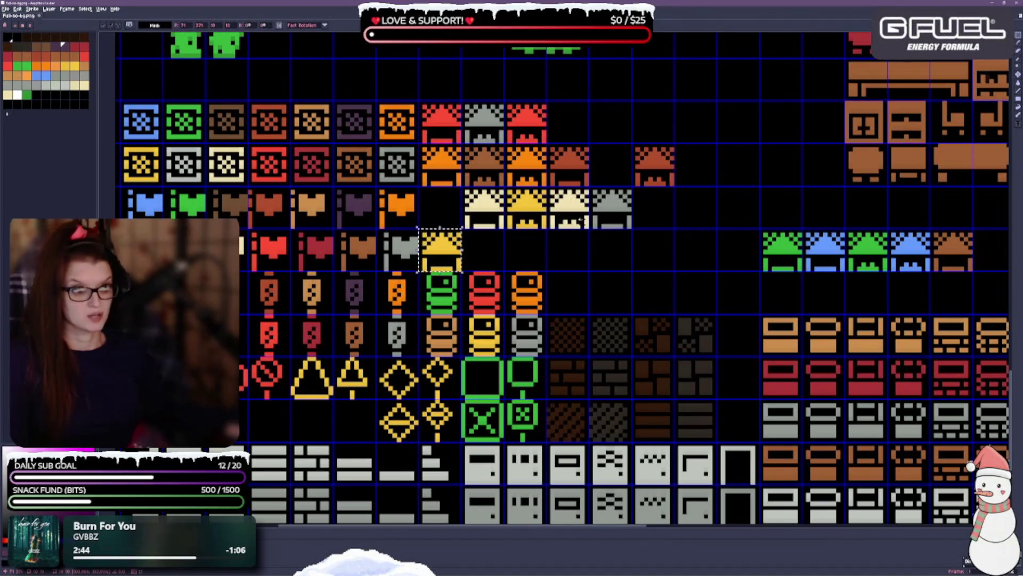
{"action": "key", "text": "ctrl+d"}
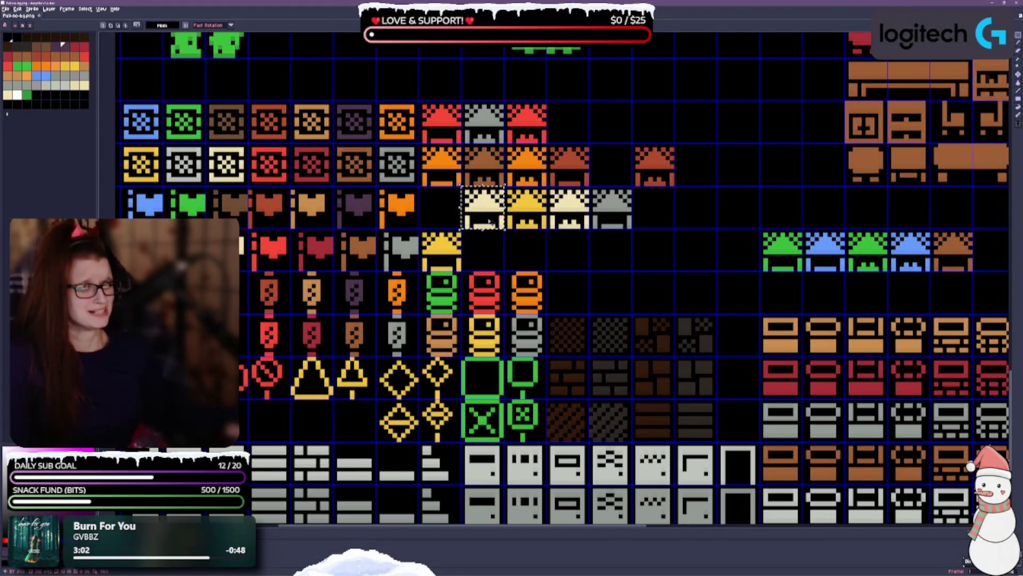
{"action": "left_click_drag", "start_coordinate": [481, 202], "coordinate": [524, 245]}
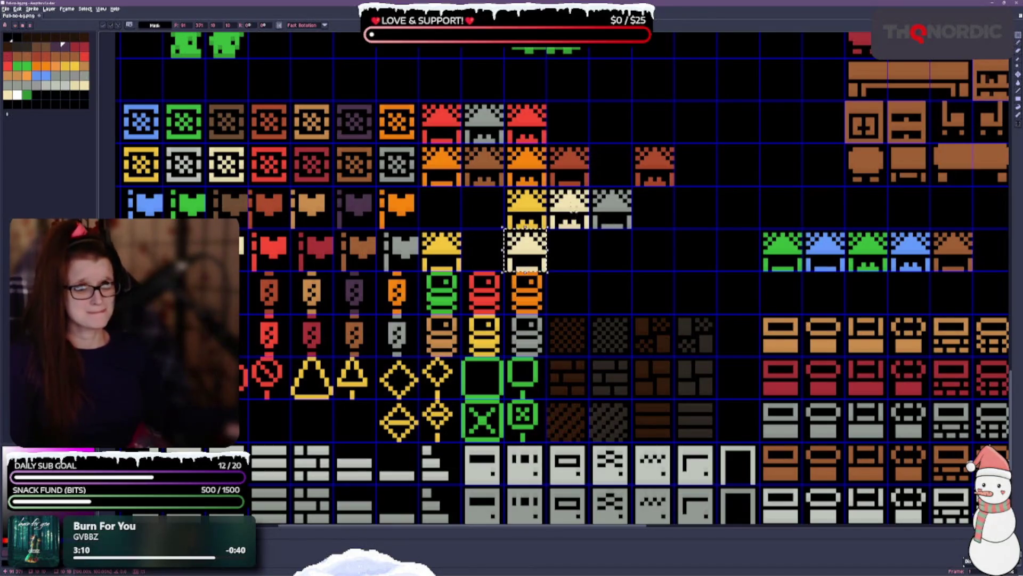
{"action": "left_click", "coordinate": [578, 172]}
Line up the red, brown and grey roof tiles beside the cream one; move the blue roof left.
{"action": "mouse_move", "coordinate": [578, 172]}
{"action": "left_mouse_down"}
{"action": "mouse_move", "coordinate": [581, 262]}
{"action": "mouse_move", "coordinate": [453, 176]}
{"action": "mouse_move", "coordinate": [287, 246]}
{"action": "mouse_move", "coordinate": [331, 160]}
{"action": "mouse_move", "coordinate": [288, 203]}
{"action": "mouse_move", "coordinate": [629, 160]}
{"action": "mouse_move", "coordinate": [671, 203]}
{"action": "mouse_move", "coordinate": [629, 161]}
{"action": "mouse_move", "coordinate": [628, 117]}
{"action": "left_mouse_up"}
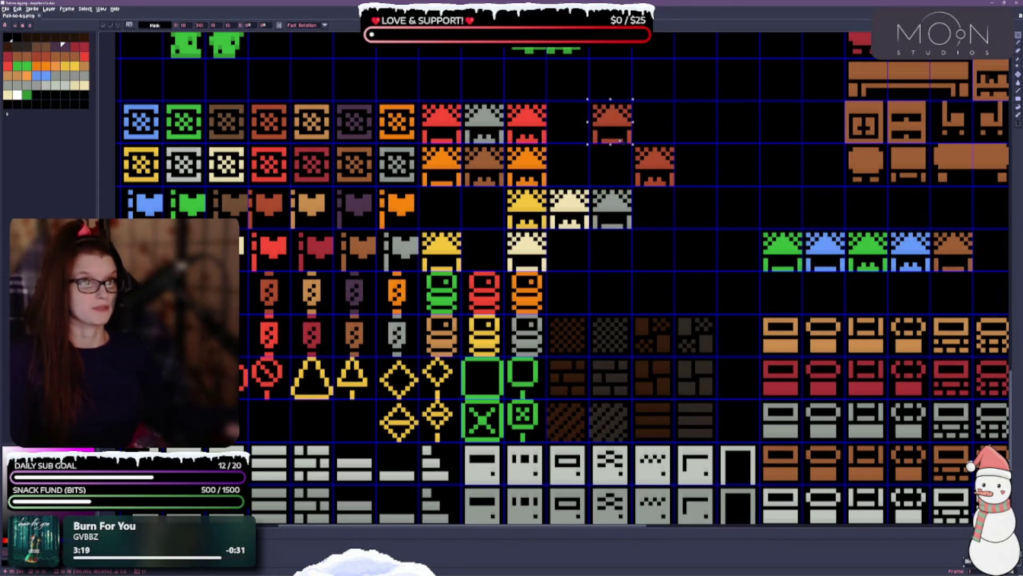
{"action": "mouse_move", "coordinate": [548, 142]}
{"action": "left_mouse_down"}
{"action": "mouse_move", "coordinate": [505, 101]}
{"action": "mouse_move", "coordinate": [568, 251]}
{"action": "left_mouse_up"}
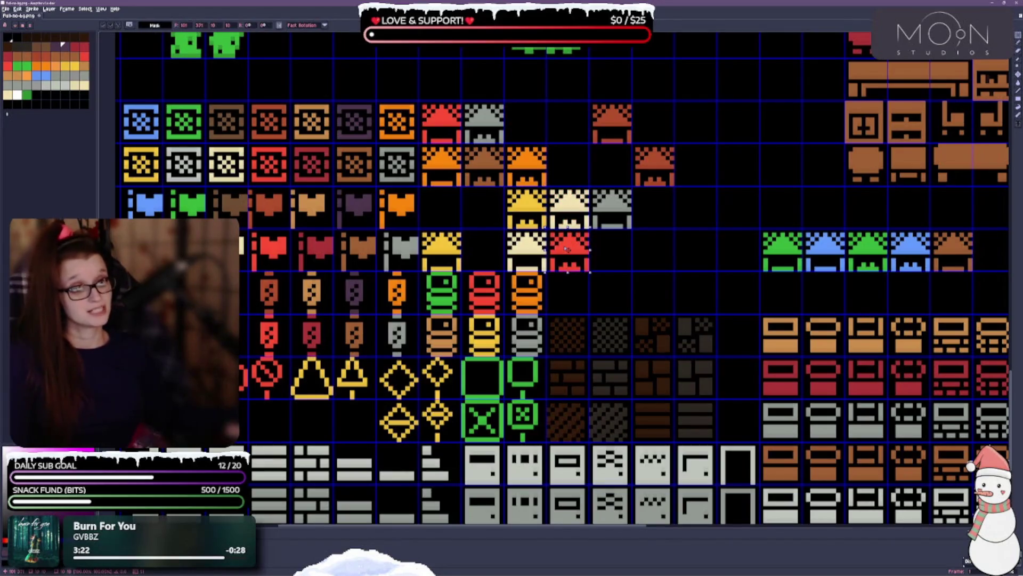
{"action": "left_click", "coordinate": [625, 256]}
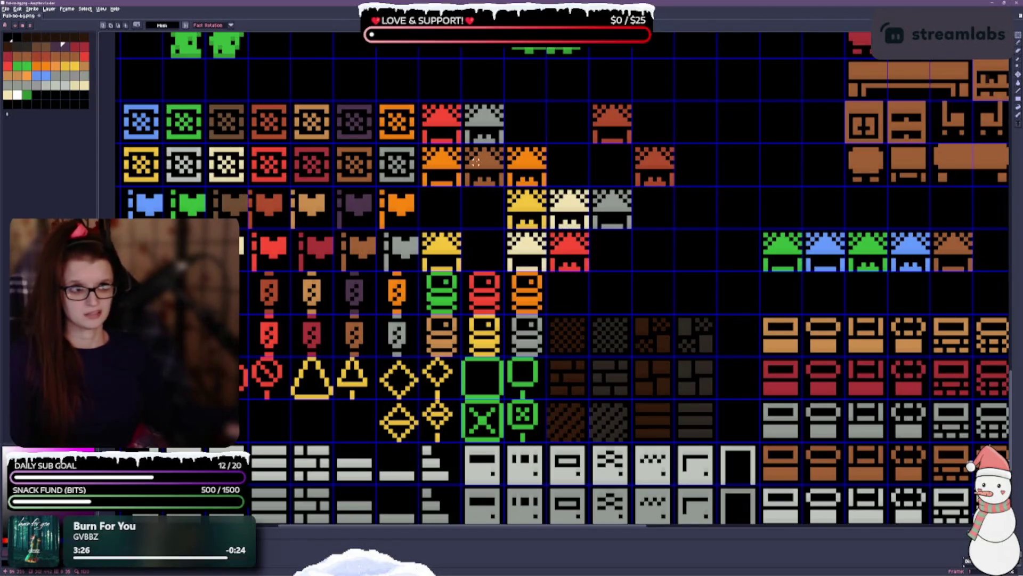
{"action": "left_click_drag", "start_coordinate": [573, 257], "coordinate": [572, 127]}
{"action": "mouse_move", "coordinate": [422, 101]}
{"action": "left_mouse_down"}
{"action": "mouse_move", "coordinate": [461, 145]}
{"action": "mouse_move", "coordinate": [570, 202]}
{"action": "mouse_move", "coordinate": [545, 249]}
{"action": "mouse_move", "coordinate": [586, 249]}
{"action": "left_mouse_up"}
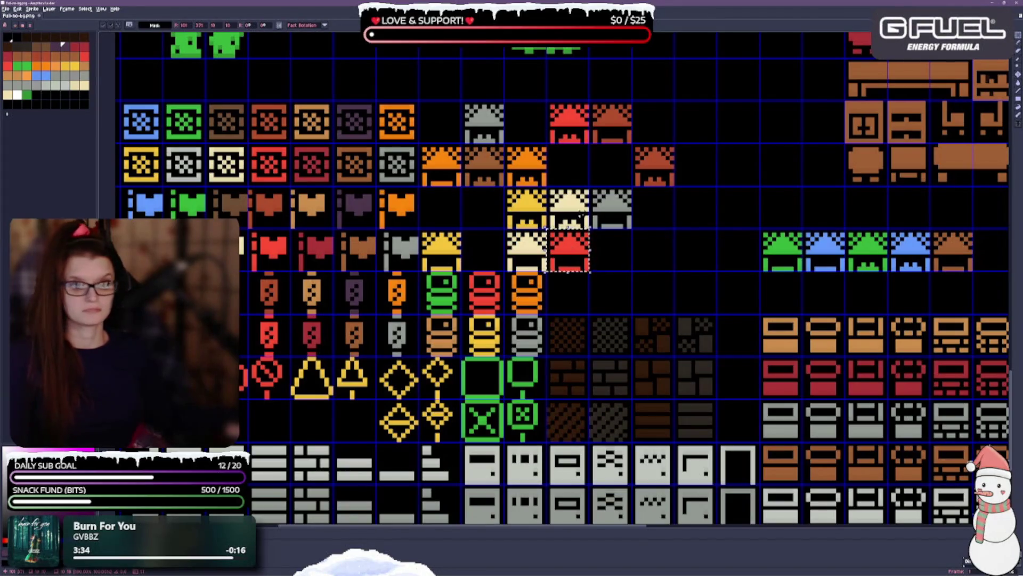
{"action": "mouse_move", "coordinate": [929, 229]}
{"action": "left_mouse_down"}
{"action": "mouse_move", "coordinate": [973, 272]}
{"action": "mouse_move", "coordinate": [616, 248]}
{"action": "left_mouse_up"}
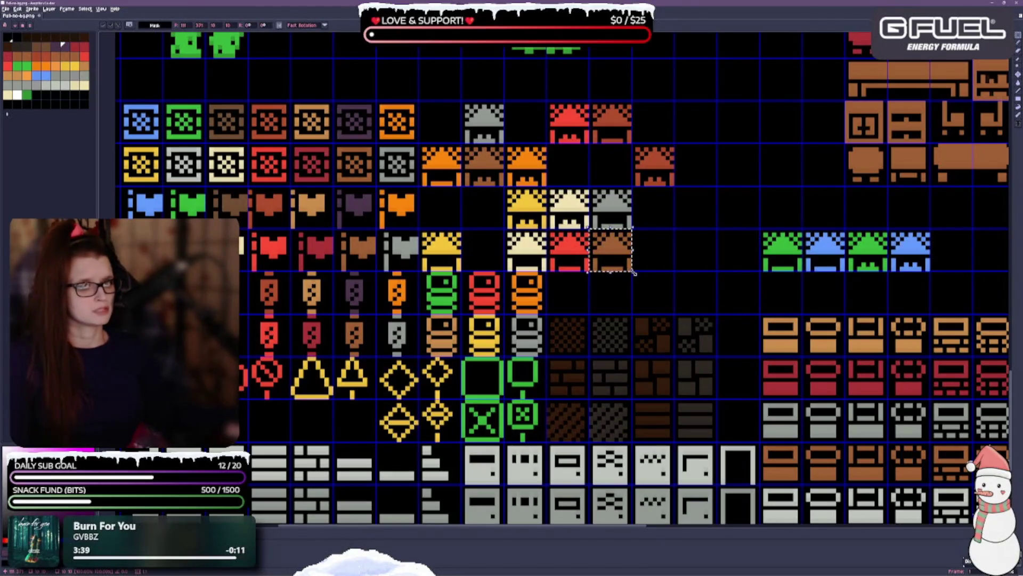
{"action": "left_click_drag", "start_coordinate": [590, 188], "coordinate": [650, 248]}
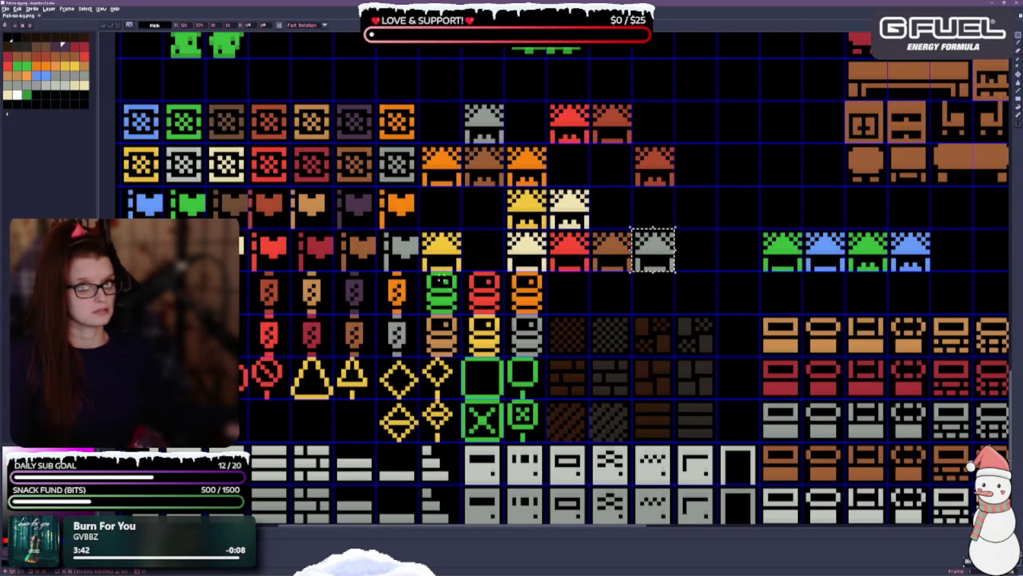
{"action": "mouse_move", "coordinate": [803, 230]}
{"action": "left_mouse_down"}
{"action": "mouse_move", "coordinate": [846, 273]}
{"action": "mouse_move", "coordinate": [457, 215]}
{"action": "left_mouse_up"}
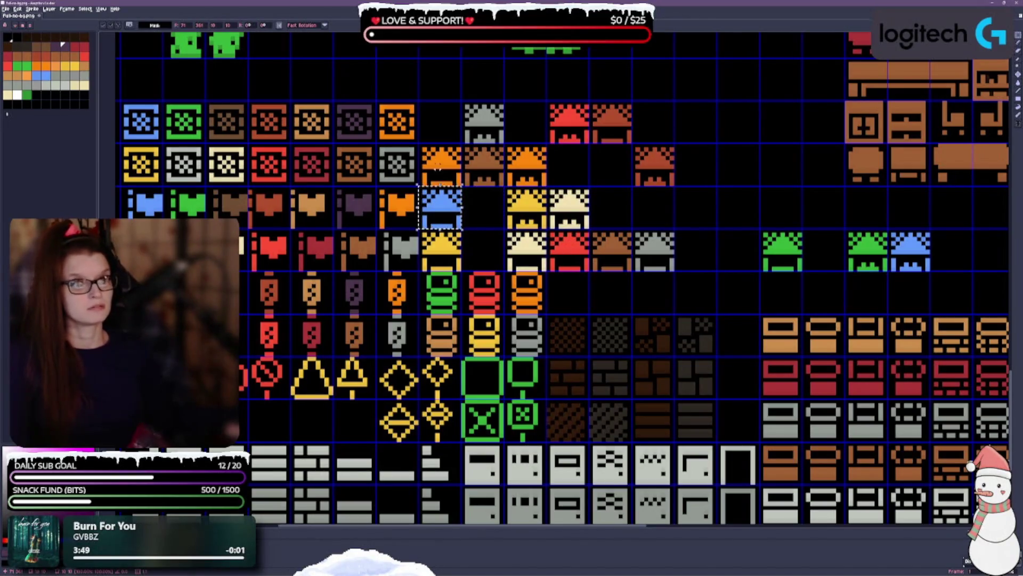
Move the yellow roof tile up-left and the orange roof tile right beside the brown one.
{"action": "mouse_move", "coordinate": [420, 144]}
{"action": "left_mouse_down"}
{"action": "mouse_move", "coordinate": [462, 186]}
{"action": "mouse_move", "coordinate": [608, 203]}
{"action": "mouse_move", "coordinate": [688, 243]}
{"action": "left_mouse_up"}
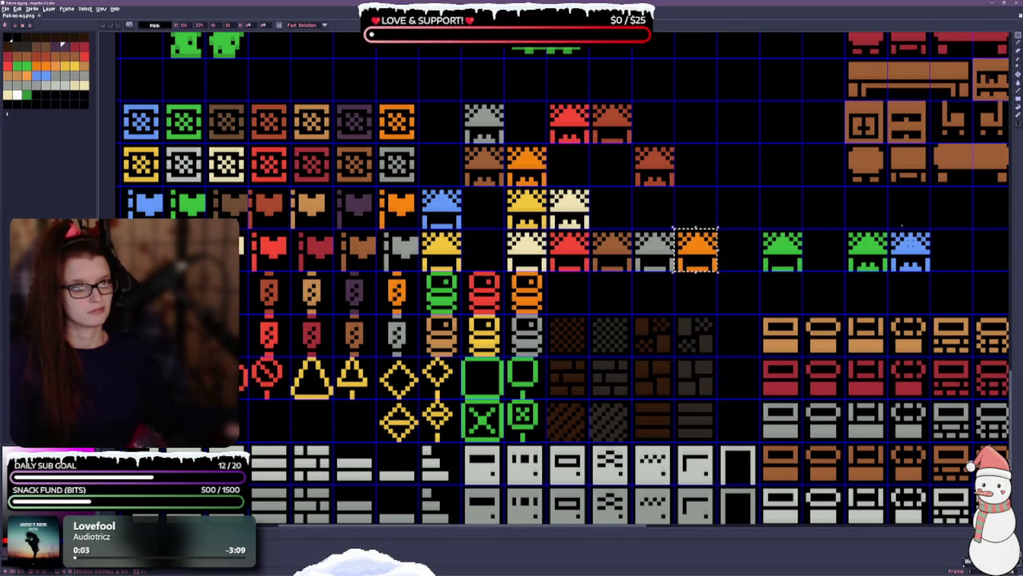
{"action": "mouse_move", "coordinate": [890, 231]}
{"action": "left_mouse_down"}
{"action": "mouse_move", "coordinate": [917, 258]}
{"action": "mouse_move", "coordinate": [565, 84]}
{"action": "mouse_move", "coordinate": [477, 132]}
{"action": "mouse_move", "coordinate": [433, 132]}
{"action": "left_mouse_up"}
{"action": "mouse_move", "coordinate": [511, 190]}
{"action": "left_mouse_down"}
{"action": "mouse_move", "coordinate": [543, 227]}
{"action": "mouse_move", "coordinate": [440, 168]}
{"action": "left_mouse_up"}
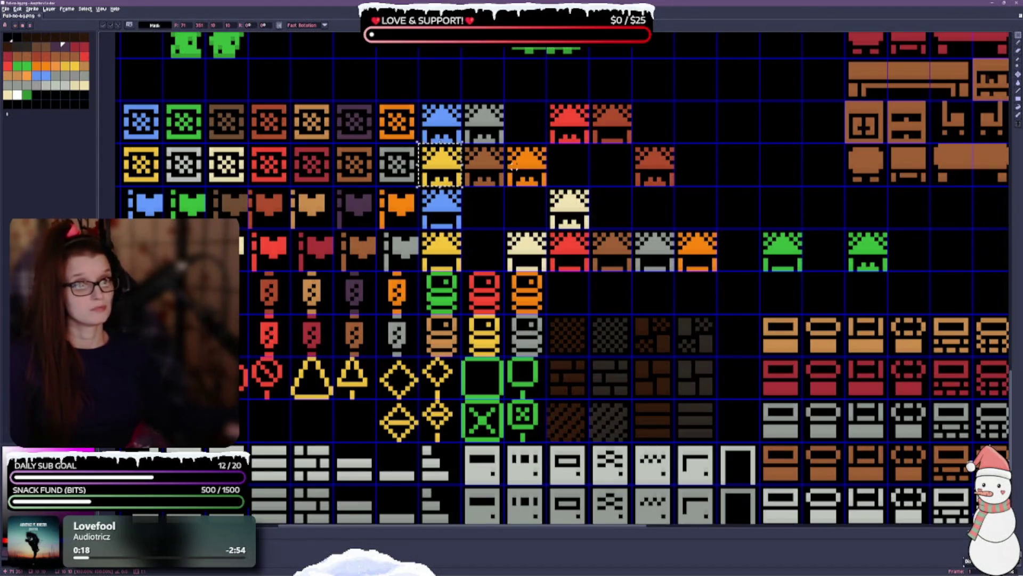
{"action": "left_click", "coordinate": [527, 174]}
{"action": "left_click_drag", "start_coordinate": [526, 174], "coordinate": [697, 173]}
Move the red roof tile down one cell and reposition the brown roof tile into empty cells.
{"action": "left_click", "coordinate": [653, 169]}
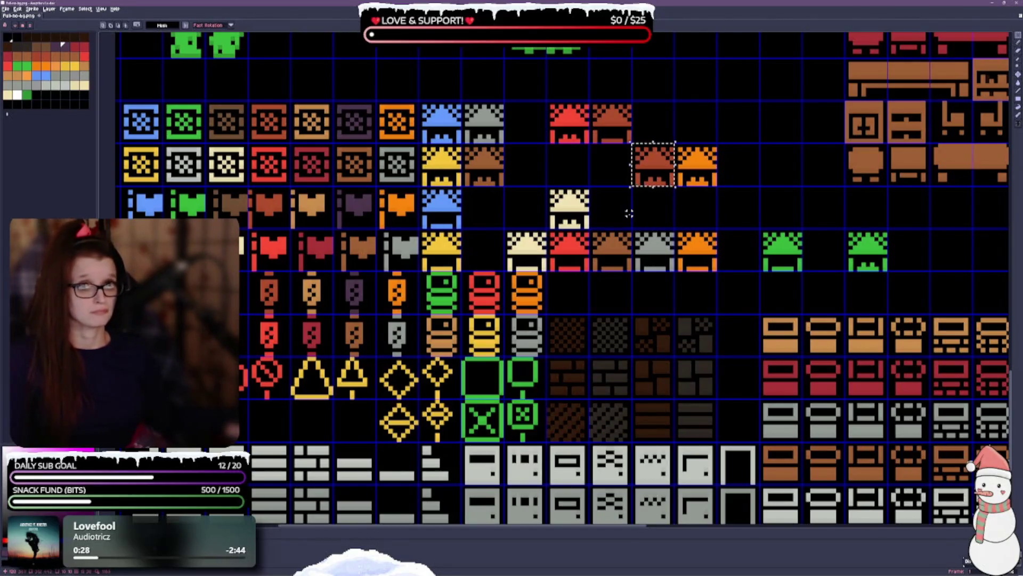
{"action": "key", "text": "ctrl+d"}
{"action": "mouse_move", "coordinate": [565, 119]}
{"action": "left_mouse_down"}
{"action": "mouse_move", "coordinate": [587, 140]}
{"action": "mouse_move", "coordinate": [566, 162]}
{"action": "left_mouse_up"}
{"action": "key", "text": "ctrl+d"}
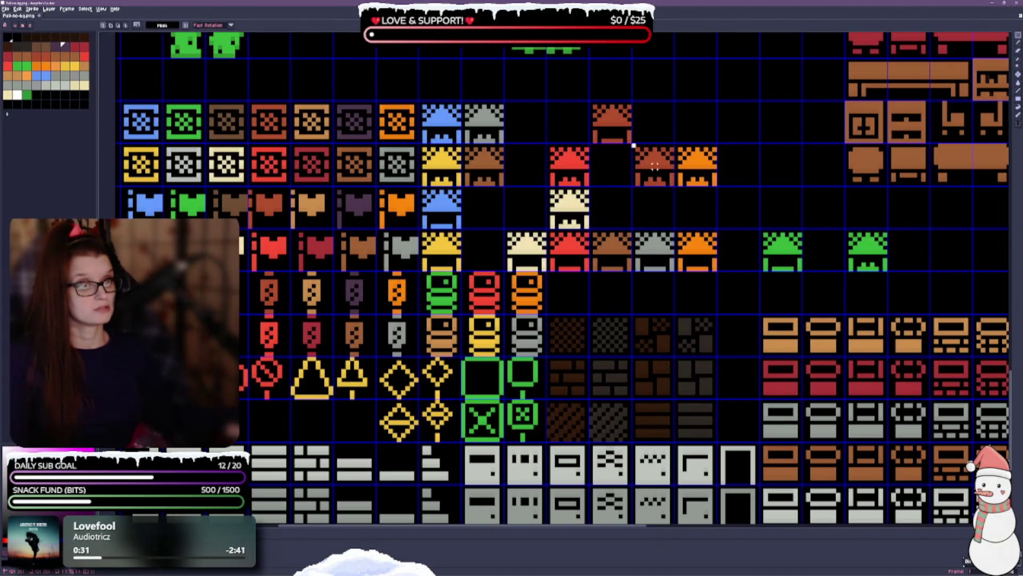
{"action": "left_click_drag", "start_coordinate": [655, 165], "coordinate": [569, 122]}
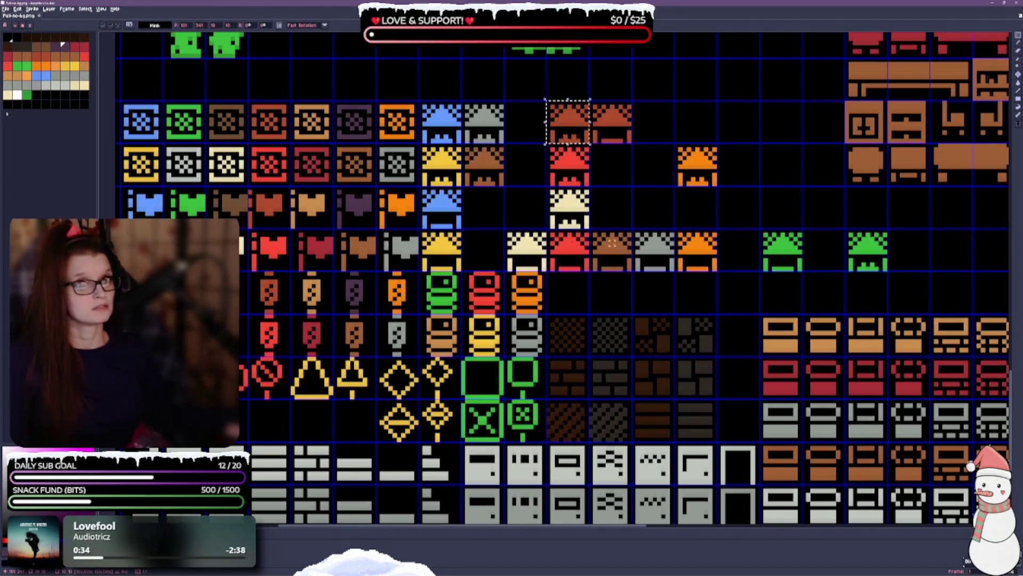
{"action": "key", "text": "ctrl+d"}
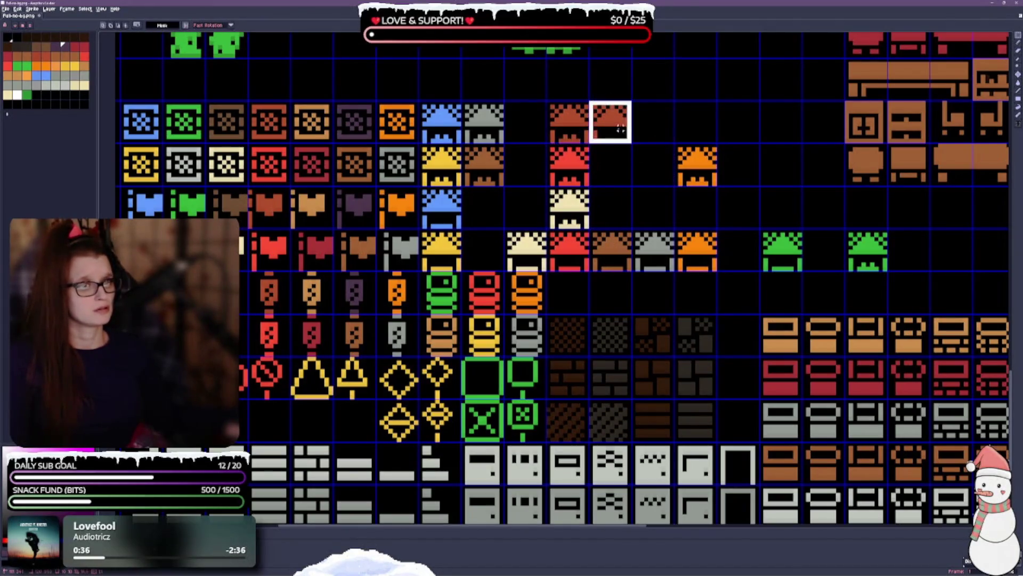
{"action": "mouse_move", "coordinate": [616, 127]}
{"action": "left_mouse_down"}
{"action": "mouse_move", "coordinate": [658, 128]}
{"action": "mouse_move", "coordinate": [618, 262]}
{"action": "mouse_move", "coordinate": [577, 303]}
{"action": "mouse_move", "coordinate": [616, 291]}
{"action": "left_mouse_up"}
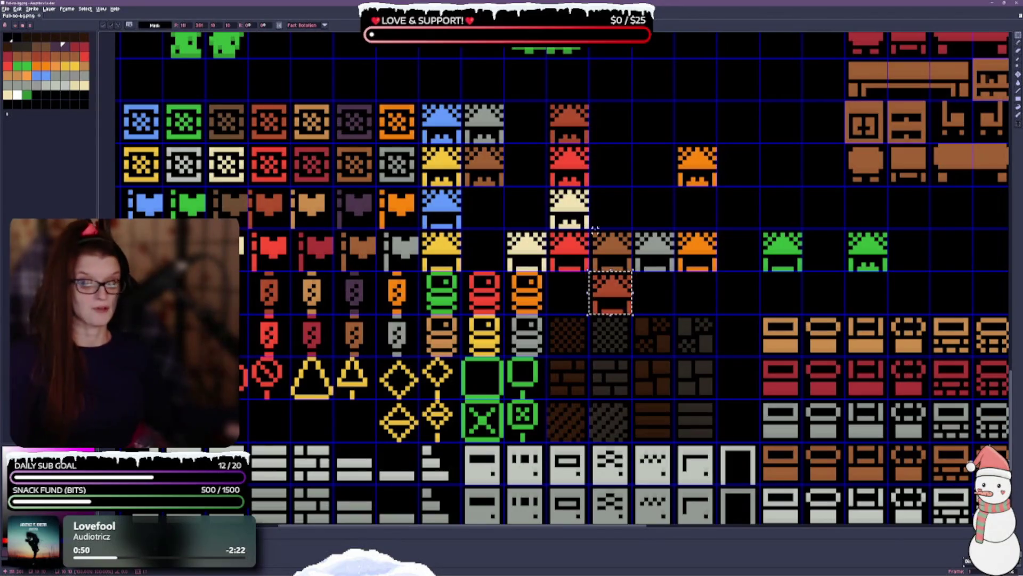
Move the cream roof tile up one cell and put the brown roof tile in the cell above.
{"action": "left_click", "coordinate": [568, 208]}
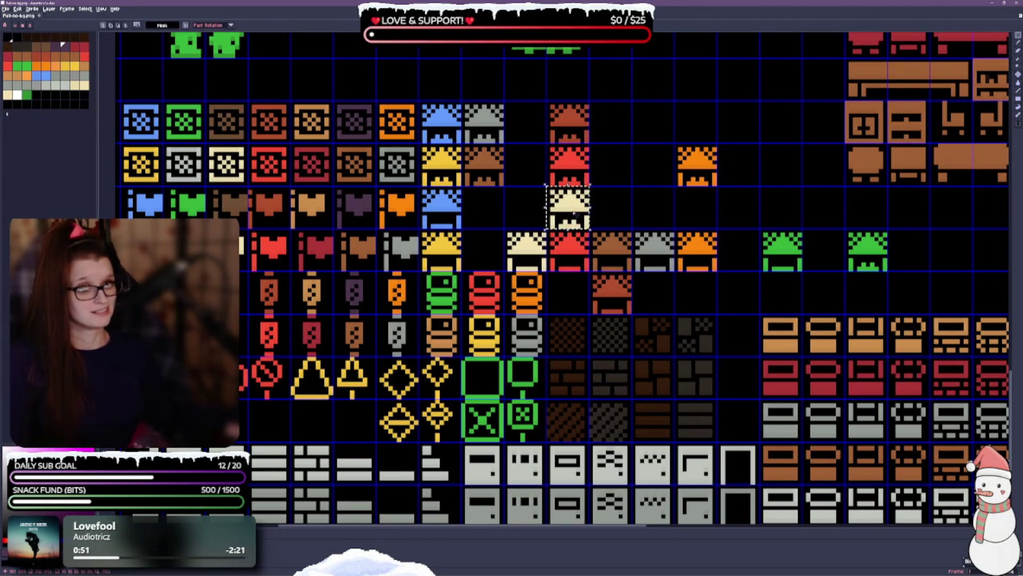
{"action": "left_click_drag", "start_coordinate": [568, 208], "coordinate": [526, 165]}
{"action": "key", "text": "ctrl+d"}
{"action": "left_click", "coordinate": [655, 299]}
{"action": "left_click_drag", "start_coordinate": [620, 308], "coordinate": [592, 273]}
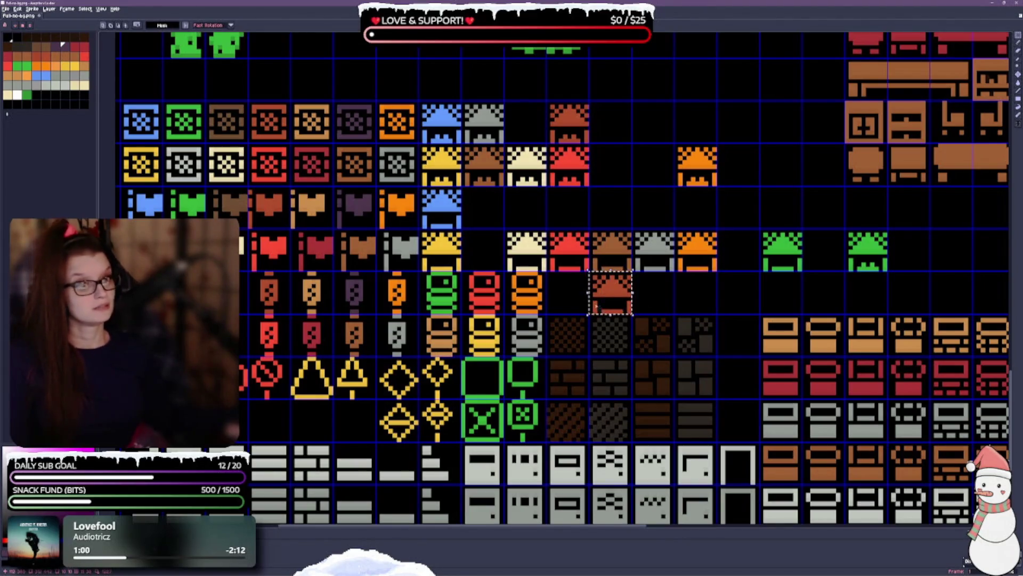
{"action": "left_click", "coordinate": [552, 294]}
{"action": "mouse_move", "coordinate": [546, 228]}
{"action": "left_mouse_down"}
{"action": "mouse_move", "coordinate": [590, 273]}
{"action": "mouse_move", "coordinate": [572, 213]}
{"action": "left_mouse_up"}
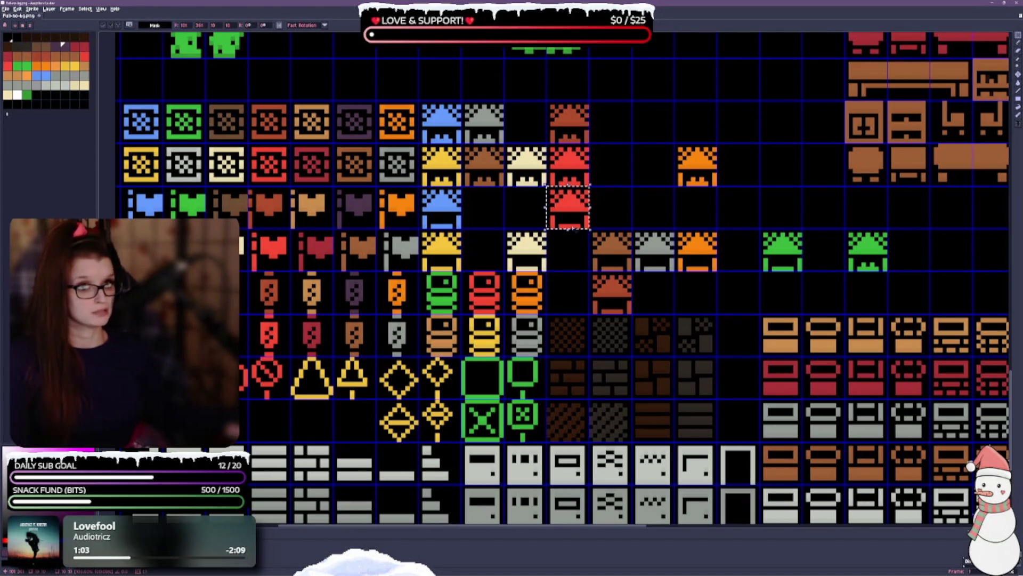
{"action": "mouse_move", "coordinate": [568, 214]}
{"action": "left_mouse_down"}
{"action": "mouse_move", "coordinate": [567, 257]}
{"action": "mouse_move", "coordinate": [632, 314]}
{"action": "mouse_move", "coordinate": [570, 256]}
{"action": "mouse_move", "coordinate": [570, 213]}
{"action": "left_mouse_up"}
{"action": "left_click", "coordinate": [621, 200]}
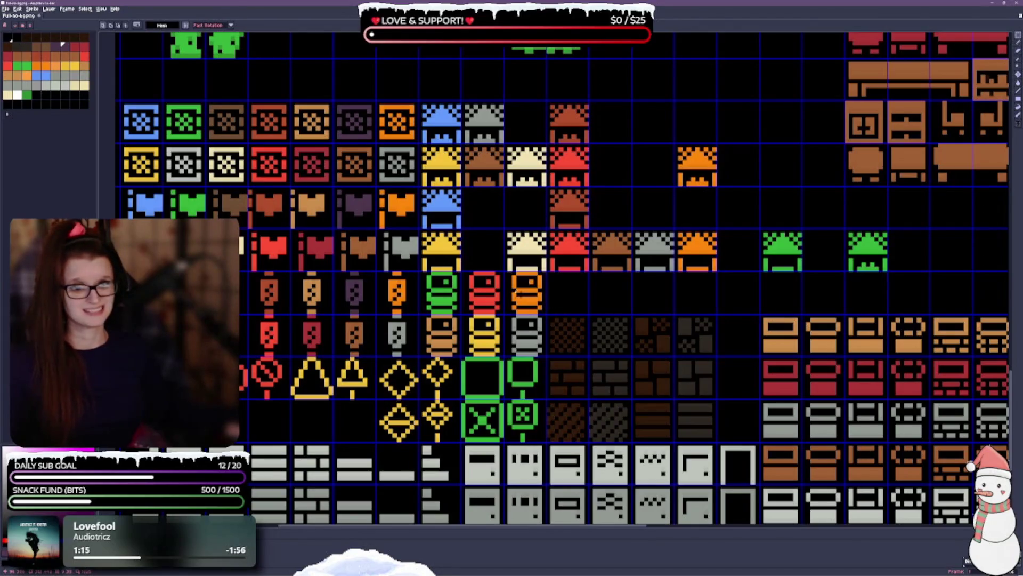
Shift the brown roof tile three cells right and the grey roof tile down one row.
{"action": "left_click", "coordinate": [484, 172]}
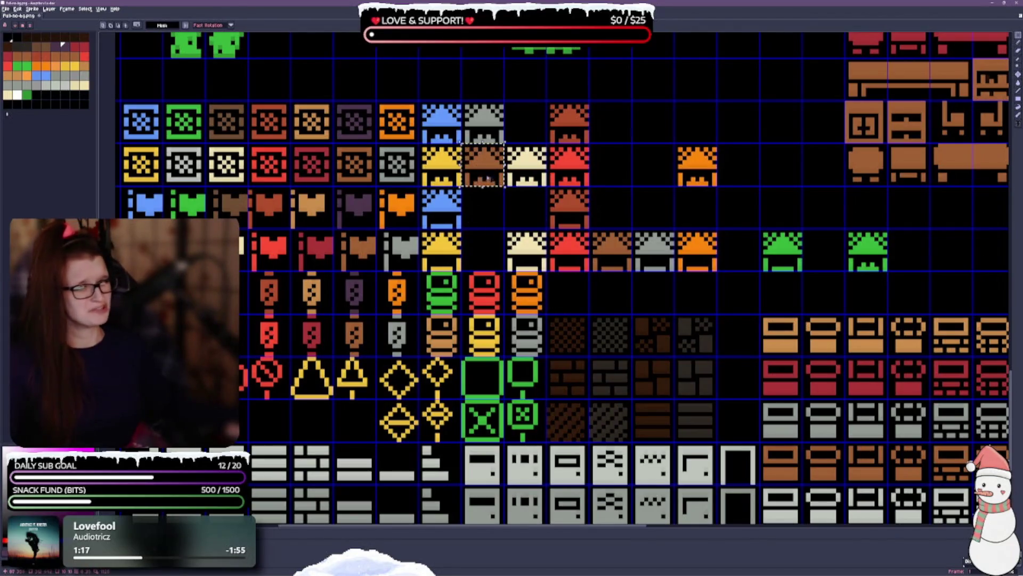
{"action": "key", "text": "shift+Right"}
{"action": "key", "text": "shift+Right"}
{"action": "key", "text": "shift+Right"}
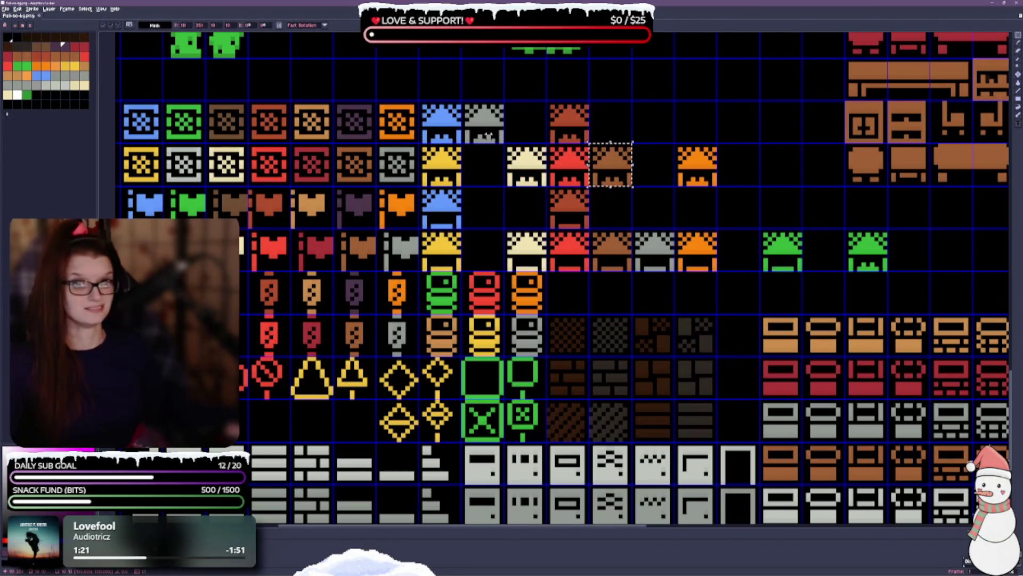
{"action": "left_click_drag", "start_coordinate": [496, 145], "coordinate": [461, 100]}
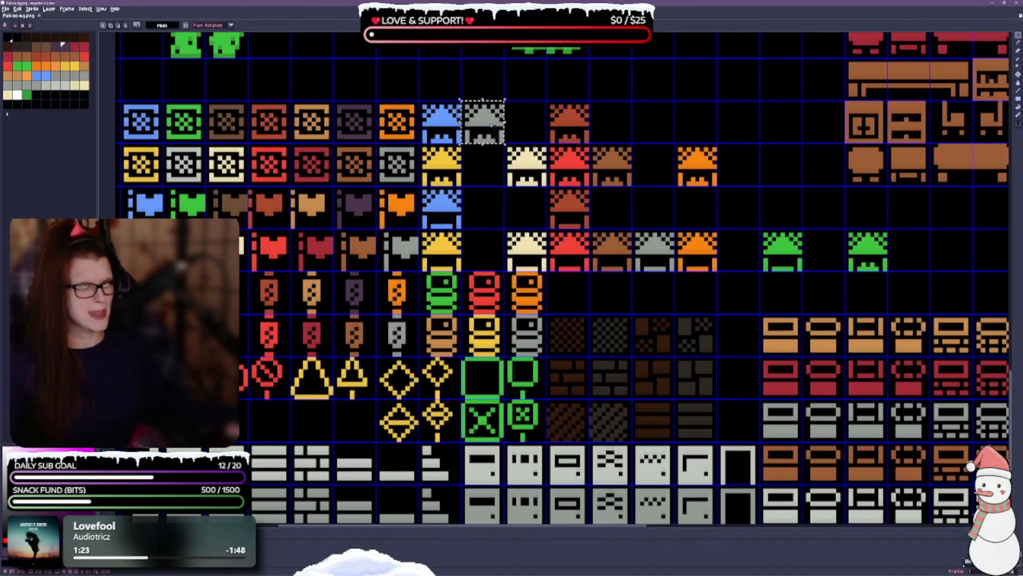
{"action": "key", "text": "shift+Down"}
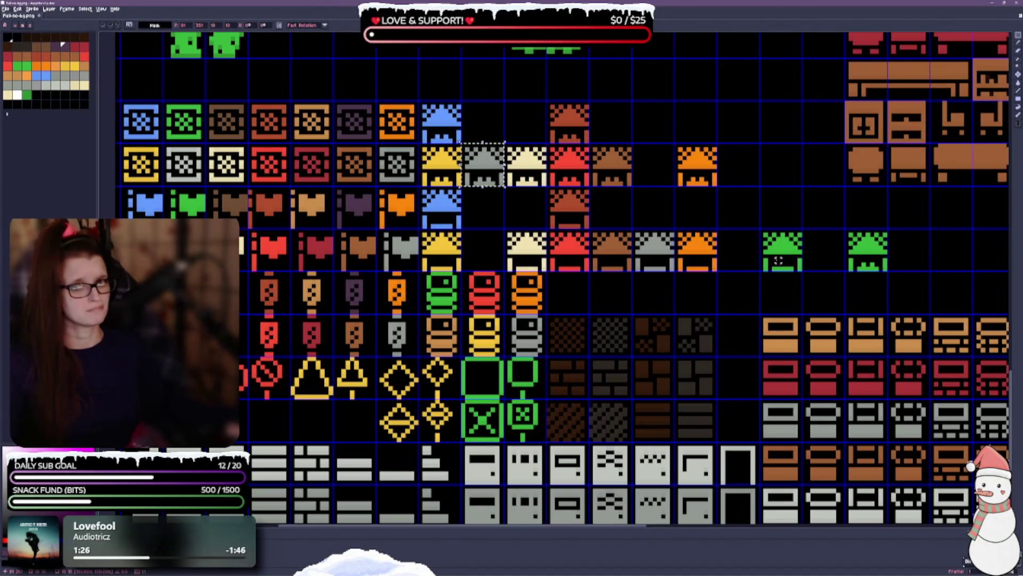
Move the green roof tiles into the top-row gap and save the sheet.
{"action": "mouse_move", "coordinate": [761, 228]}
{"action": "left_mouse_down"}
{"action": "mouse_move", "coordinate": [766, 272]}
{"action": "mouse_move", "coordinate": [803, 273]}
{"action": "mouse_move", "coordinate": [504, 205]}
{"action": "left_mouse_up"}
{"action": "key", "text": "ctrl+s"}
{"action": "mouse_move", "coordinate": [843, 228]}
{"action": "left_mouse_down"}
{"action": "mouse_move", "coordinate": [850, 272]}
{"action": "mouse_move", "coordinate": [889, 273]}
{"action": "mouse_move", "coordinate": [483, 133]}
{"action": "left_mouse_up"}
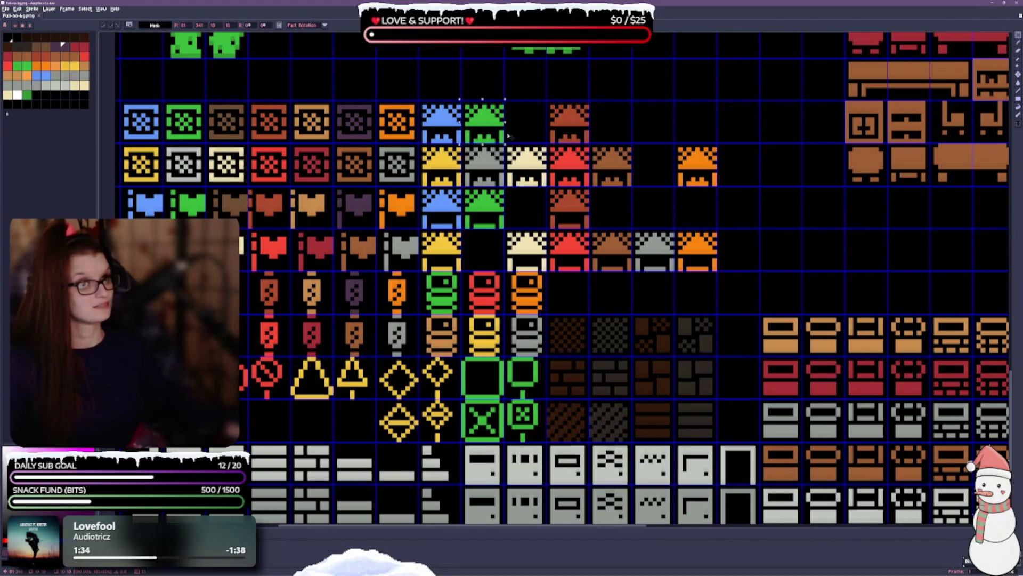
{"action": "key", "text": "ctrl+s"}
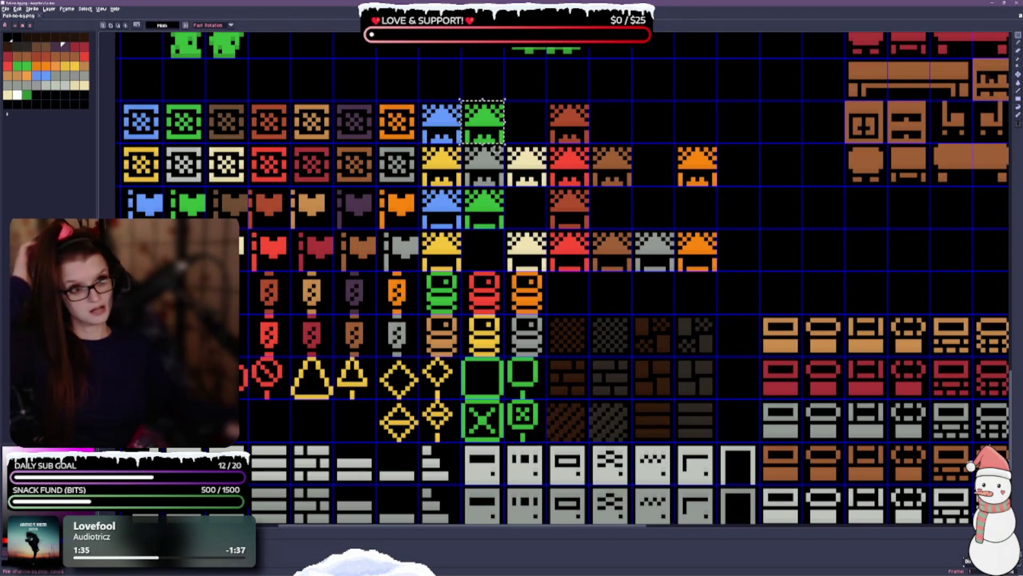
{"action": "left_click", "coordinate": [532, 124]}
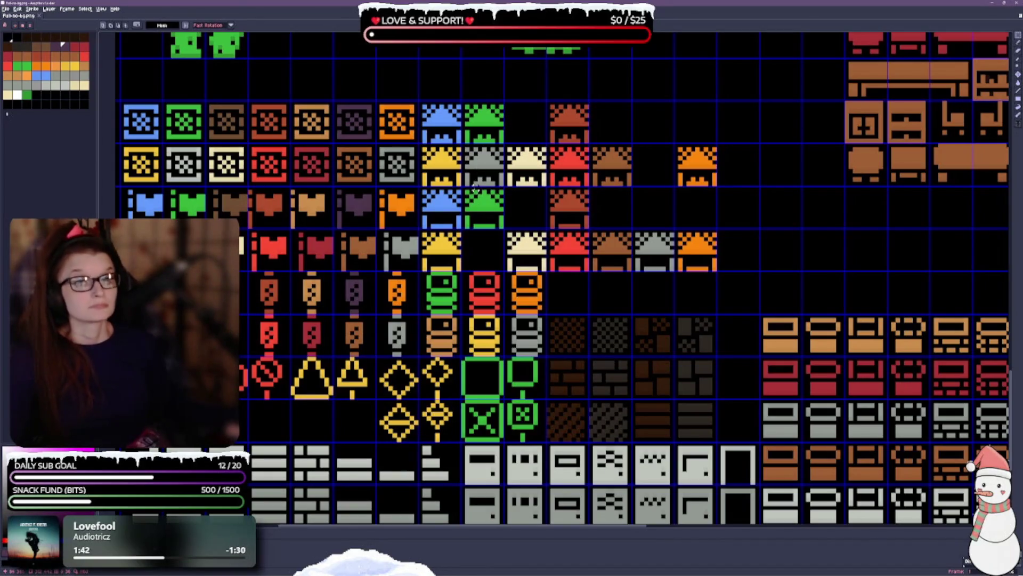
Move the grey roof tile right and both orange roof tiles one cell up-left, then save.
{"action": "mouse_move", "coordinate": [464, 143]}
{"action": "left_mouse_down"}
{"action": "mouse_move", "coordinate": [504, 186]}
{"action": "mouse_move", "coordinate": [653, 174]}
{"action": "left_mouse_up"}
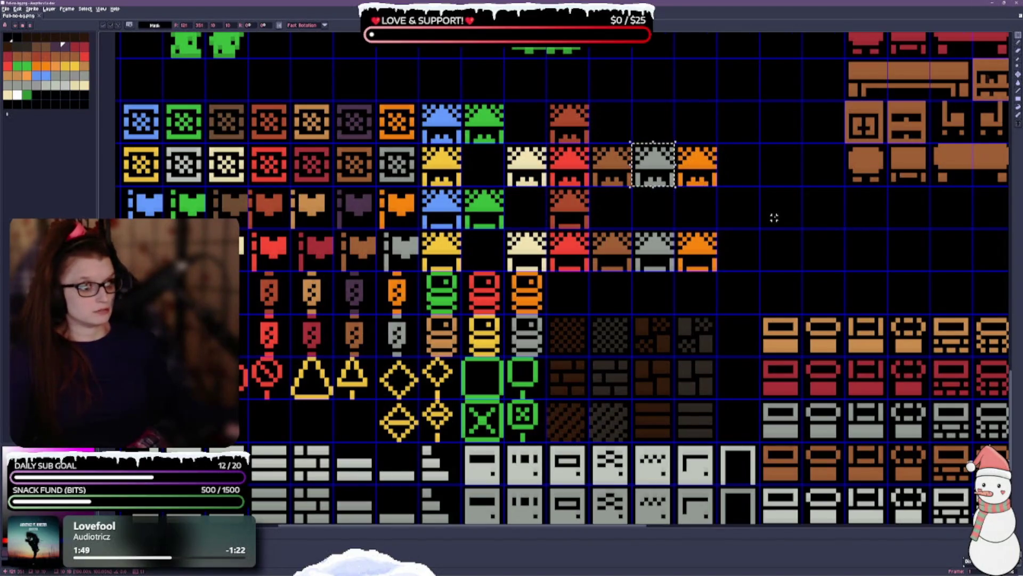
{"action": "key", "text": "ctrl+d"}
{"action": "mouse_move", "coordinate": [676, 230]}
{"action": "left_mouse_down"}
{"action": "mouse_move", "coordinate": [709, 201]}
{"action": "mouse_move", "coordinate": [715, 144]}
{"action": "left_mouse_up"}
{"action": "mouse_move", "coordinate": [709, 234]}
{"action": "left_mouse_down"}
{"action": "mouse_move", "coordinate": [706, 193]}
{"action": "mouse_move", "coordinate": [677, 202]}
{"action": "left_mouse_up"}
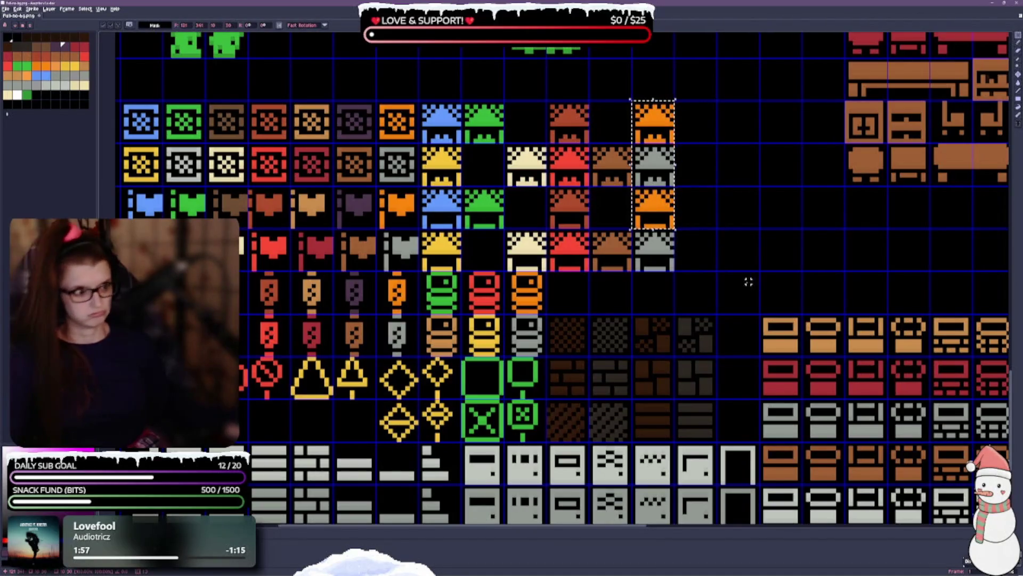
{"action": "key", "text": "ctrl+d"}
{"action": "key", "text": "ctrl+s"}
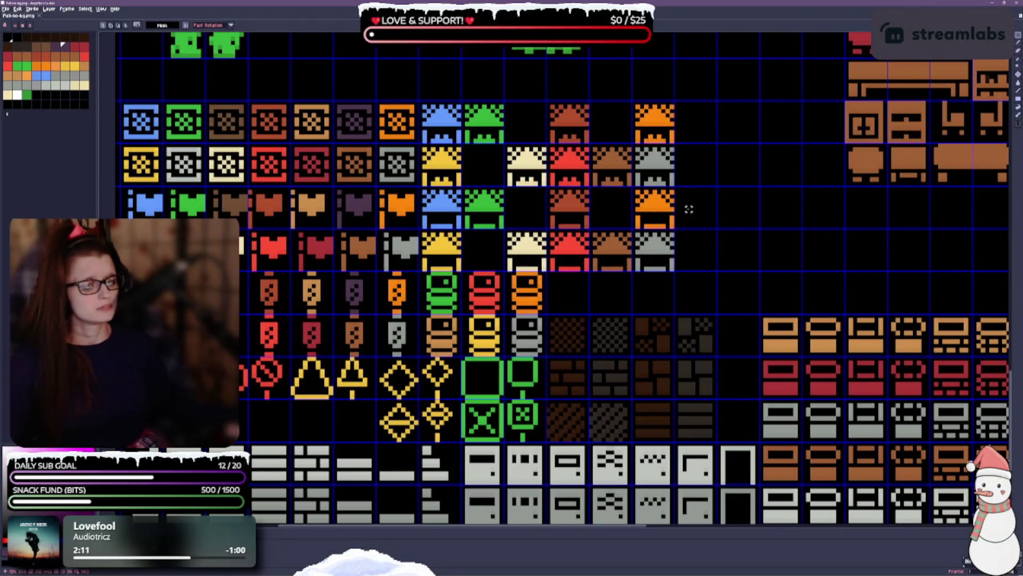
Copy the cream roof tile into the empty cells to its left and above.
{"action": "scroll", "coordinate": [689, 206], "scroll_direction": "up", "scroll_amount": 2}
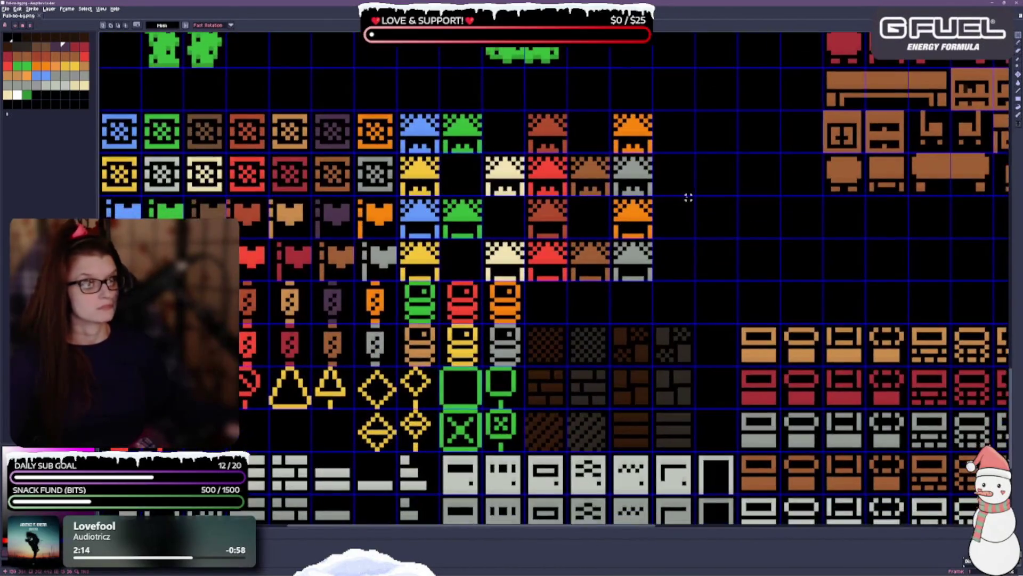
{"action": "mouse_move", "coordinate": [483, 241]}
{"action": "left_mouse_down"}
{"action": "mouse_move", "coordinate": [492, 281]}
{"action": "mouse_move", "coordinate": [525, 281]}
{"action": "left_mouse_up"}
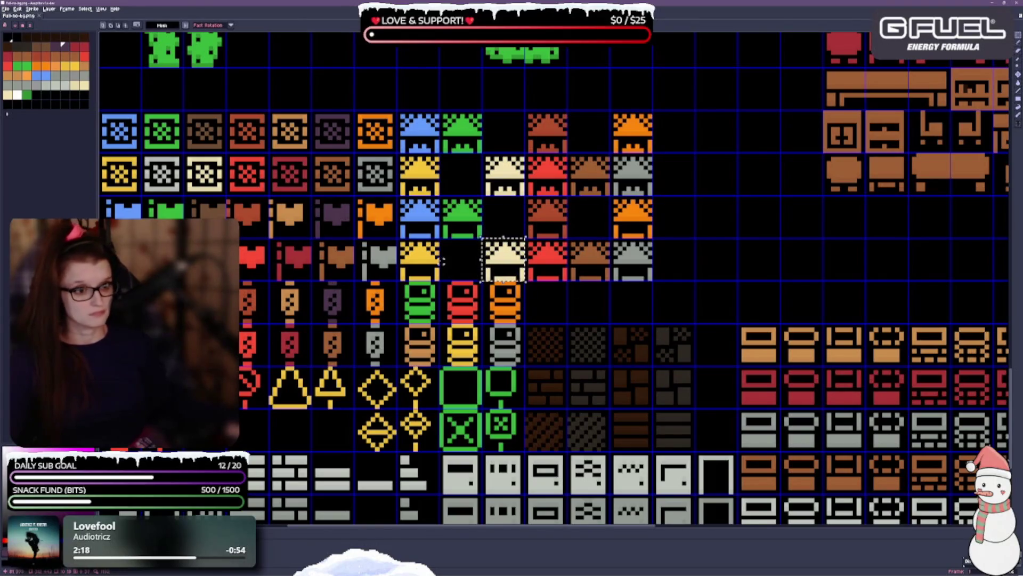
{"action": "left_click", "coordinate": [506, 260]}
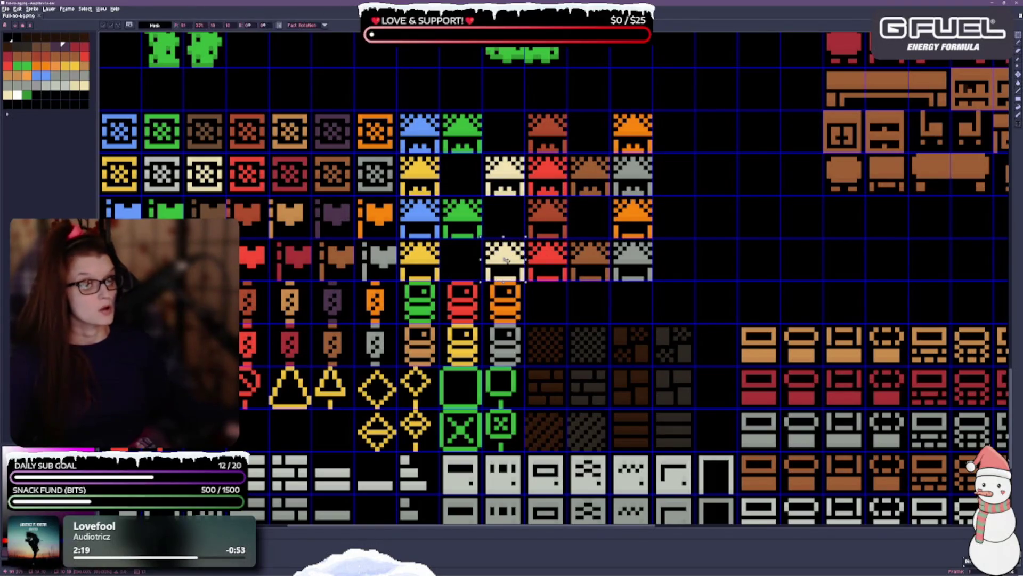
{"action": "left_click_drag", "start_coordinate": [506, 260], "coordinate": [463, 259]}
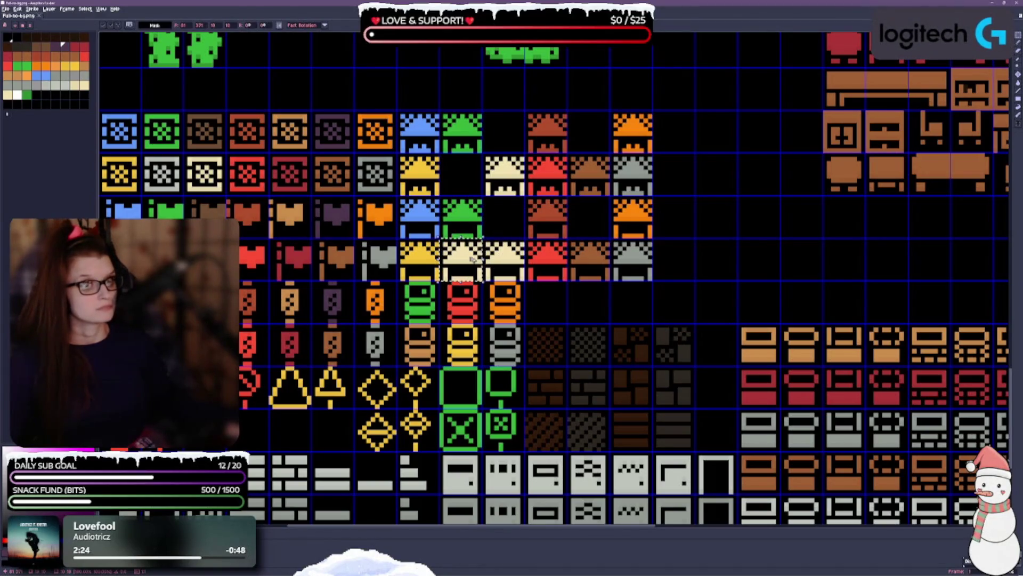
{"action": "left_click_drag", "start_coordinate": [465, 266], "coordinate": [462, 208]}
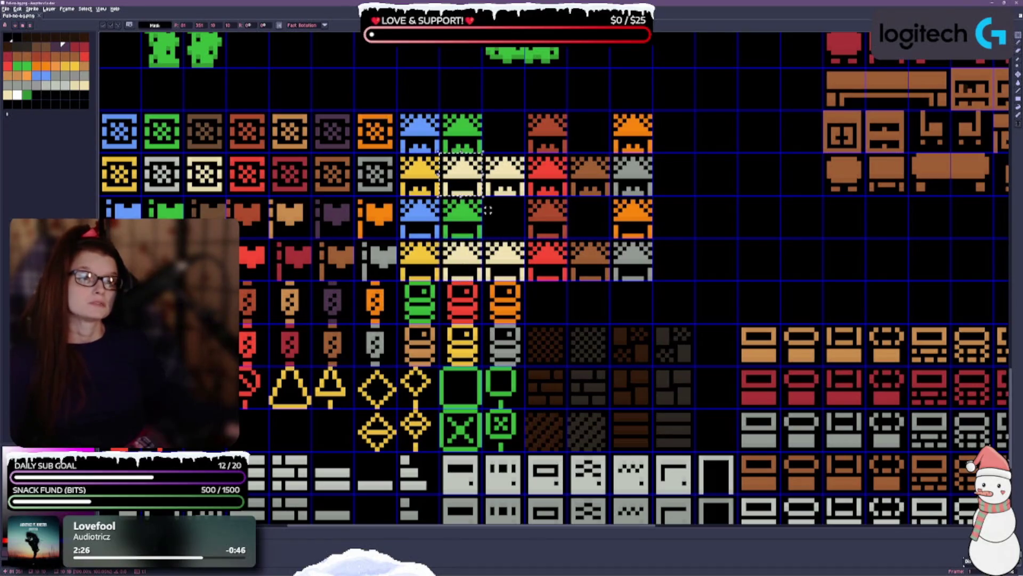
{"action": "left_click_drag", "start_coordinate": [465, 185], "coordinate": [501, 149]}
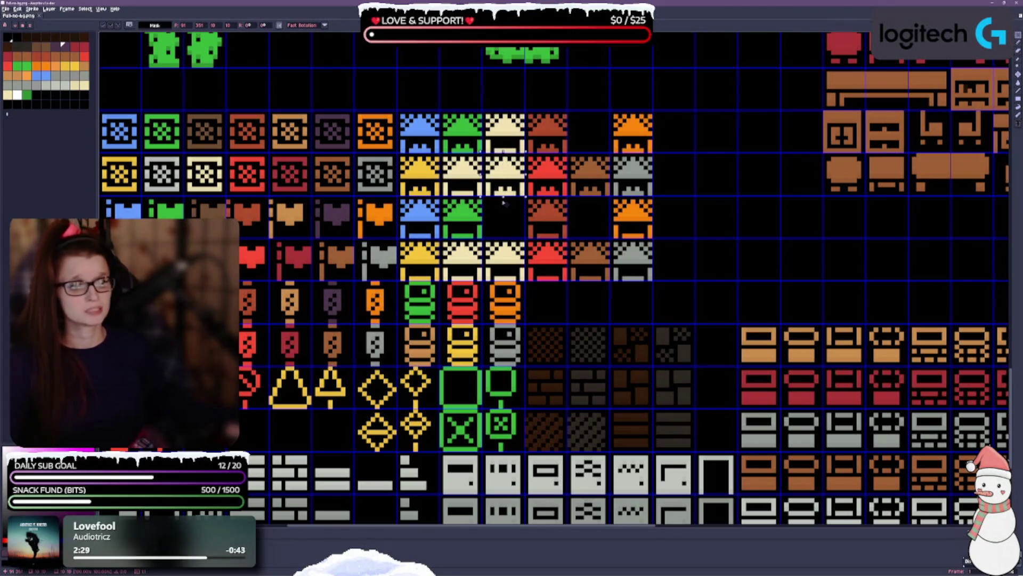
{"action": "key", "text": "ctrl+v"}
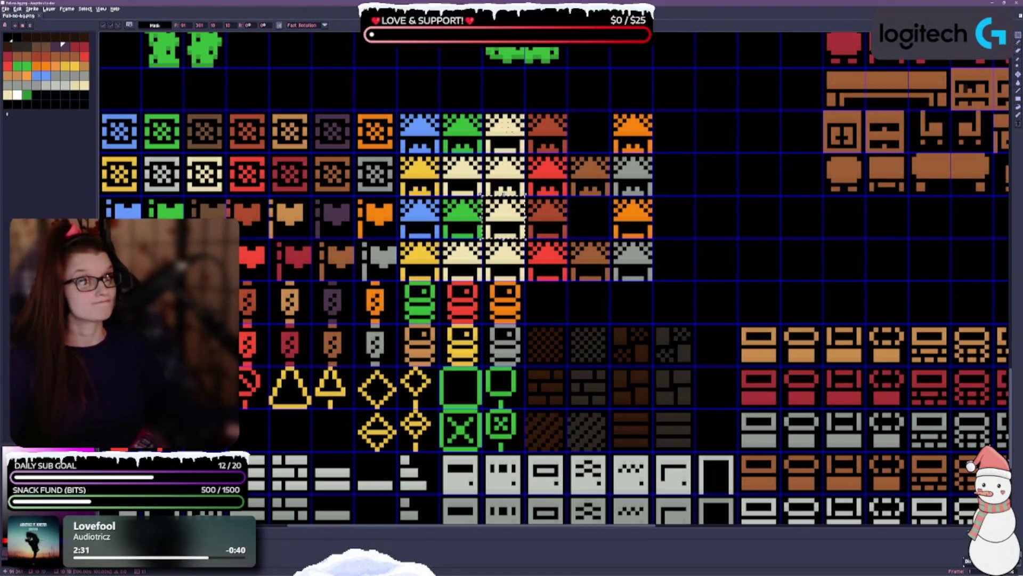
Put a cream copy in the right-hand gap and replace an extra cream tile with a yellow roof copy.
{"action": "left_click_drag", "start_coordinate": [501, 224], "coordinate": [593, 226]}
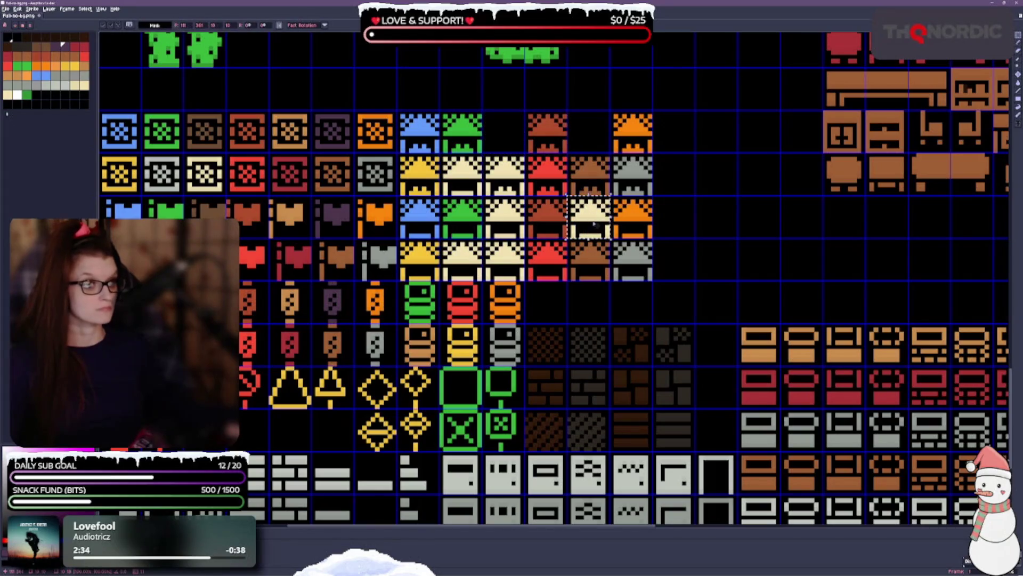
{"action": "left_click_drag", "start_coordinate": [440, 155], "coordinate": [469, 187]}
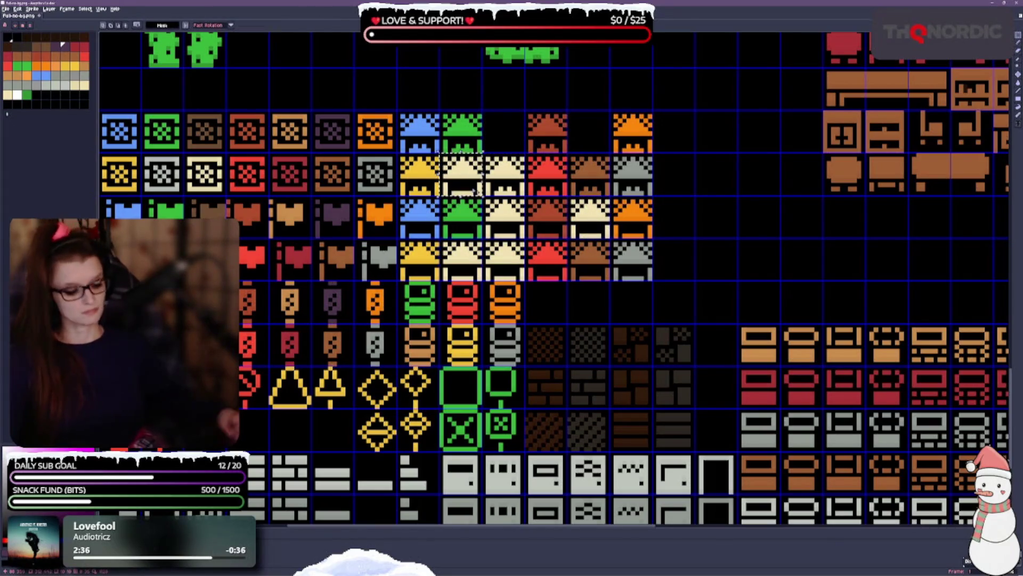
{"action": "key", "text": "Delete"}
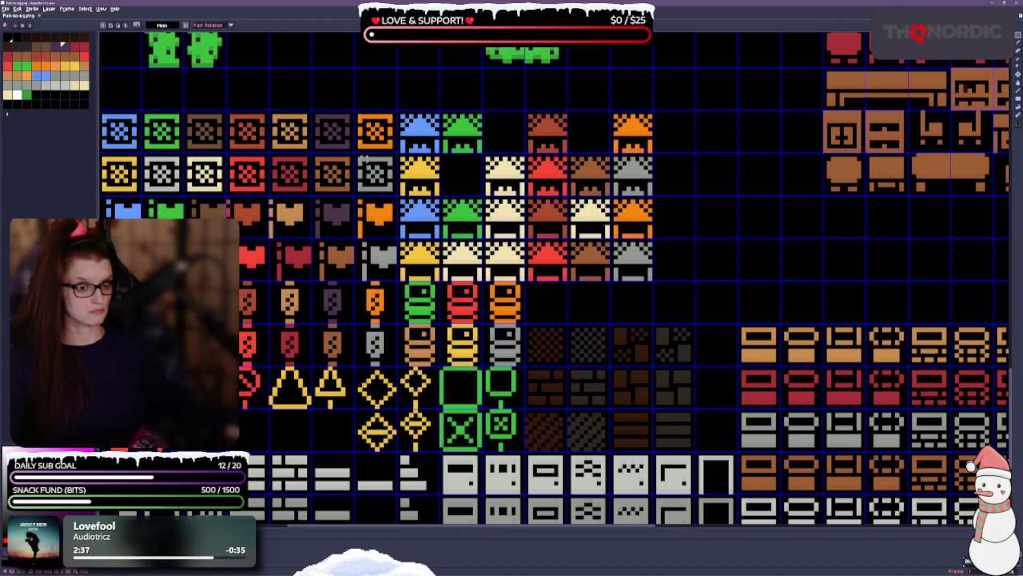
{"action": "mouse_move", "coordinate": [398, 154]}
{"action": "left_mouse_down"}
{"action": "mouse_move", "coordinate": [441, 197]}
{"action": "mouse_move", "coordinate": [505, 142]}
{"action": "mouse_move", "coordinate": [581, 130]}
{"action": "left_mouse_up"}
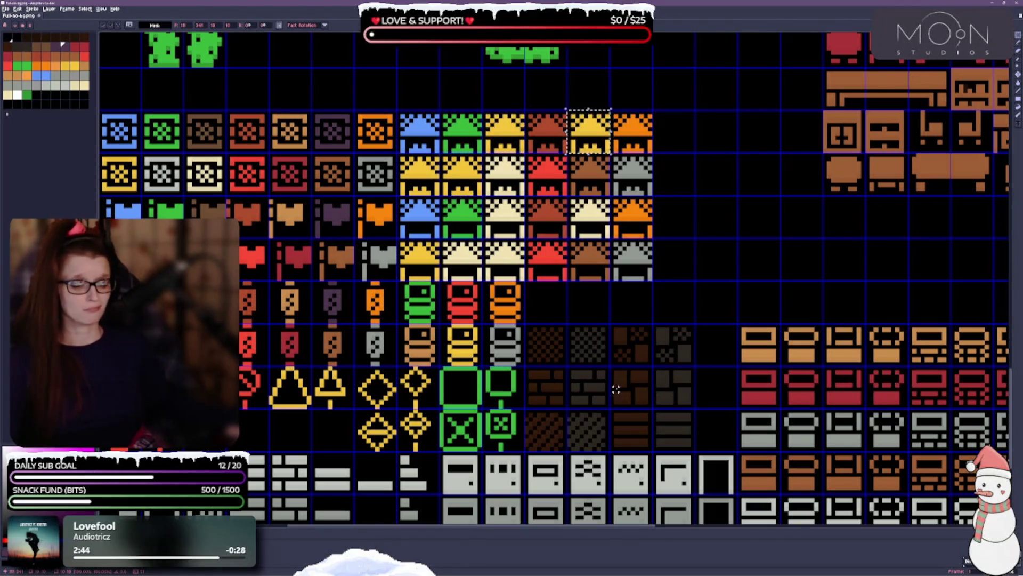
{"action": "key", "text": "ctrl+d"}
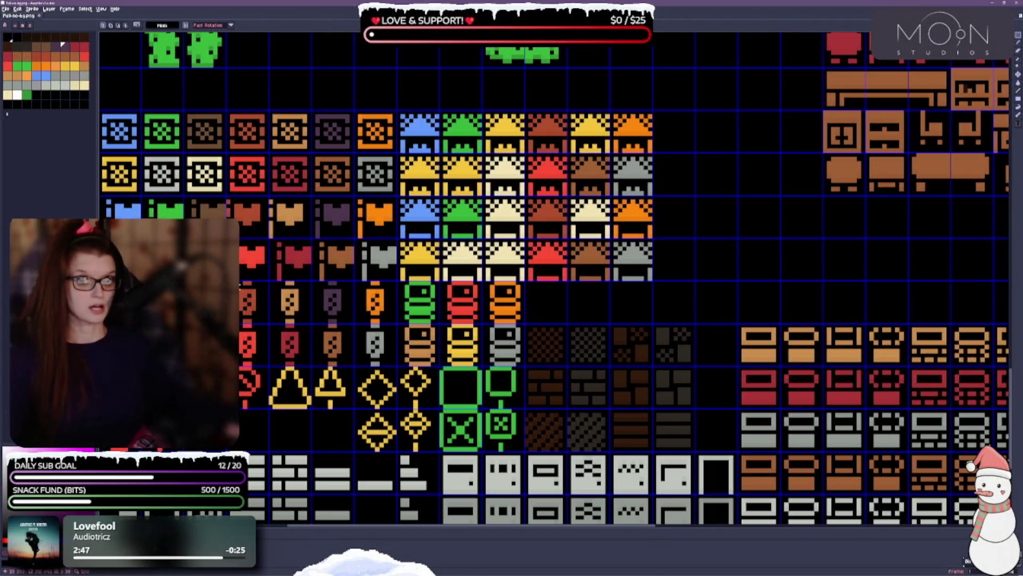
{"action": "key", "text": "g"}
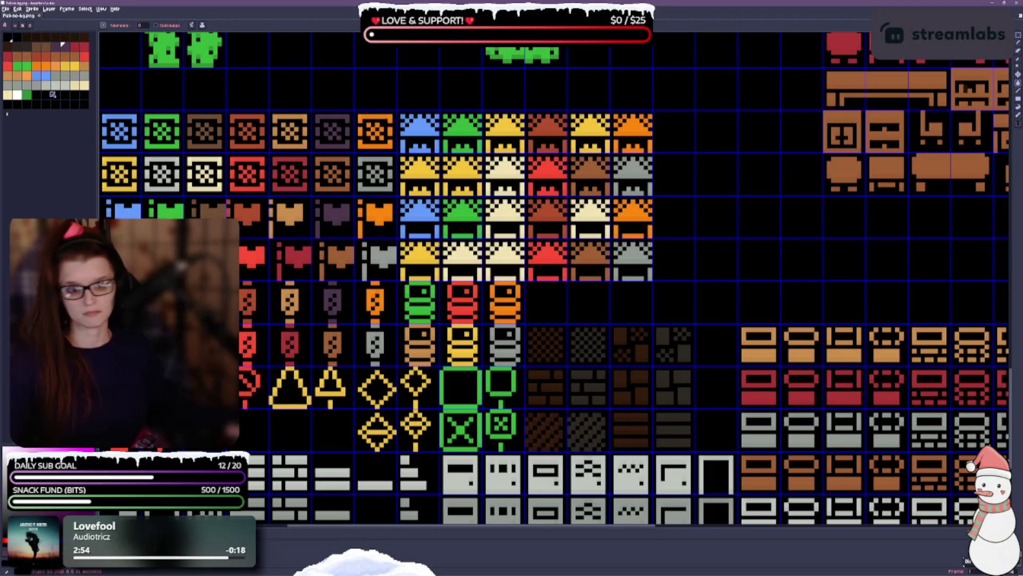
{"action": "right_click", "coordinate": [65, 84]}
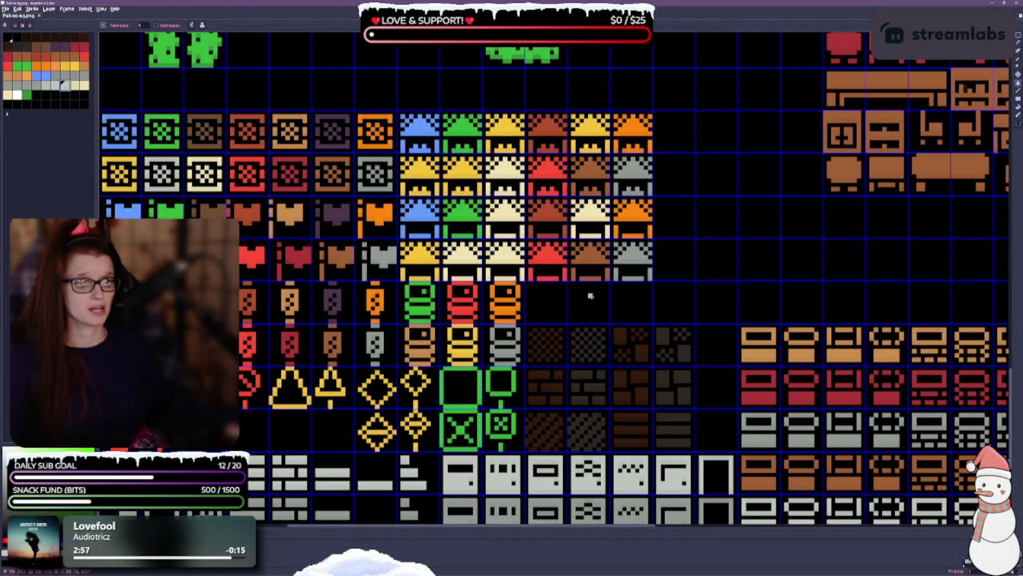
{"action": "right_click", "coordinate": [463, 257]}
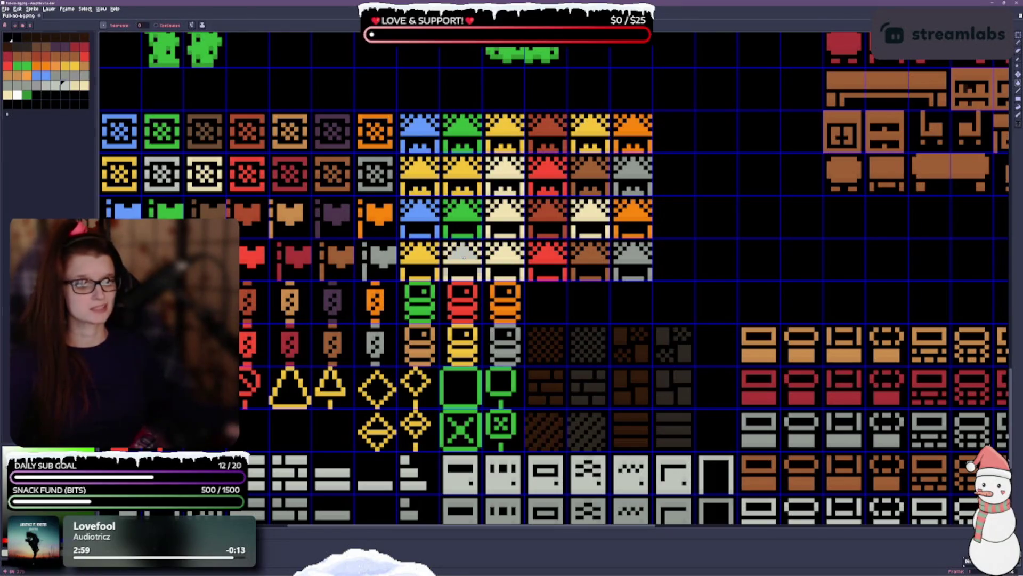
{"action": "scroll", "coordinate": [463, 257], "scroll_direction": "up", "scroll_amount": 1}
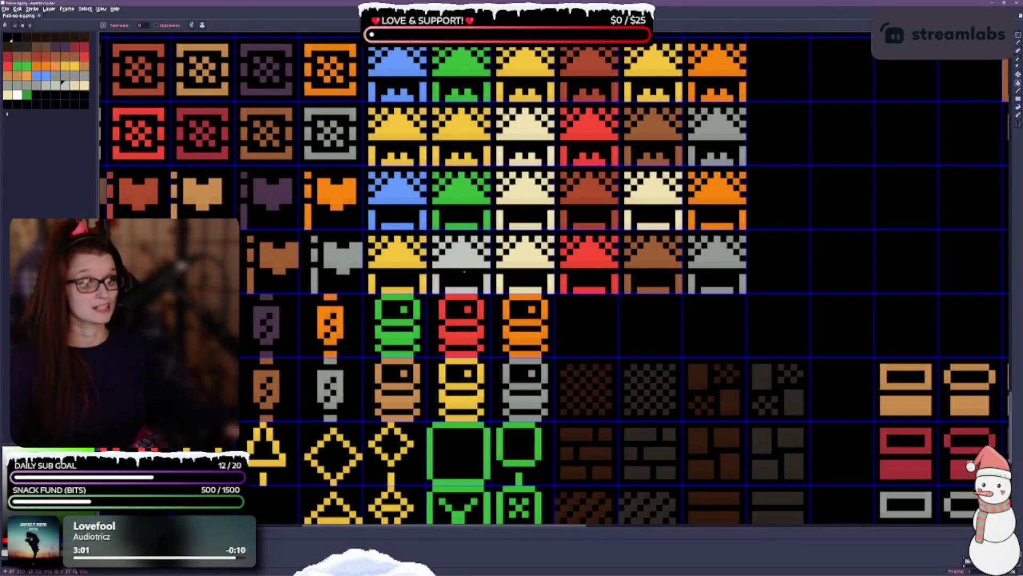
{"action": "scroll", "coordinate": [466, 264], "scroll_direction": "down", "scroll_amount": 1}
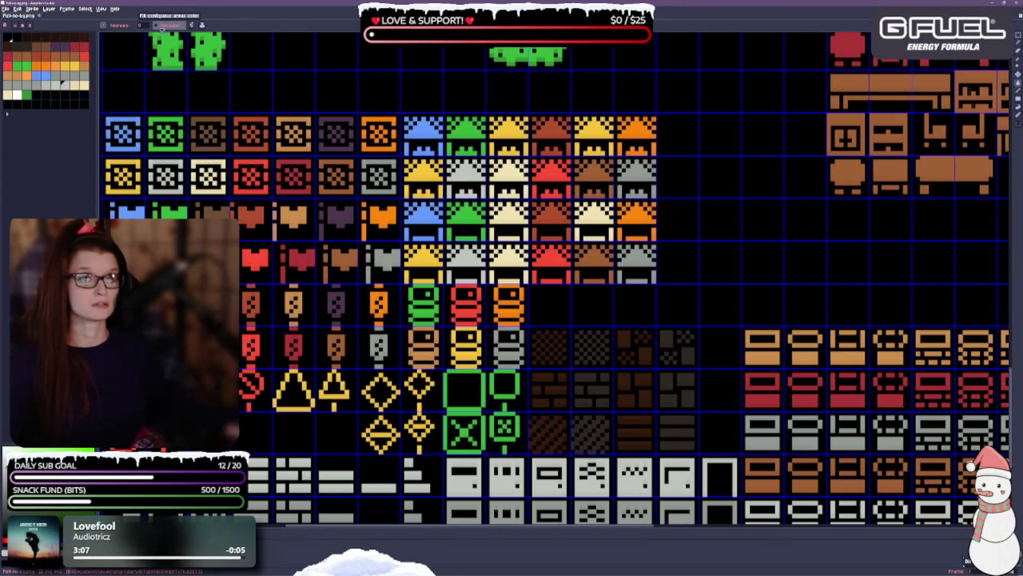
{"action": "left_click", "coordinate": [192, 25]}
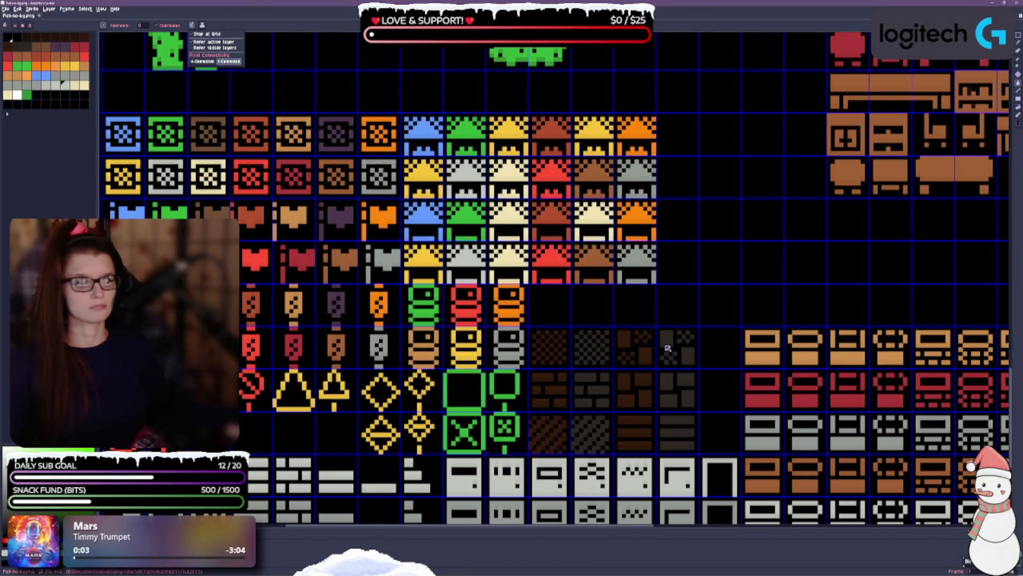
{"action": "scroll", "coordinate": [650, 298], "scroll_direction": "left", "scroll_amount": 3}
{"action": "mouse_move", "coordinate": [656, 309]}
{"action": "left_mouse_down"}
{"action": "mouse_move", "coordinate": [574, 326]}
{"action": "mouse_move", "coordinate": [580, 299]}
{"action": "mouse_move", "coordinate": [612, 306]}
{"action": "left_mouse_up"}
{"action": "scroll", "coordinate": [612, 306], "scroll_direction": "up", "scroll_amount": 2}
{"action": "scroll", "coordinate": [557, 319], "scroll_direction": "down", "scroll_amount": 2}
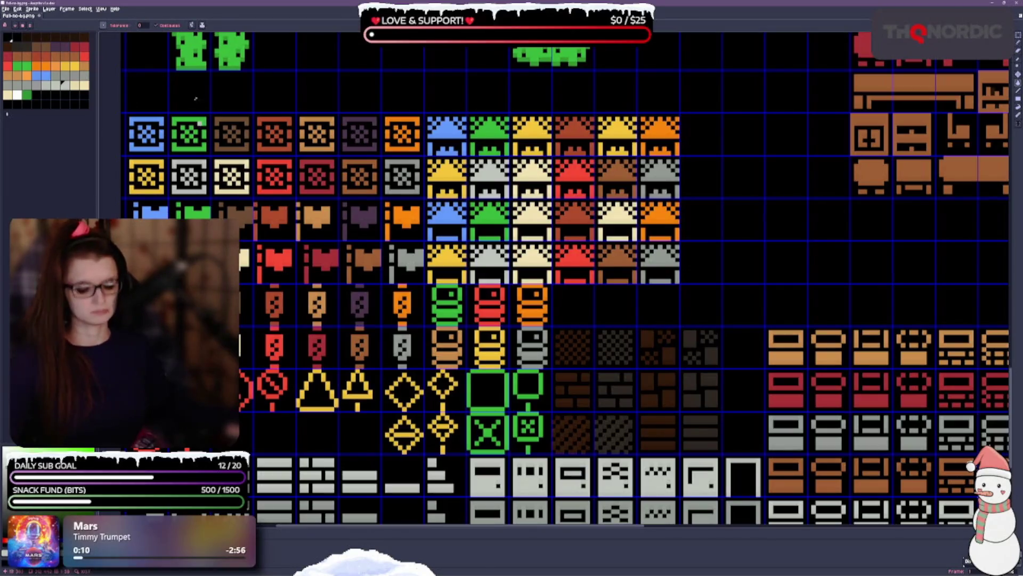
{"action": "mouse_move", "coordinate": [374, 200]}
{"action": "left_mouse_down"}
{"action": "mouse_move", "coordinate": [351, 169]}
{"action": "mouse_move", "coordinate": [440, 161]}
{"action": "left_mouse_up"}
{"action": "mouse_move", "coordinate": [490, 275]}
{"action": "left_mouse_down"}
{"action": "mouse_move", "coordinate": [311, 260]}
{"action": "mouse_move", "coordinate": [430, 275]}
{"action": "mouse_move", "coordinate": [528, 253]}
{"action": "mouse_move", "coordinate": [480, 231]}
{"action": "left_mouse_up"}
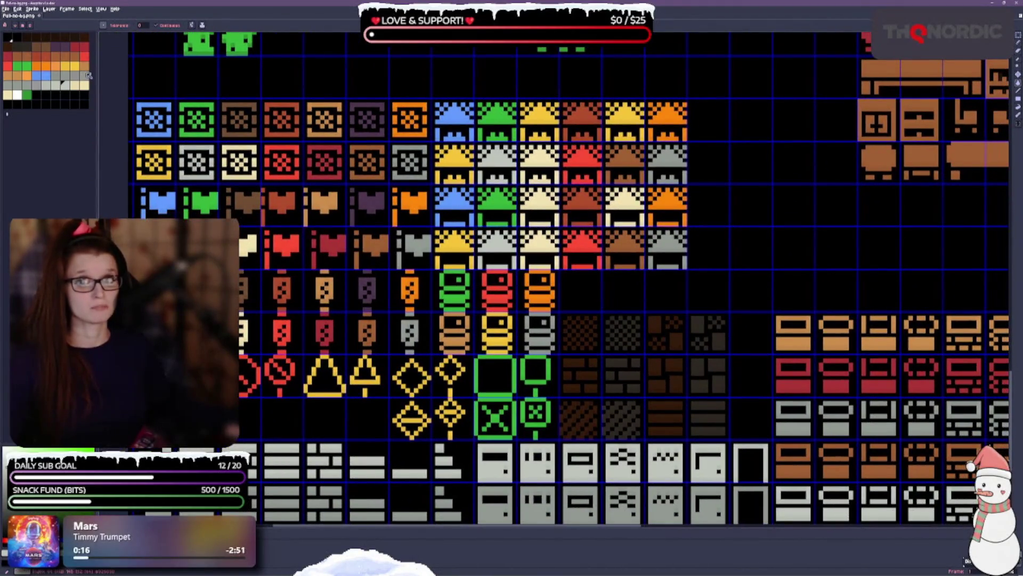
Fill the yellow and cream roofs in one house-tile column with dark brown.
{"action": "left_click", "coordinate": [38, 48]}
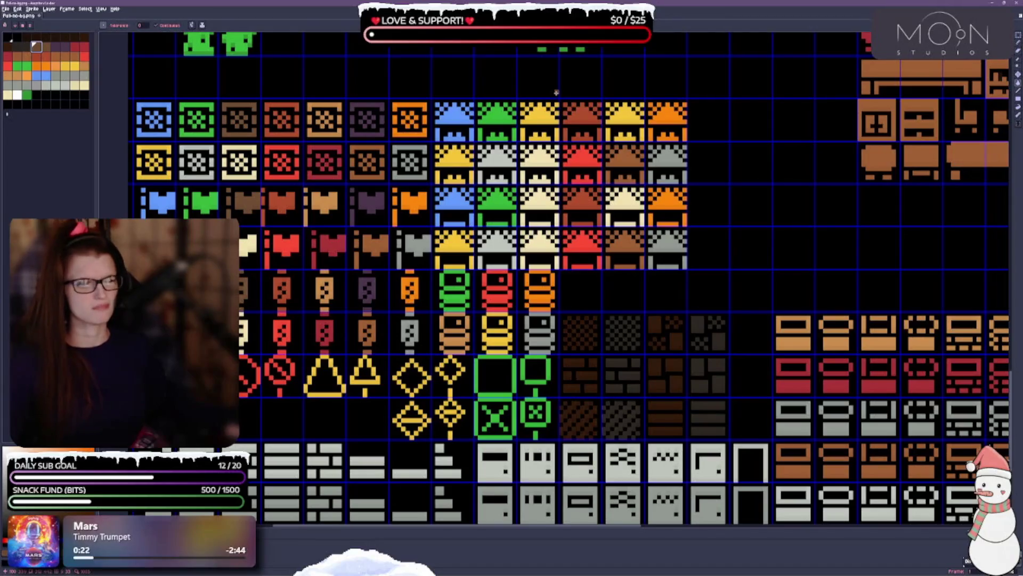
{"action": "left_click", "coordinate": [537, 116]}
{"action": "left_click", "coordinate": [536, 122]}
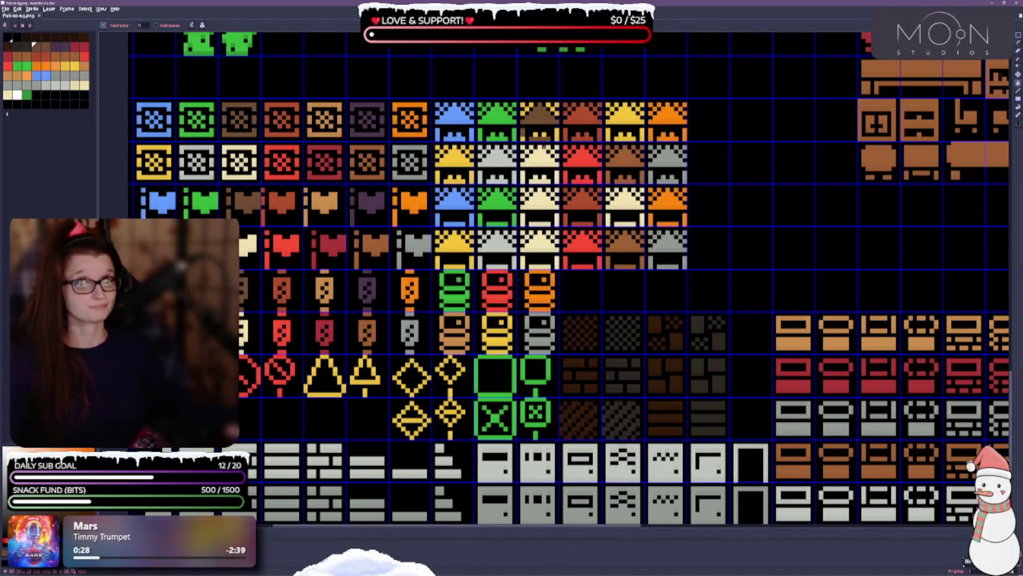
{"action": "left_click", "coordinate": [551, 110]}
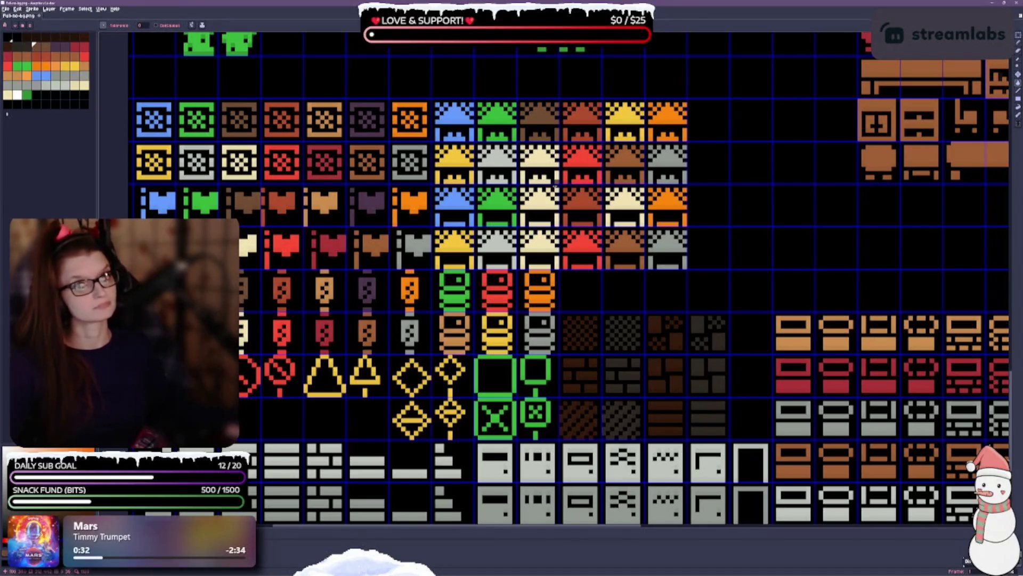
{"action": "left_click", "coordinate": [541, 203]}
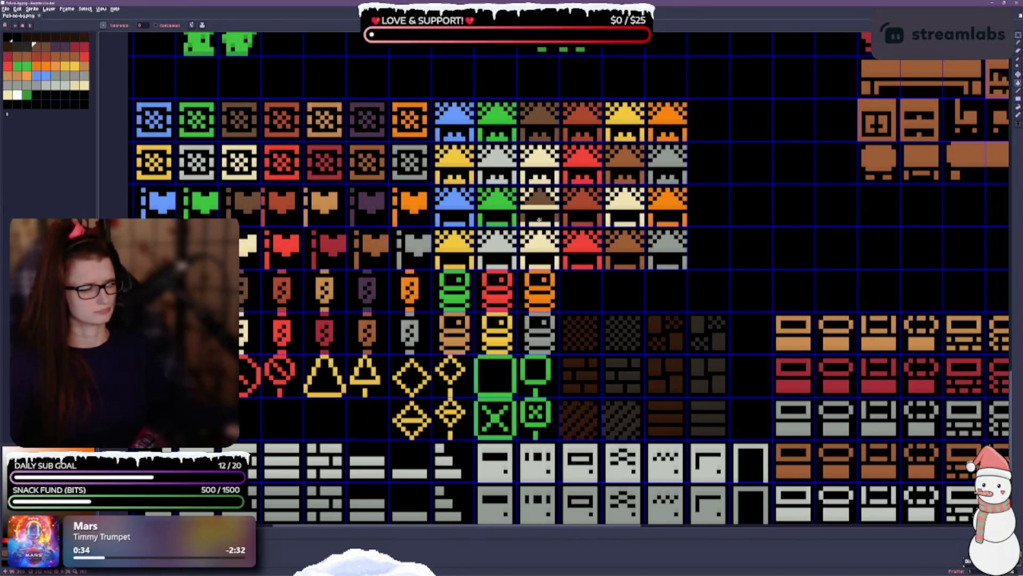
{"action": "left_click", "coordinate": [539, 206]}
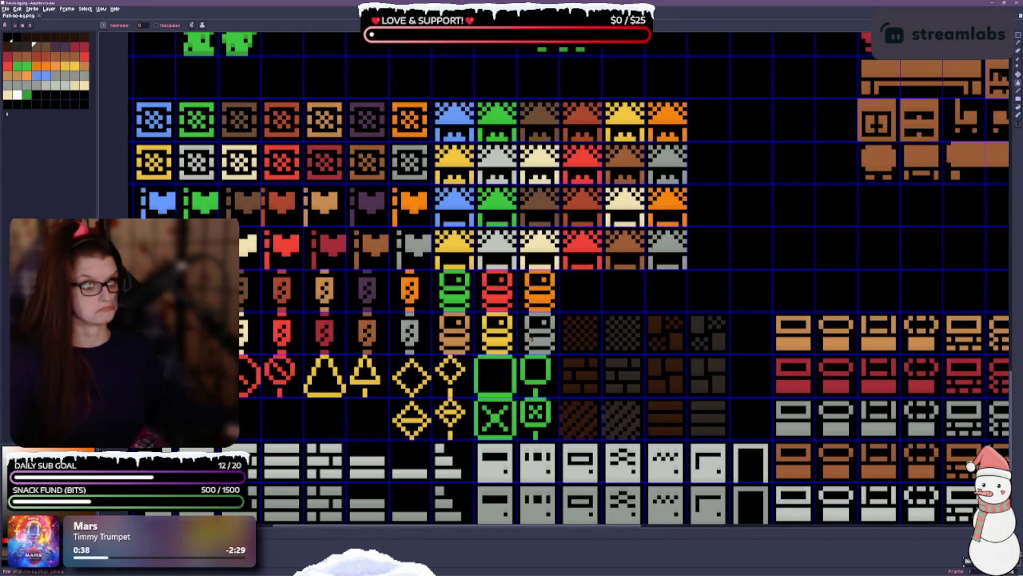
{"action": "scroll", "coordinate": [668, 160], "scroll_direction": "right", "scroll_amount": 2}
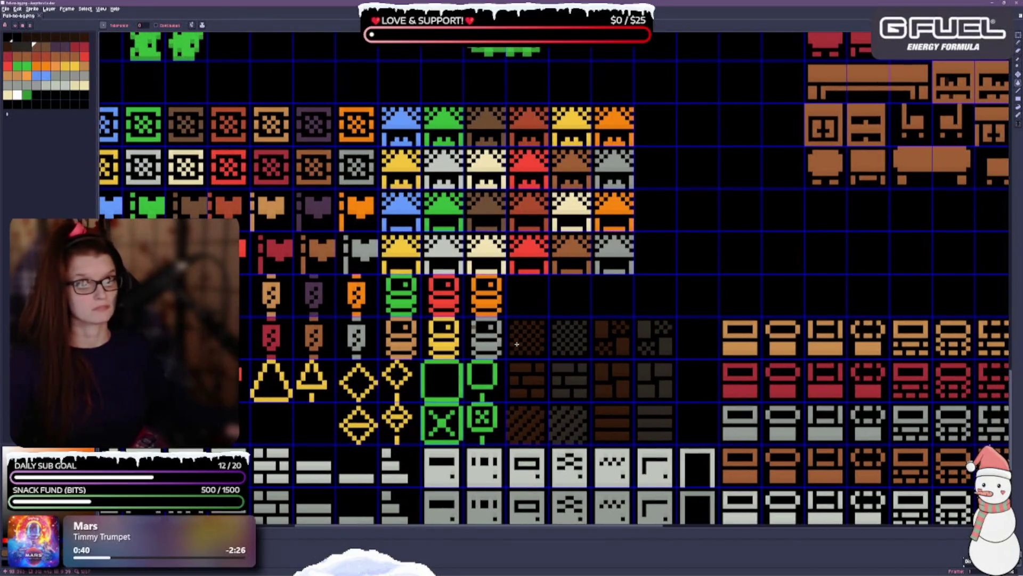
Fill the next column's house roofs with dark purple and save the sheet.
{"action": "left_click", "coordinate": [65, 47]}
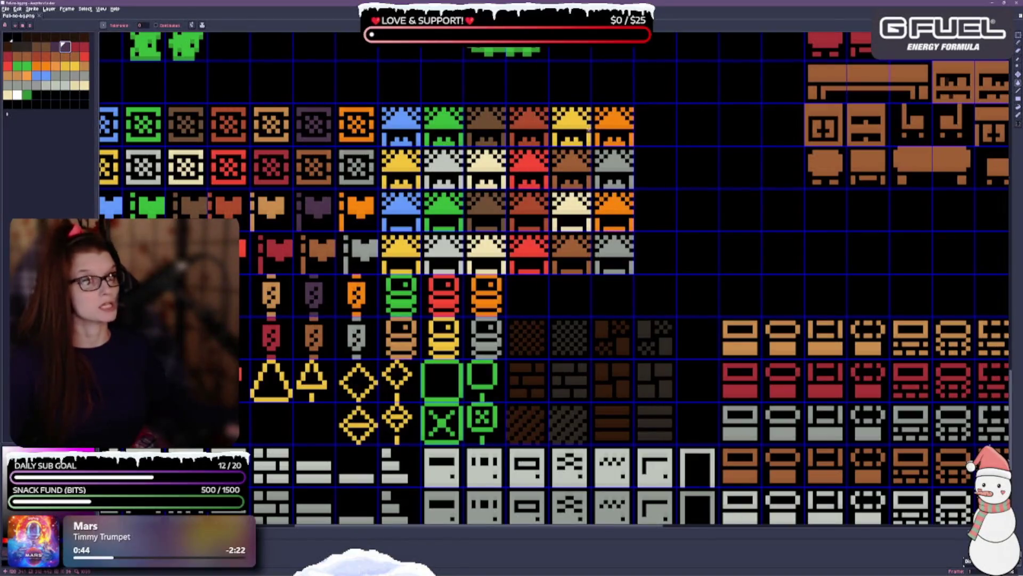
{"action": "left_click", "coordinate": [568, 121]}
{"action": "left_click", "coordinate": [569, 128]}
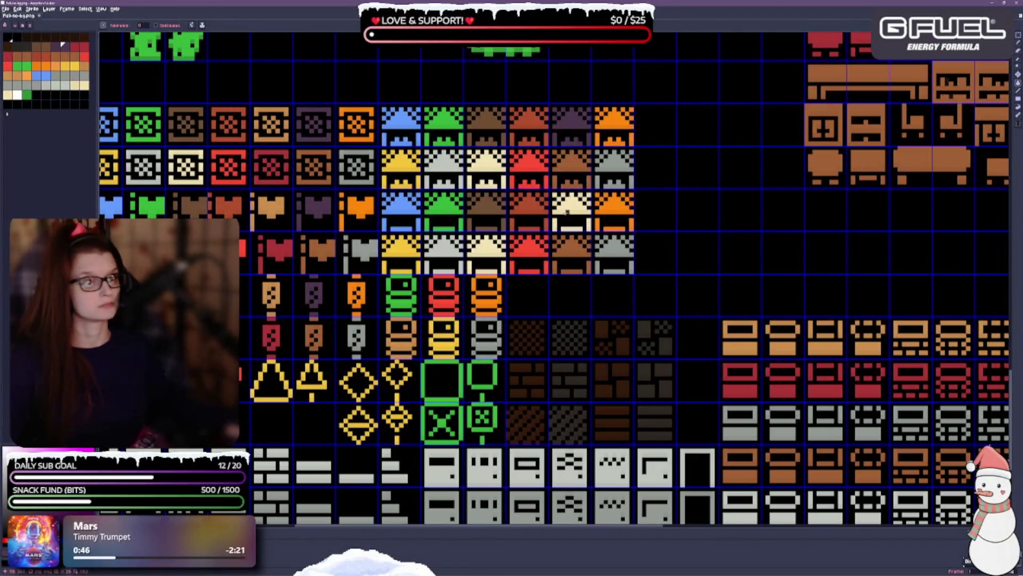
{"action": "left_click", "coordinate": [567, 209]}
{"action": "key", "text": "ctrl+z"}
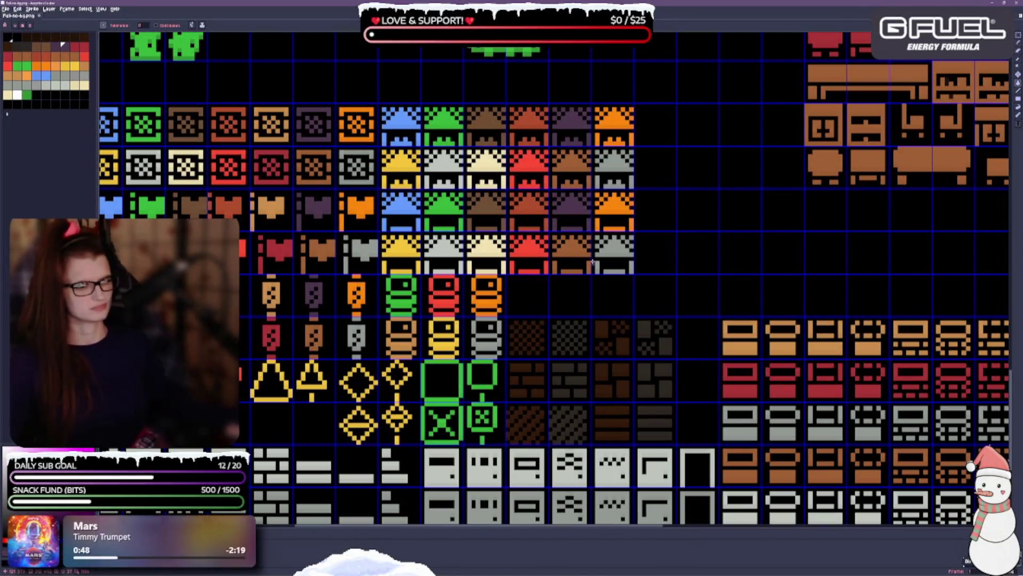
{"action": "key", "text": "ctrl+s"}
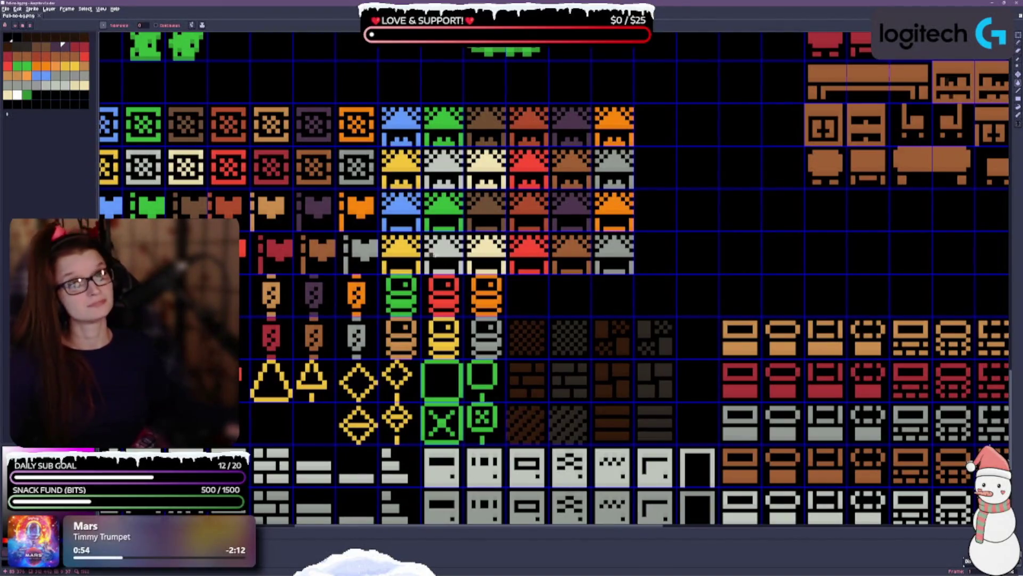
Save again and pan over the recoloured roof block.
{"action": "scroll", "coordinate": [440, 250], "scroll_direction": "down", "scroll_amount": 1}
{"action": "scroll", "coordinate": [606, 280], "scroll_direction": "up", "scroll_amount": 1}
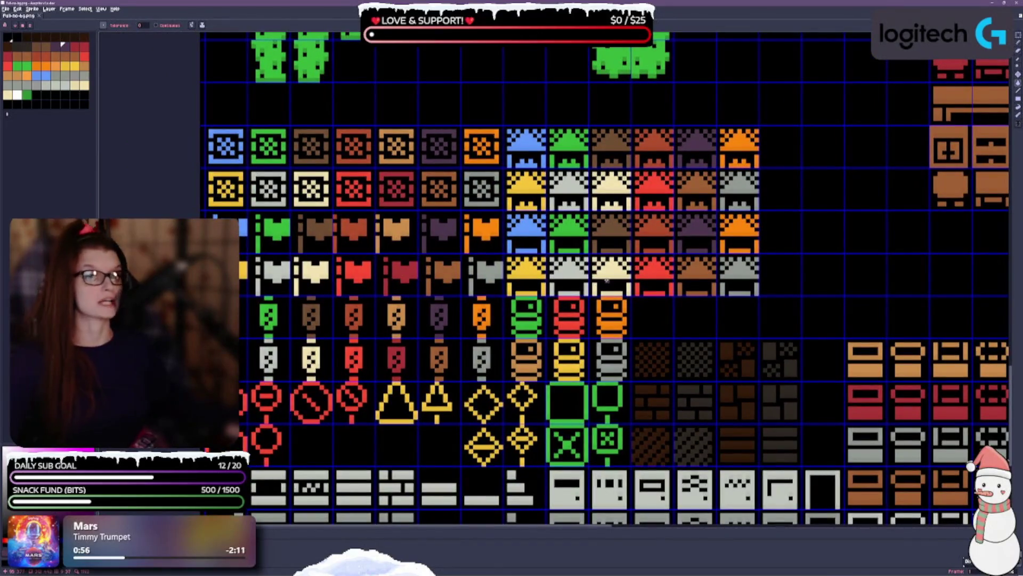
{"action": "key", "text": "ctrl+s"}
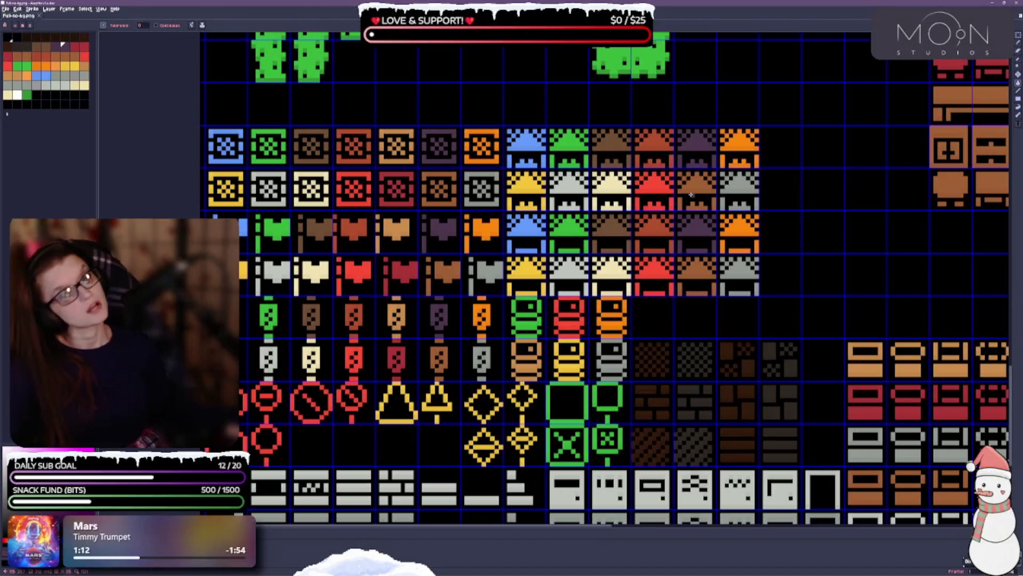
{"action": "scroll", "coordinate": [689, 195], "scroll_direction": "down", "scroll_amount": 2}
{"action": "scroll", "coordinate": [694, 195], "scroll_direction": "up", "scroll_amount": 1}
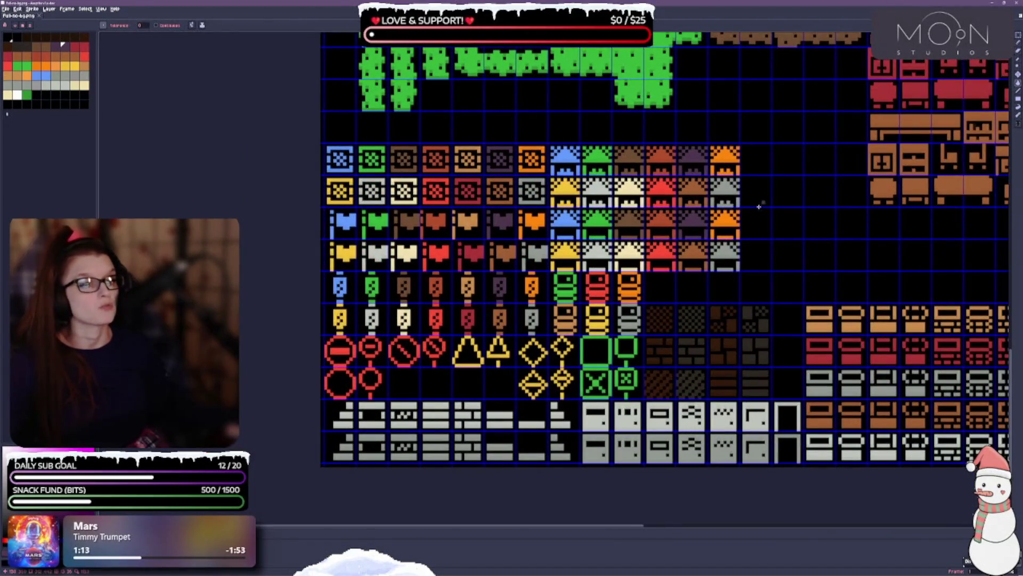
{"action": "left_click_drag", "start_coordinate": [758, 206], "coordinate": [735, 190]}
{"action": "scroll", "coordinate": [653, 199], "scroll_direction": "up", "scroll_amount": 1}
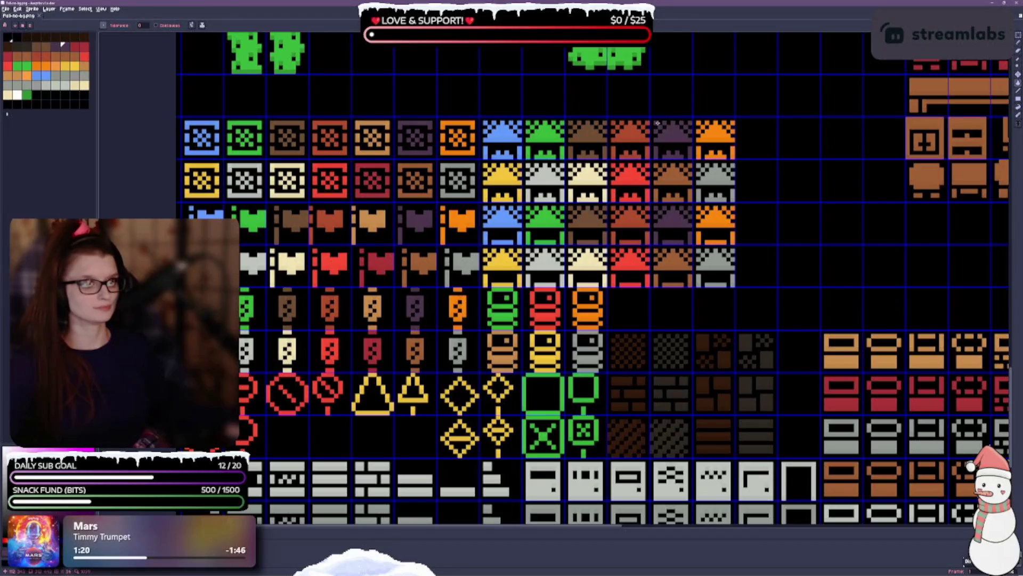
{"action": "key", "text": "m"}
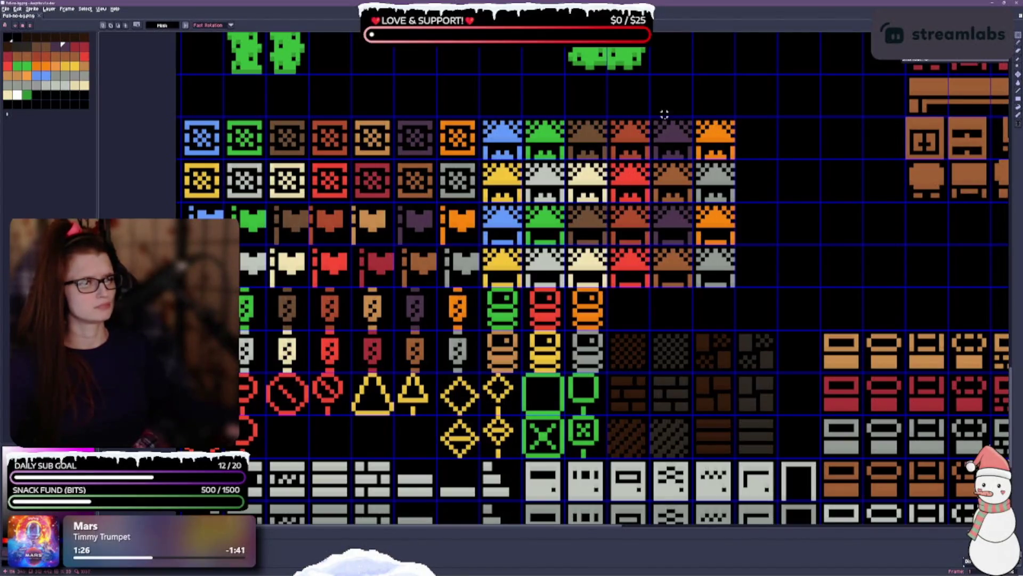
Shift the right-hand roof-tile columns one cell to the right.
{"action": "mouse_move", "coordinate": [608, 120]}
{"action": "left_mouse_down"}
{"action": "mouse_move", "coordinate": [698, 277]}
{"action": "mouse_move", "coordinate": [730, 282]}
{"action": "left_mouse_up"}
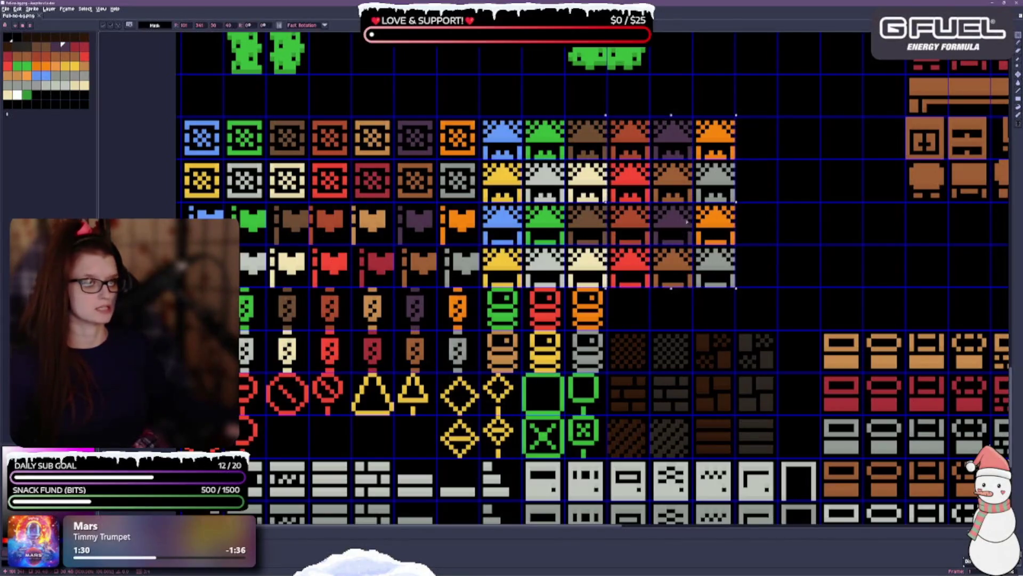
{"action": "left_click_drag", "start_coordinate": [686, 221], "coordinate": [729, 221]}
{"action": "left_click", "coordinate": [622, 264]}
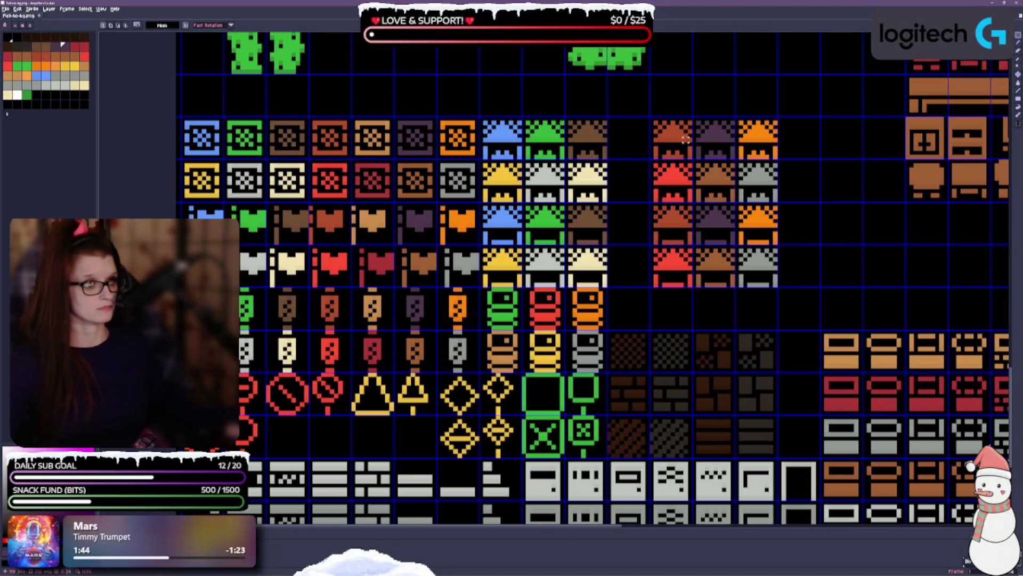
Duplicate the red-roof column into the empty gap left behind.
{"action": "mouse_move", "coordinate": [663, 135]}
{"action": "left_mouse_down"}
{"action": "mouse_move", "coordinate": [673, 271]}
{"action": "mouse_move", "coordinate": [625, 272]}
{"action": "left_mouse_up"}
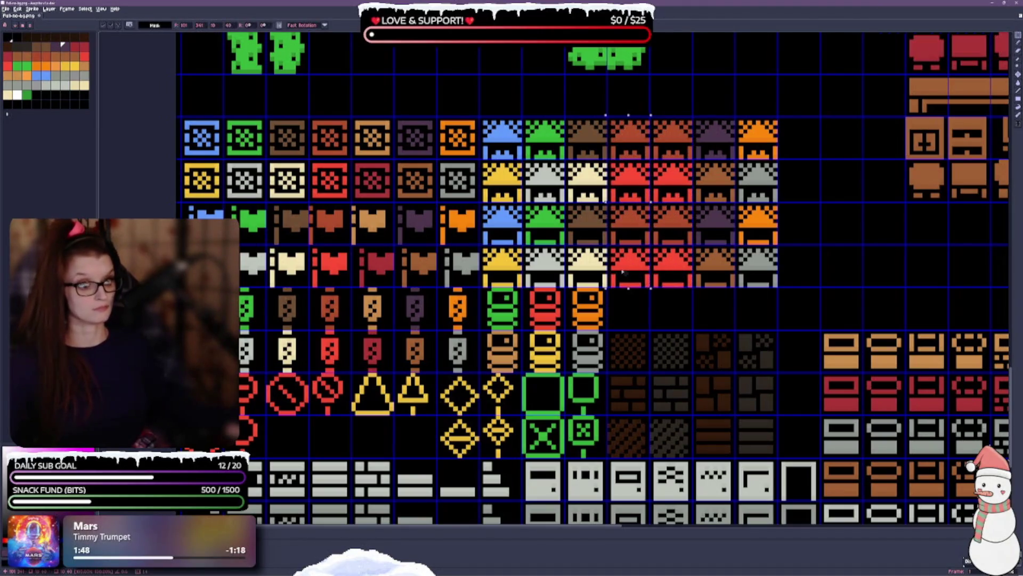
{"action": "left_click", "coordinate": [679, 304]}
{"action": "left_click_drag", "start_coordinate": [630, 269], "coordinate": [643, 259]}
{"action": "left_click", "coordinate": [660, 306]}
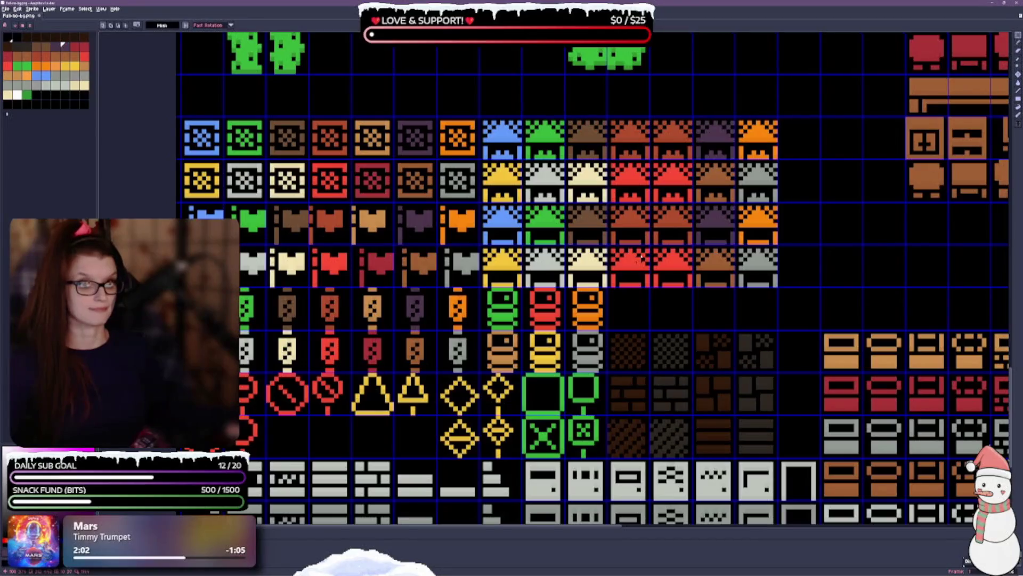
{"action": "key", "text": "g"}
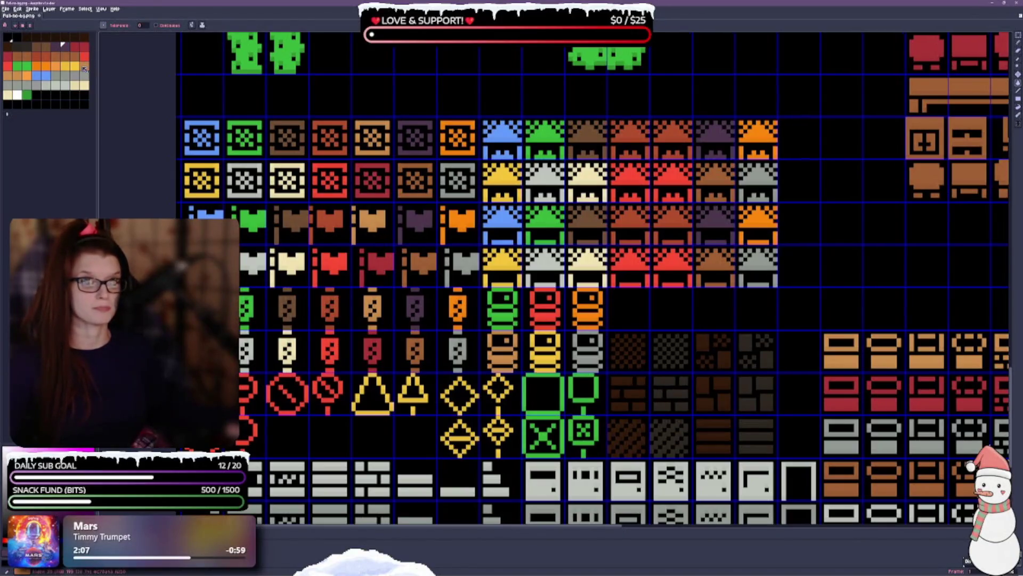
{"action": "left_click", "coordinate": [84, 47]}
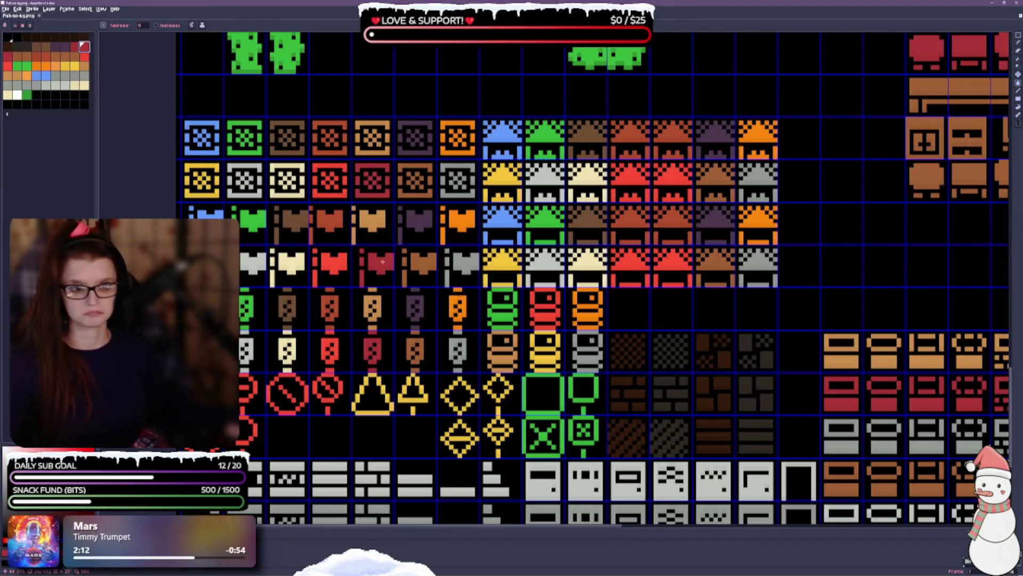
{"action": "left_click", "coordinate": [675, 263]}
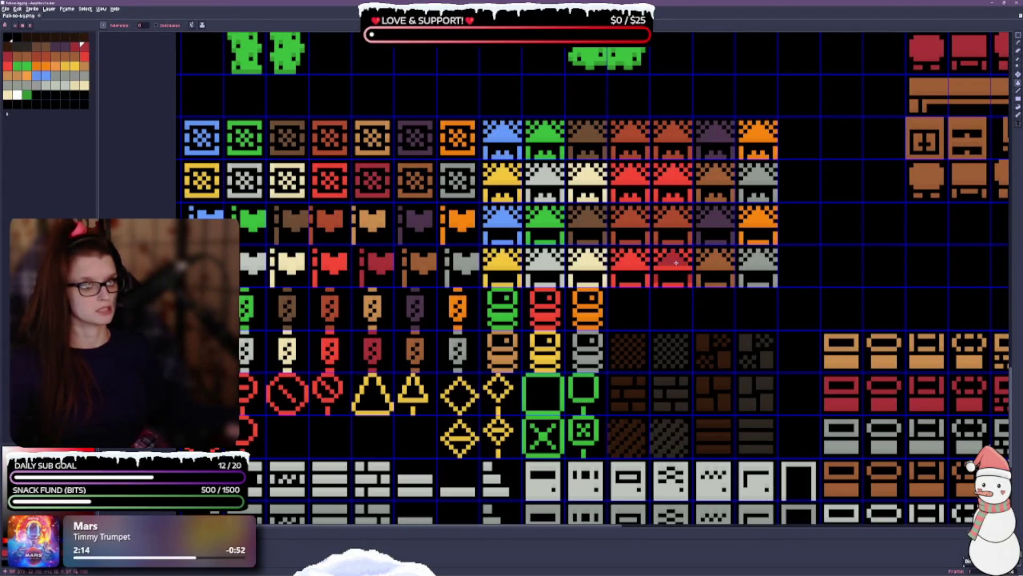
{"action": "left_click", "coordinate": [679, 268]}
{"action": "left_click", "coordinate": [670, 183]}
{"action": "left_click", "coordinate": [676, 178]}
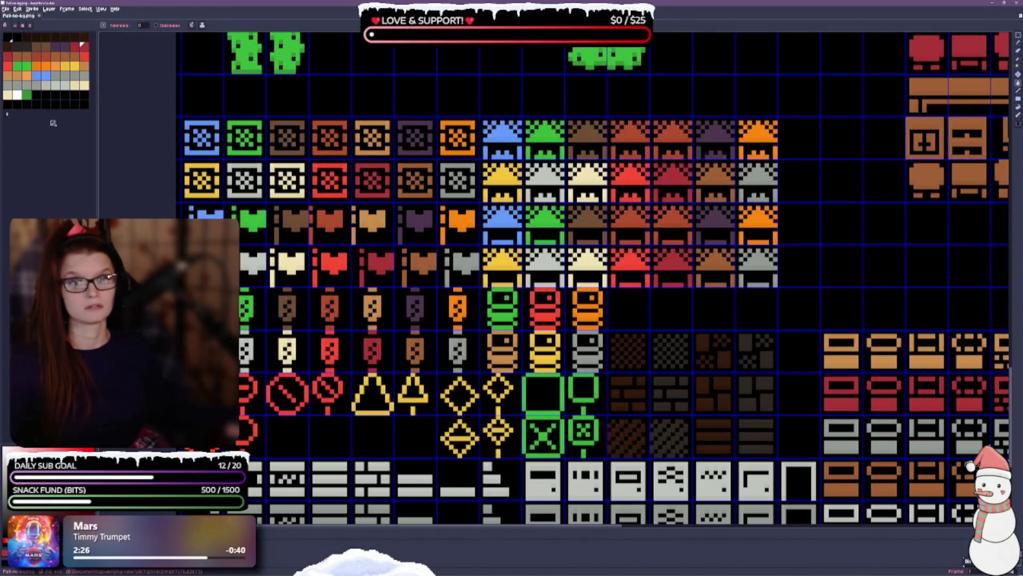
{"action": "left_click", "coordinate": [84, 65]}
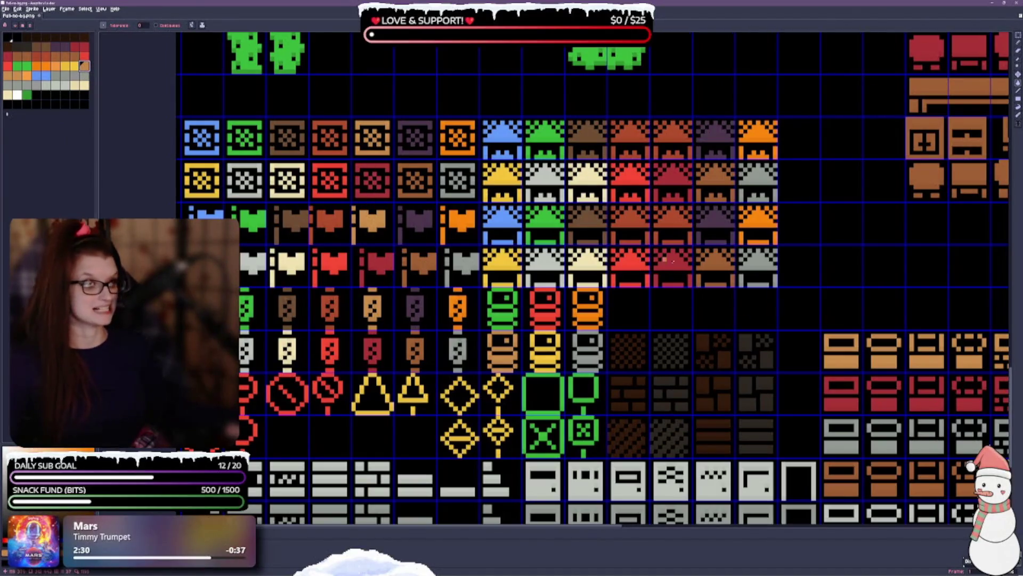
{"action": "left_click", "coordinate": [673, 223]}
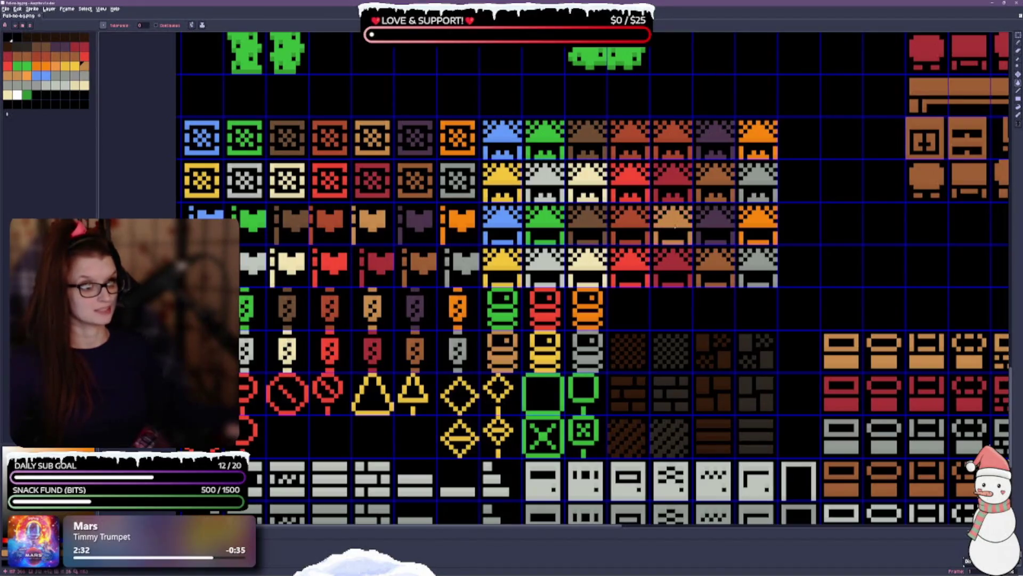
{"action": "left_click", "coordinate": [676, 140]}
{"action": "left_click", "coordinate": [674, 135]}
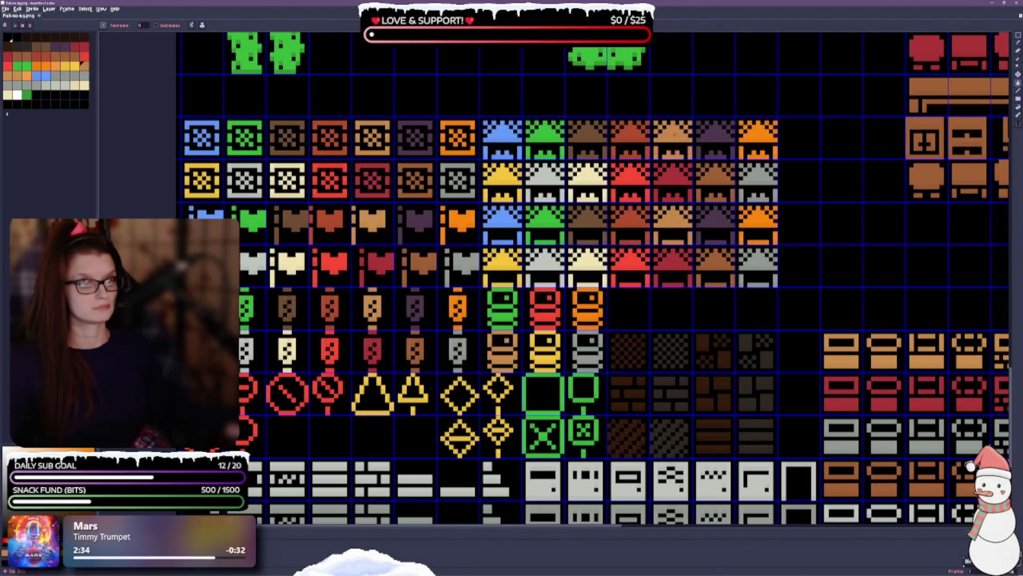
{"action": "key", "text": "ctrl+s"}
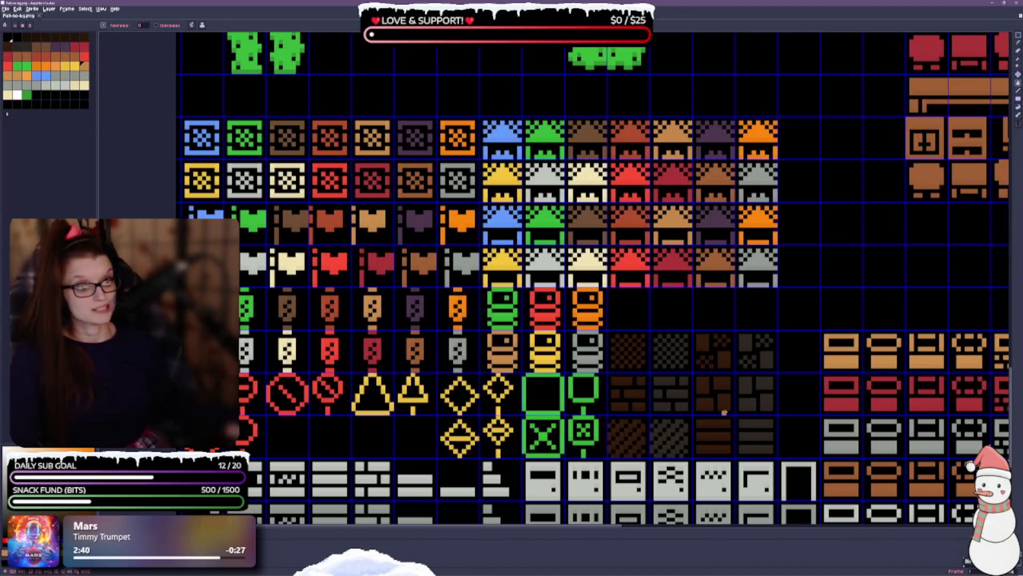
{"action": "scroll", "coordinate": [612, 237], "scroll_direction": "down", "scroll_amount": 1}
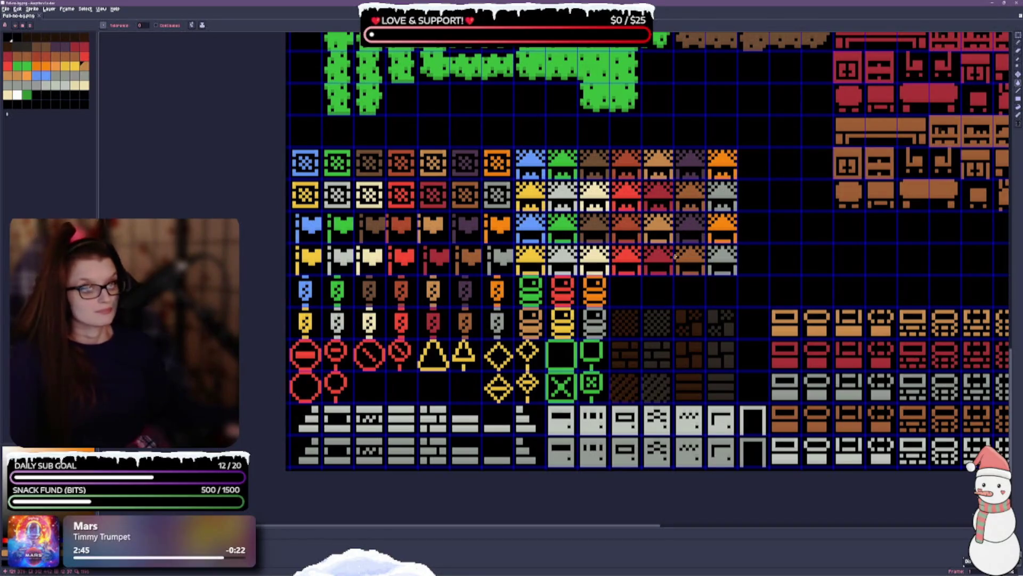
Save the tileset sheet with Ctrl+S.
{"action": "key", "text": "v"}
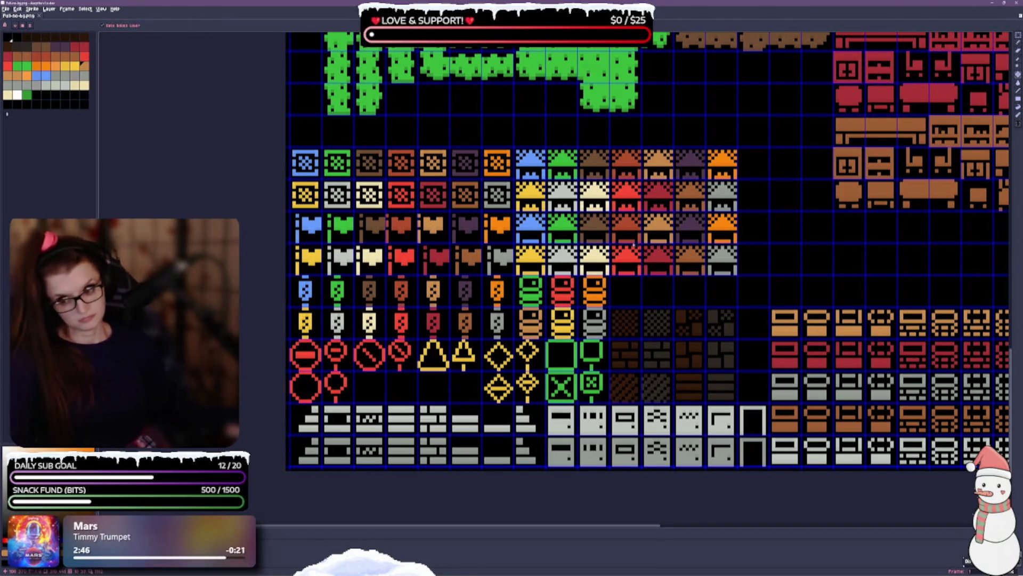
{"action": "key", "text": "ctrl+s"}
{"action": "key", "text": "w"}
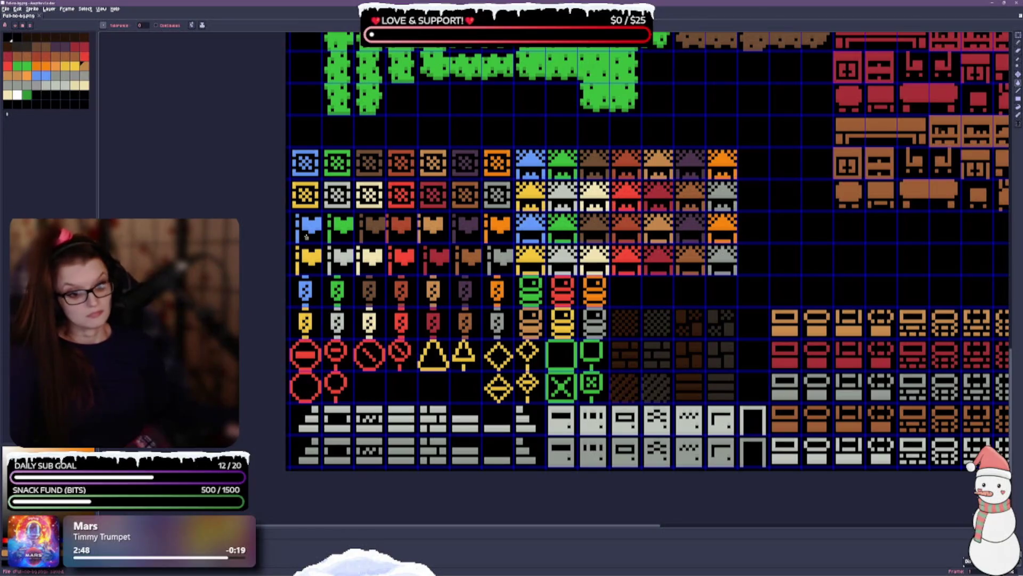
{"action": "scroll", "coordinate": [306, 236], "scroll_direction": "up", "scroll_amount": 3}
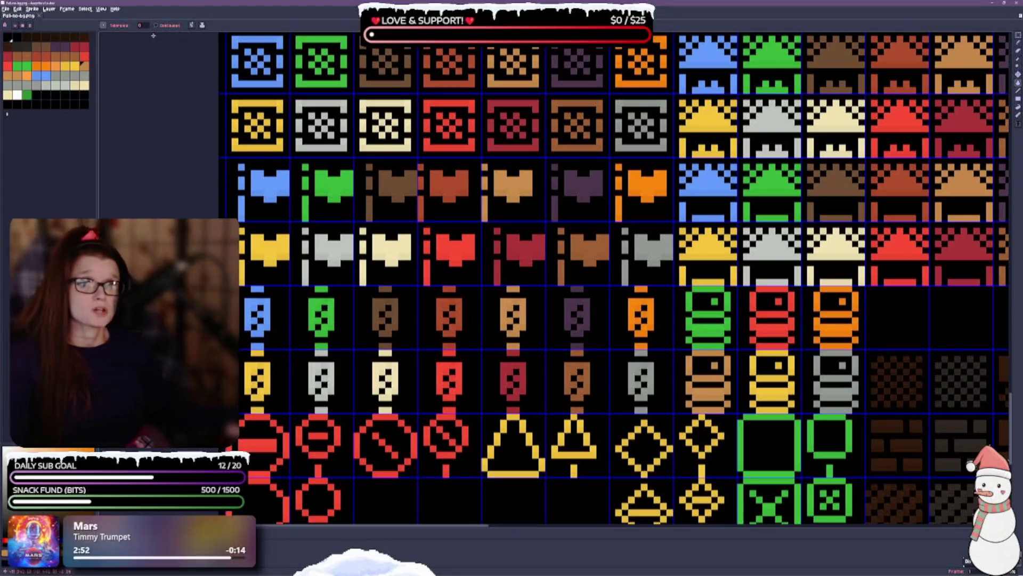
Enable View > Grid > Snap to Grid.
{"action": "left_click", "coordinate": [100, 9]}
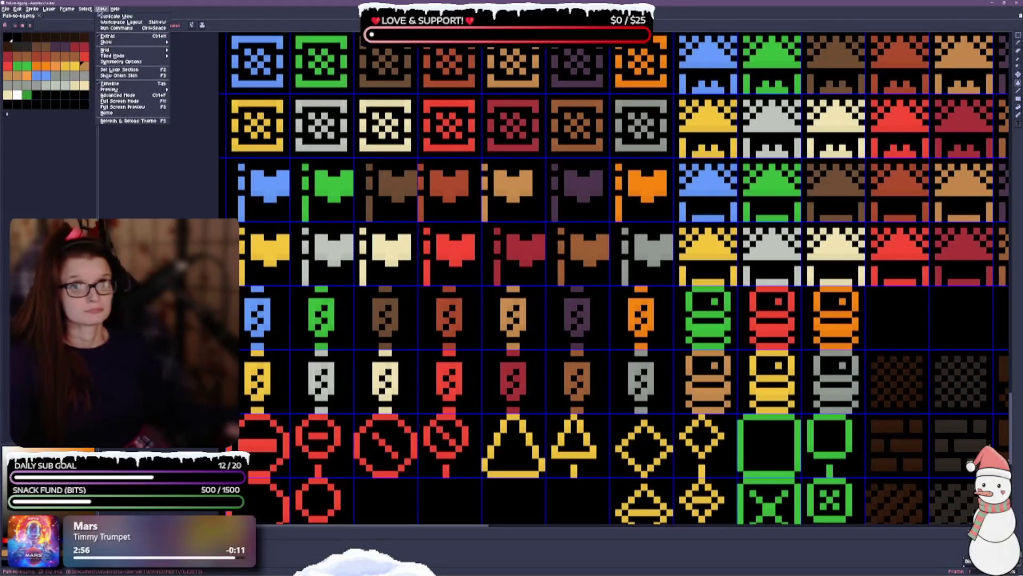
{"action": "mouse_move", "coordinate": [129, 45]}
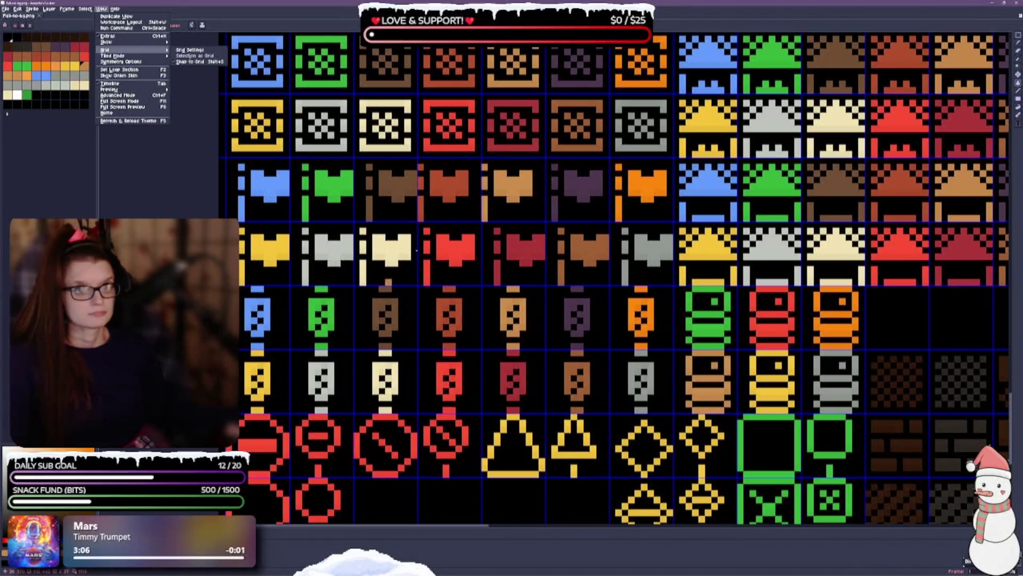
{"action": "left_click", "coordinate": [510, 372]}
{"action": "scroll", "coordinate": [472, 408], "scroll_direction": "down", "scroll_amount": 1}
{"action": "scroll", "coordinate": [463, 400], "scroll_direction": "up", "scroll_amount": 1}
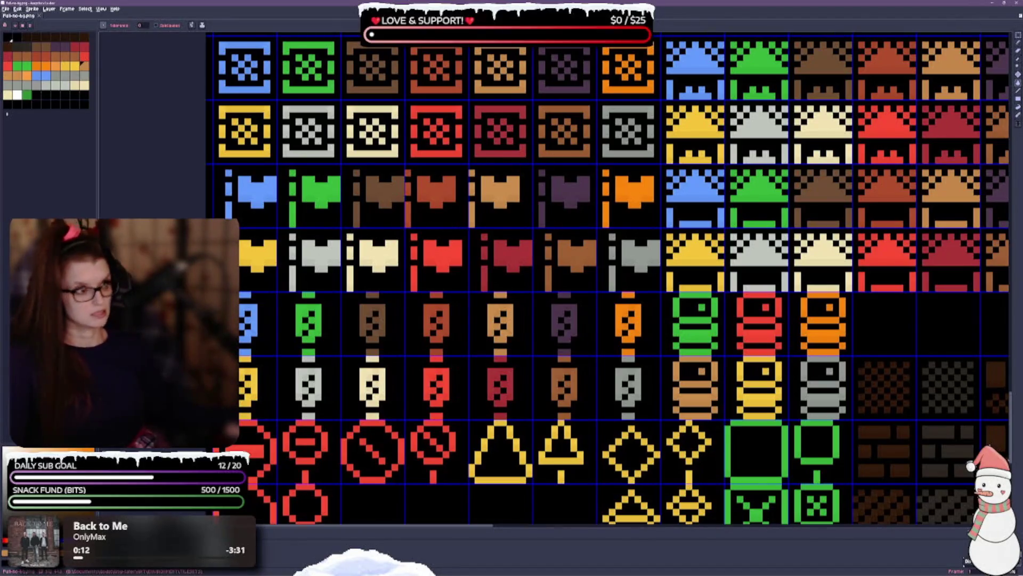
Nudge the cream flag tile one pixel right to align it in its cell.
{"action": "left_click", "coordinate": [1017, 35]}
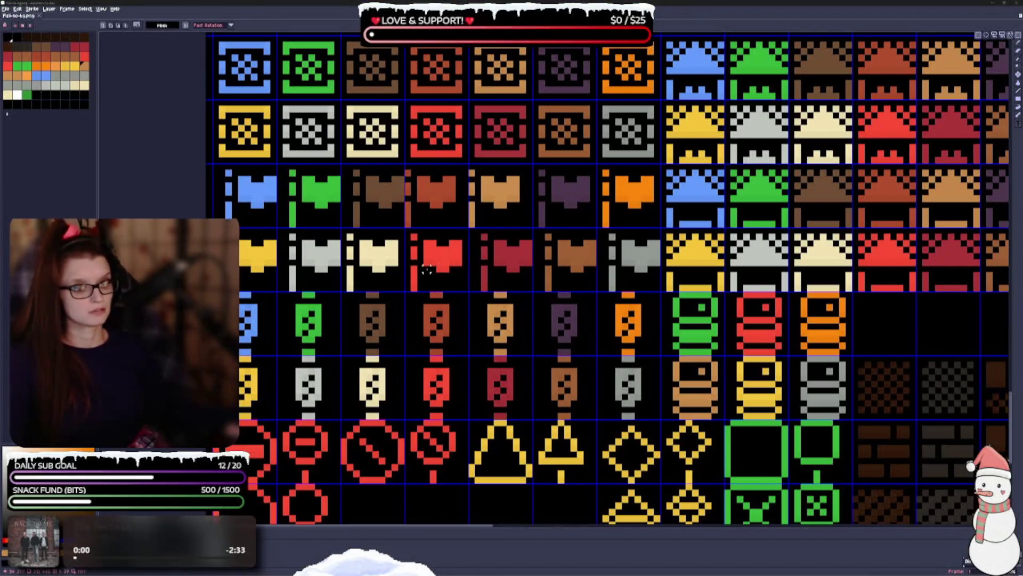
{"action": "mouse_move", "coordinate": [341, 229]}
{"action": "left_mouse_down"}
{"action": "mouse_move", "coordinate": [346, 290]}
{"action": "mouse_move", "coordinate": [402, 290]}
{"action": "mouse_move", "coordinate": [384, 288]}
{"action": "left_mouse_up"}
{"action": "left_click", "coordinate": [362, 259]}
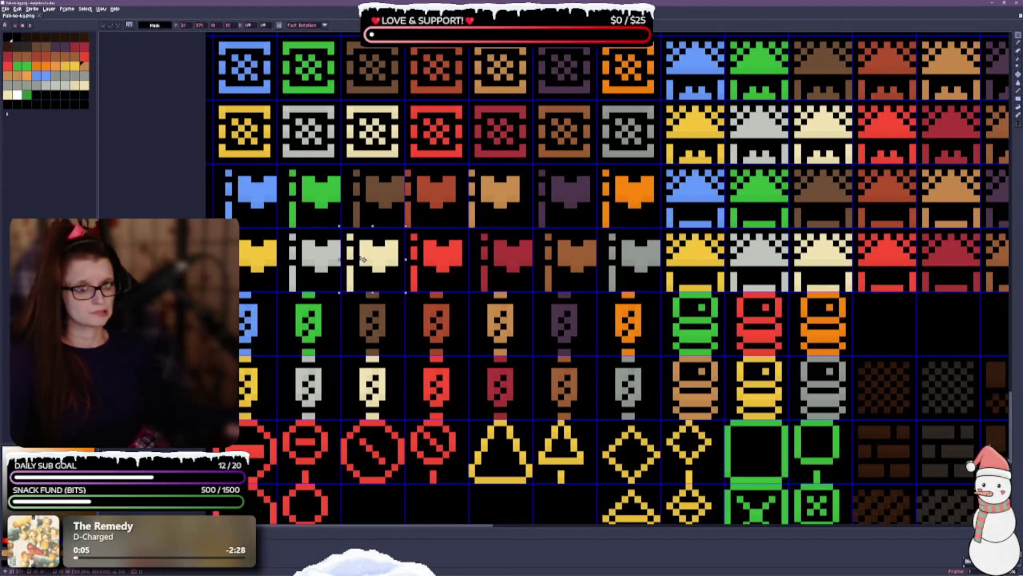
{"action": "mouse_move", "coordinate": [360, 241]}
{"action": "left_mouse_down"}
{"action": "mouse_move", "coordinate": [360, 177]}
{"action": "mouse_move", "coordinate": [361, 241]}
{"action": "left_mouse_up"}
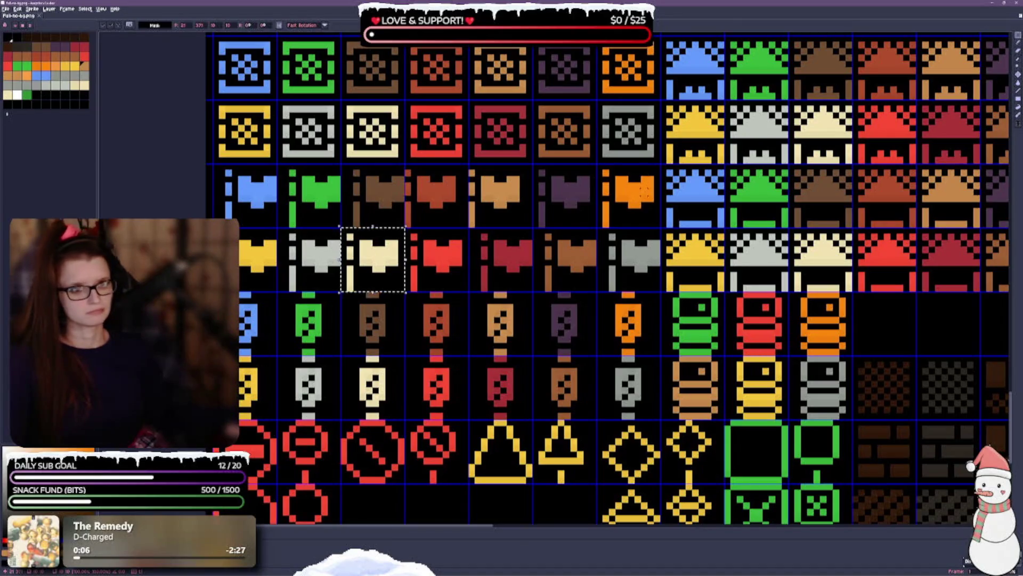
{"action": "key", "text": "Up"}
{"action": "key", "text": "Right"}
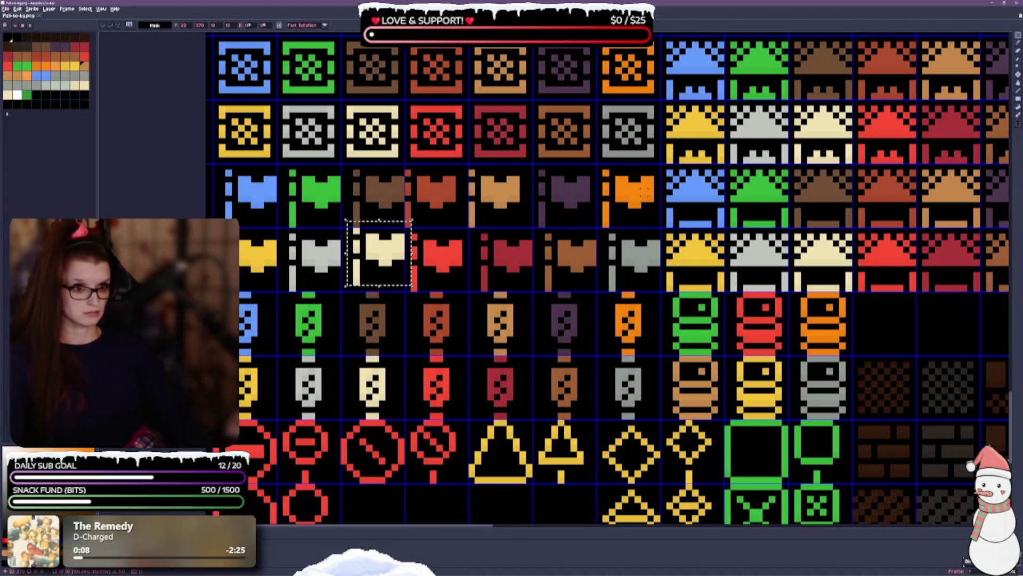
{"action": "key", "text": "Down"}
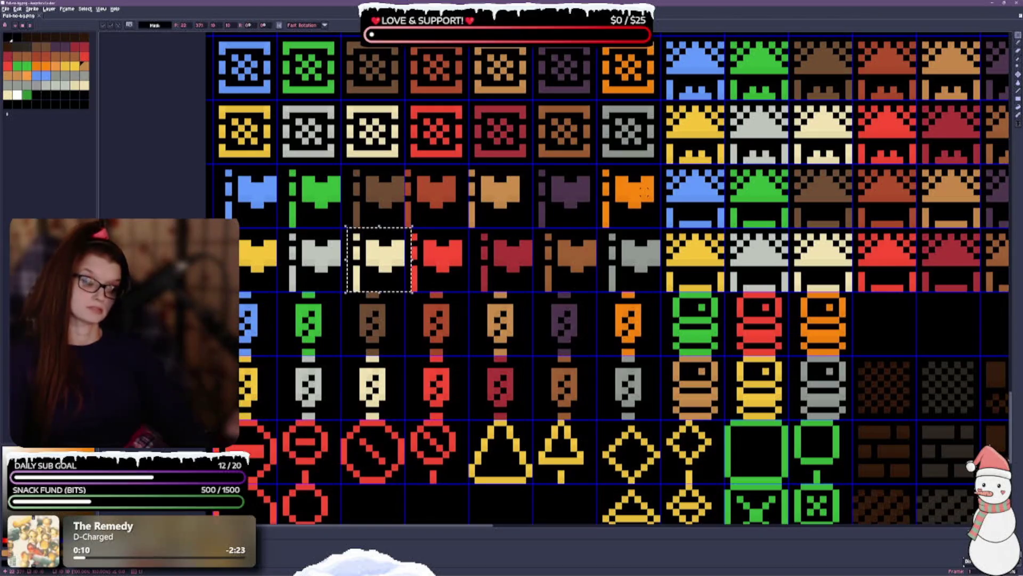
{"action": "scroll", "coordinate": [410, 259], "scroll_direction": "right", "scroll_amount": 2}
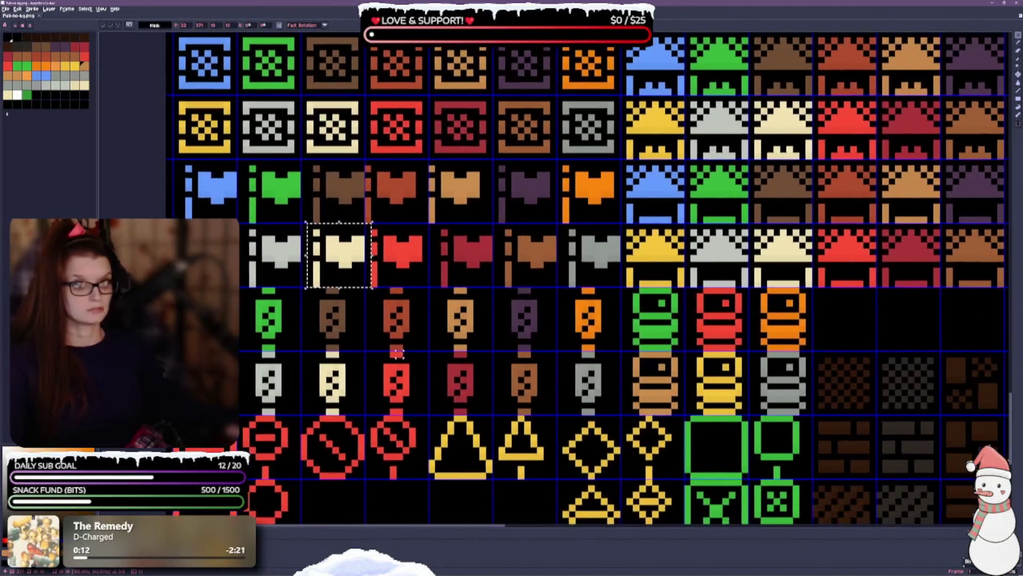
{"action": "key", "text": "ctrl+d"}
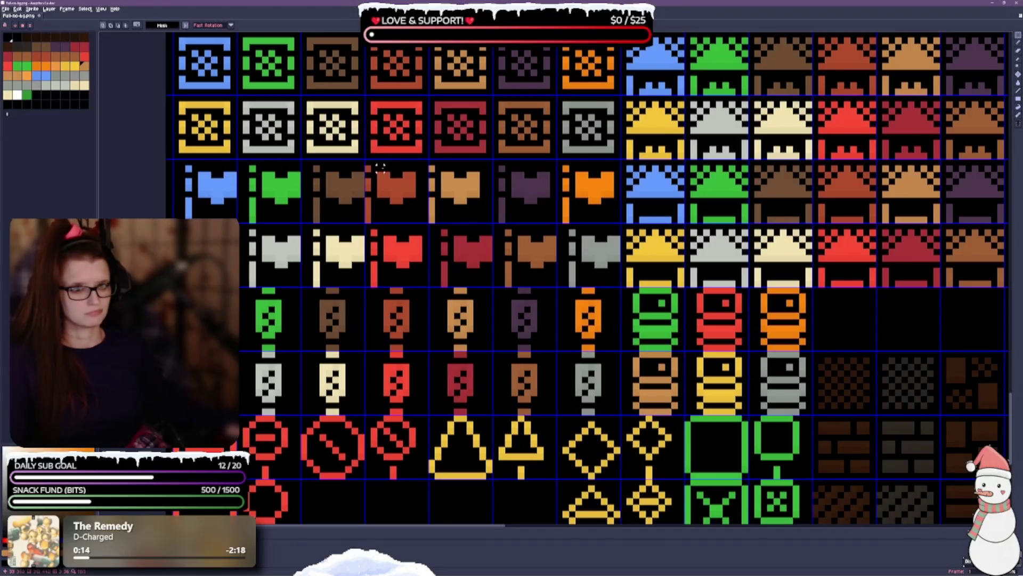
Nudge the brown flag one pixel left and the light-brown flag one pixel right.
{"action": "left_click_drag", "start_coordinate": [407, 212], "coordinate": [411, 213]}
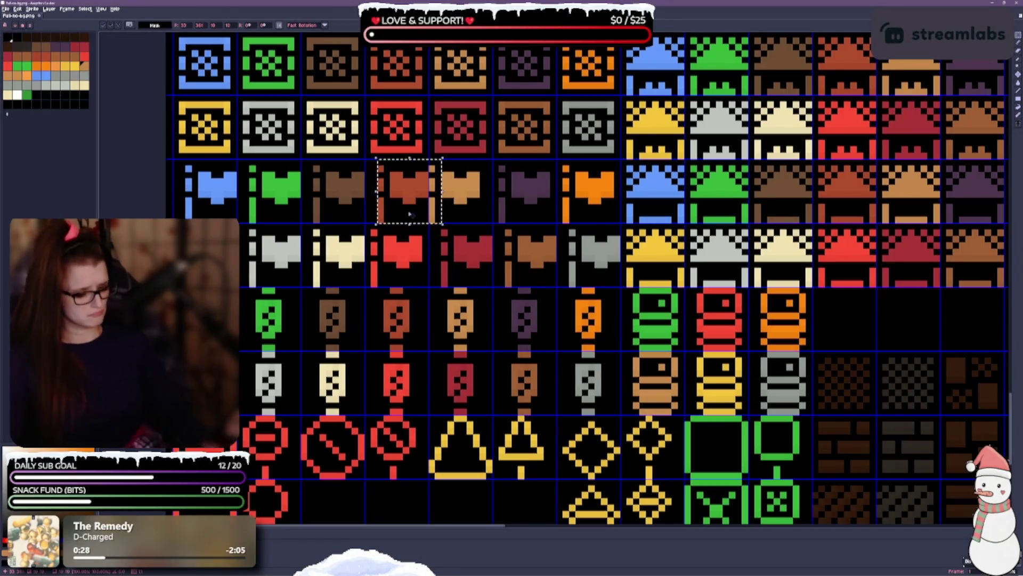
{"action": "key", "text": "Left"}
{"action": "key", "text": "Left"}
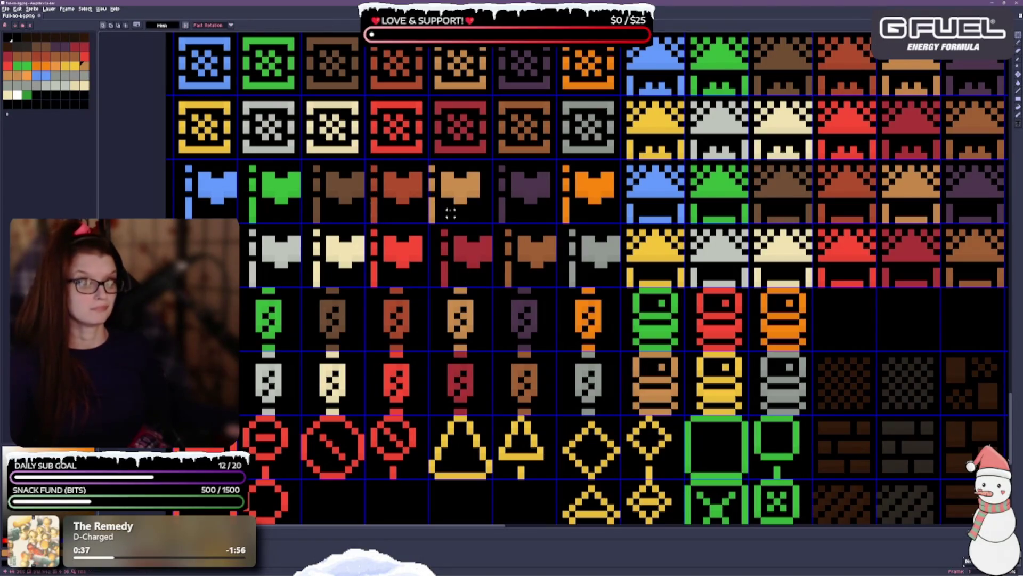
{"action": "left_click_drag", "start_coordinate": [431, 162], "coordinate": [492, 223]}
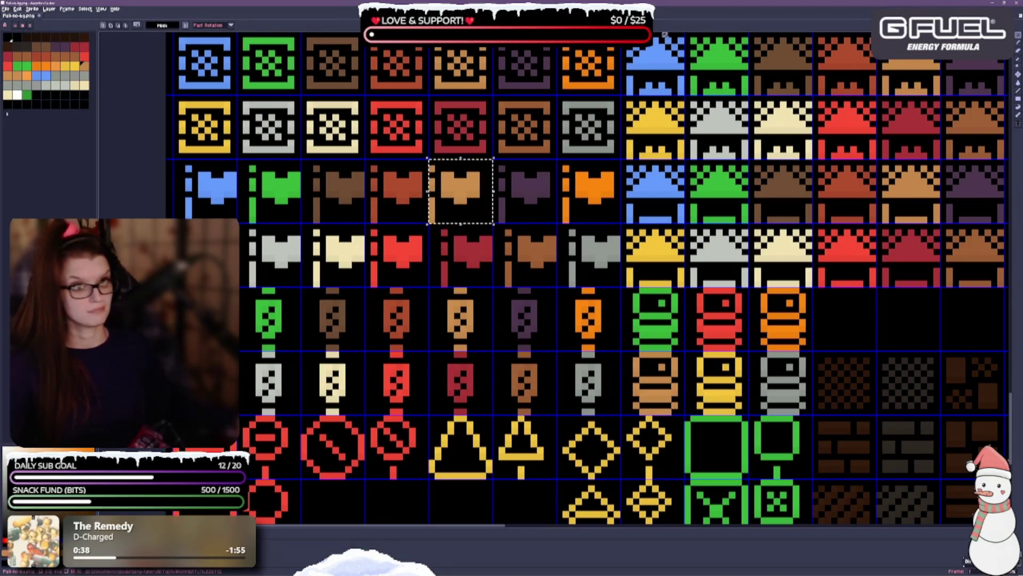
{"action": "key", "text": "Right"}
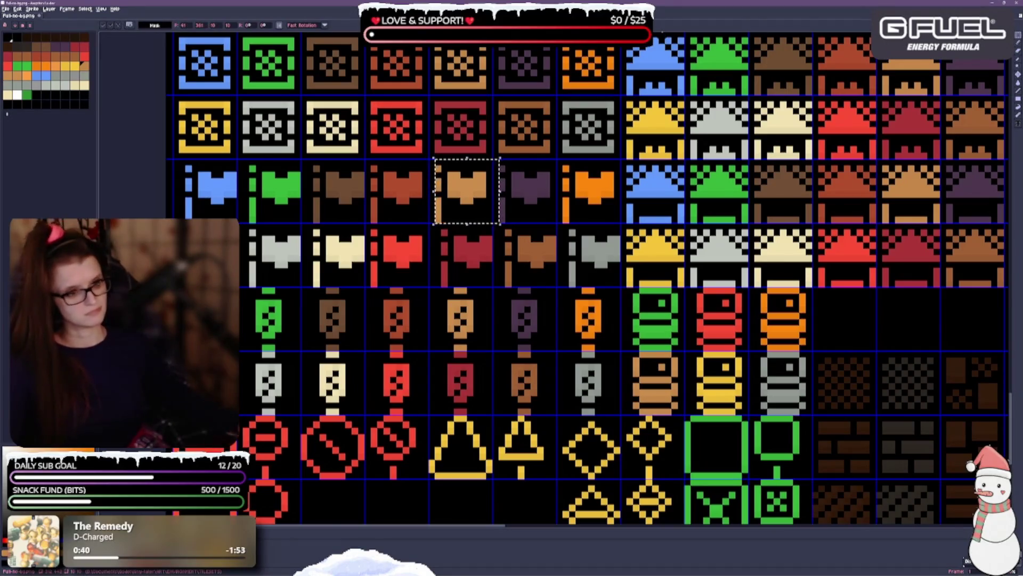
{"action": "left_click", "coordinate": [449, 257]}
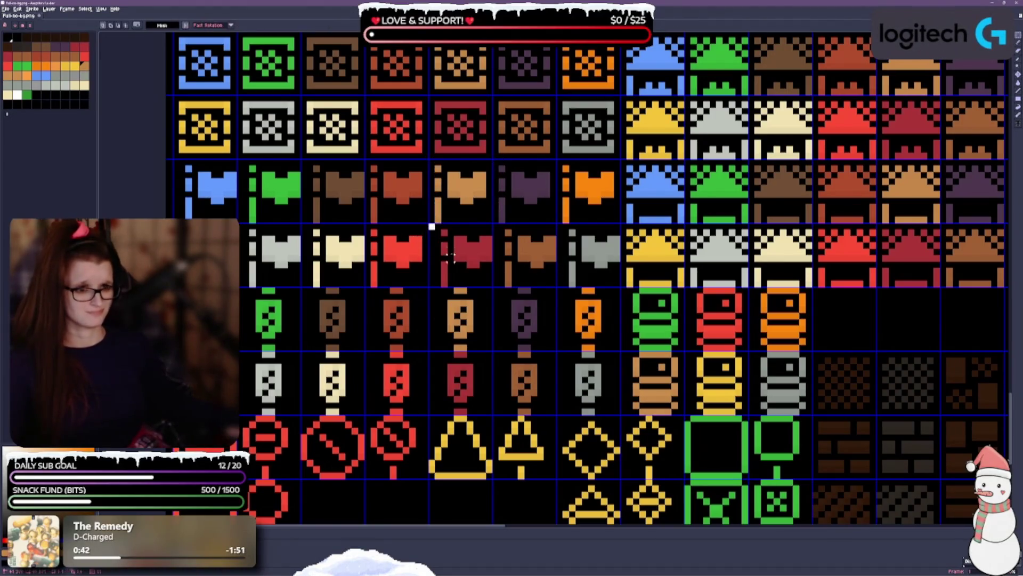
Nudge the dark-red, lower brown and grey flag tiles one pixel left each.
{"action": "left_click_drag", "start_coordinate": [432, 226], "coordinate": [491, 286]}
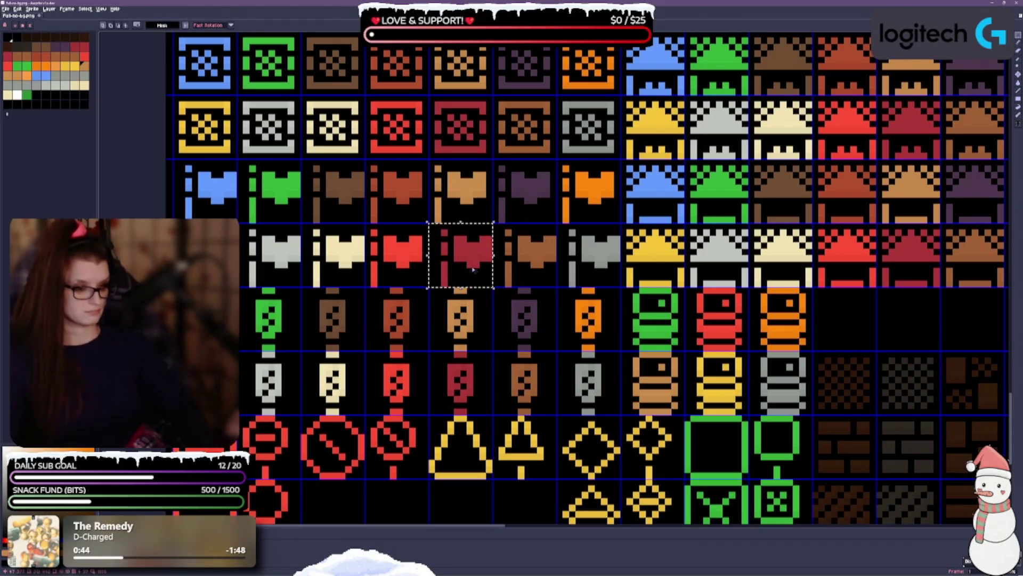
{"action": "key", "text": "Left"}
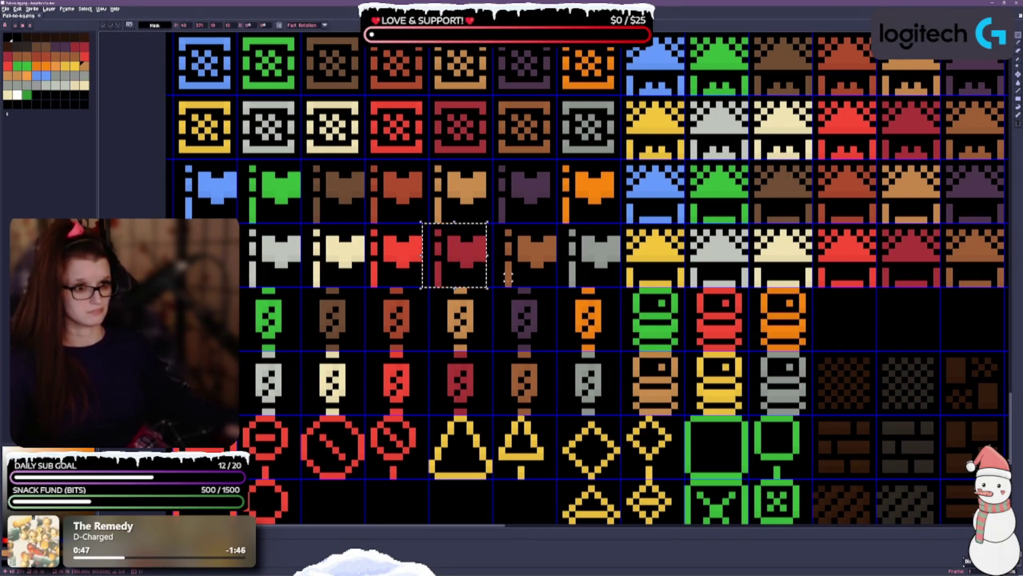
{"action": "left_click_drag", "start_coordinate": [491, 222], "coordinate": [558, 289]}
{"action": "key", "text": "Left"}
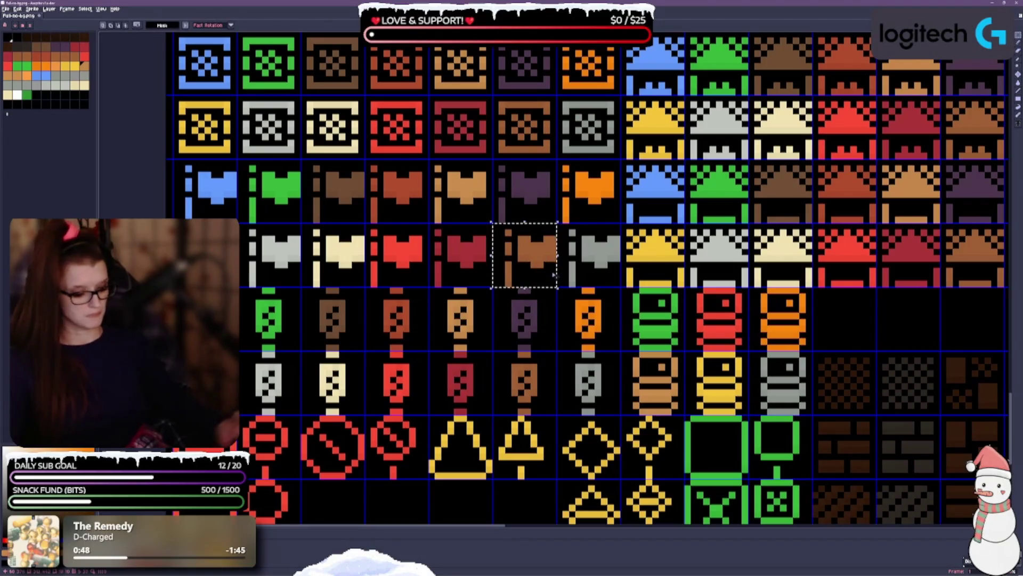
{"action": "left_click_drag", "start_coordinate": [558, 224], "coordinate": [602, 280]}
{"action": "key", "text": "Left"}
{"action": "key", "text": "Left"}
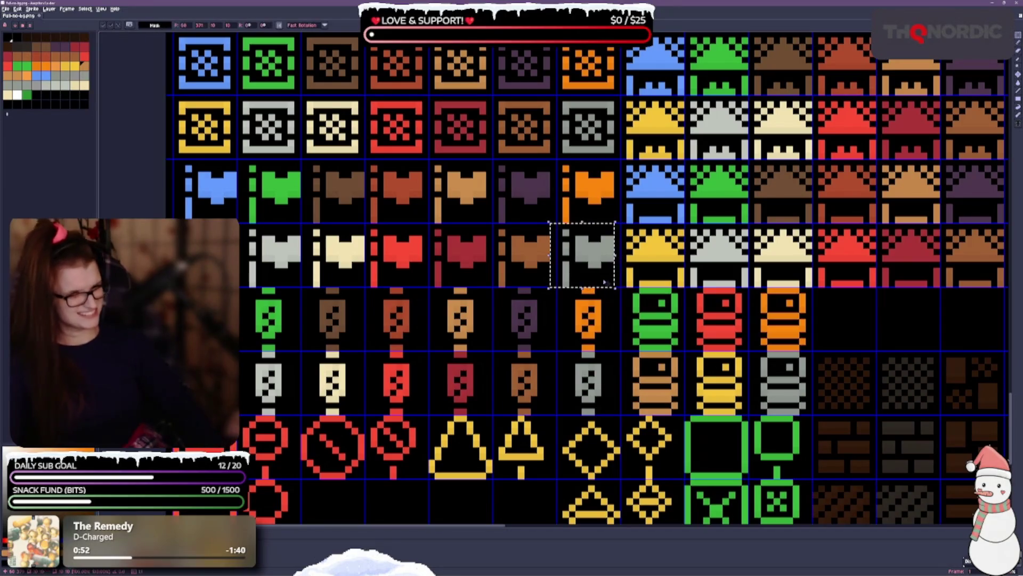
Nudge the brown/cream flag column and the blue, green and grey flags one pixel left.
{"action": "left_click_drag", "start_coordinate": [301, 159], "coordinate": [366, 287]}
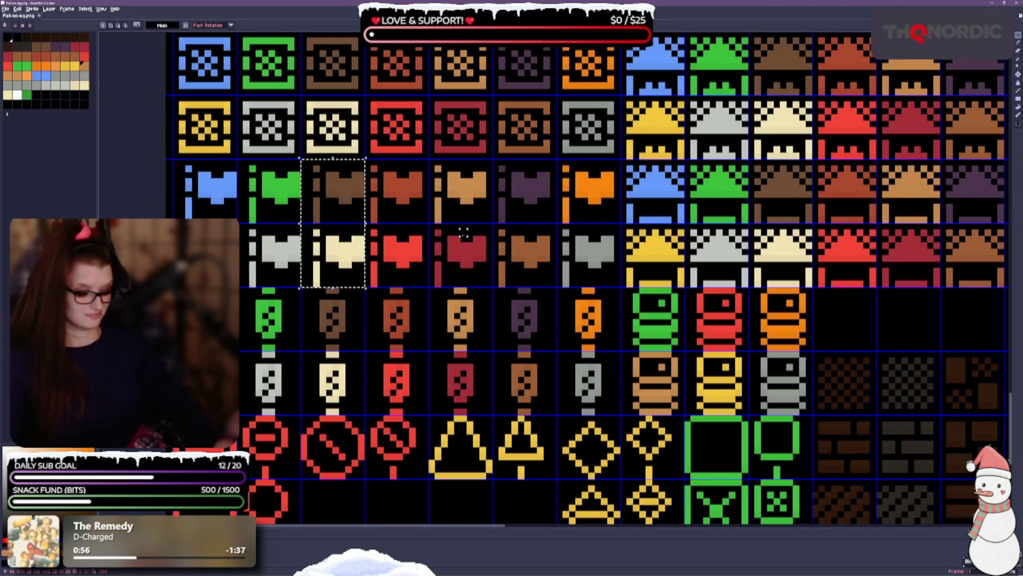
{"action": "key", "text": "Left"}
{"action": "key", "text": "Left"}
{"action": "left_click_drag", "start_coordinate": [172, 159], "coordinate": [301, 288]}
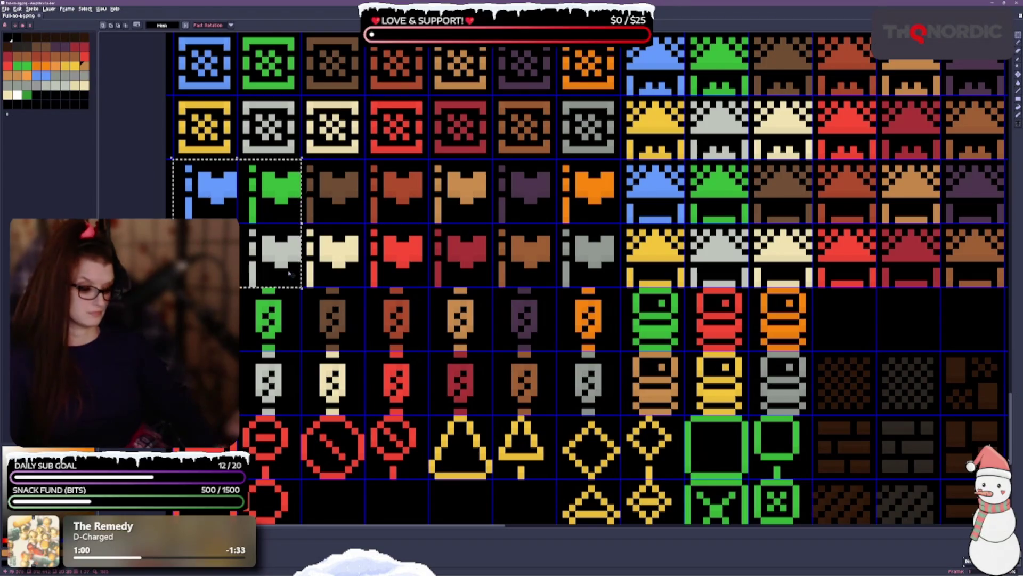
{"action": "key", "text": "Left"}
{"action": "key", "text": "Left"}
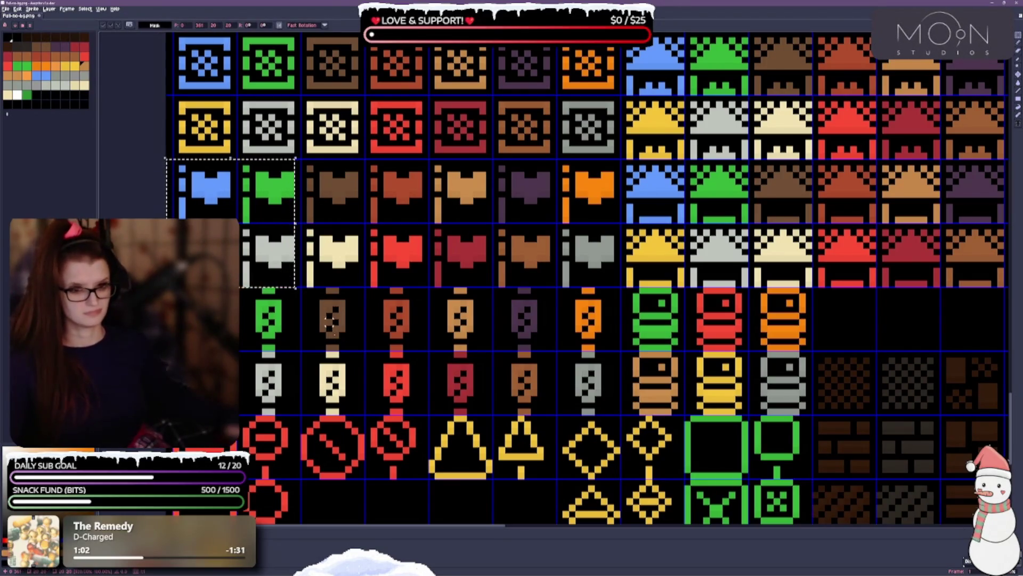
{"action": "left_click", "coordinate": [349, 329]}
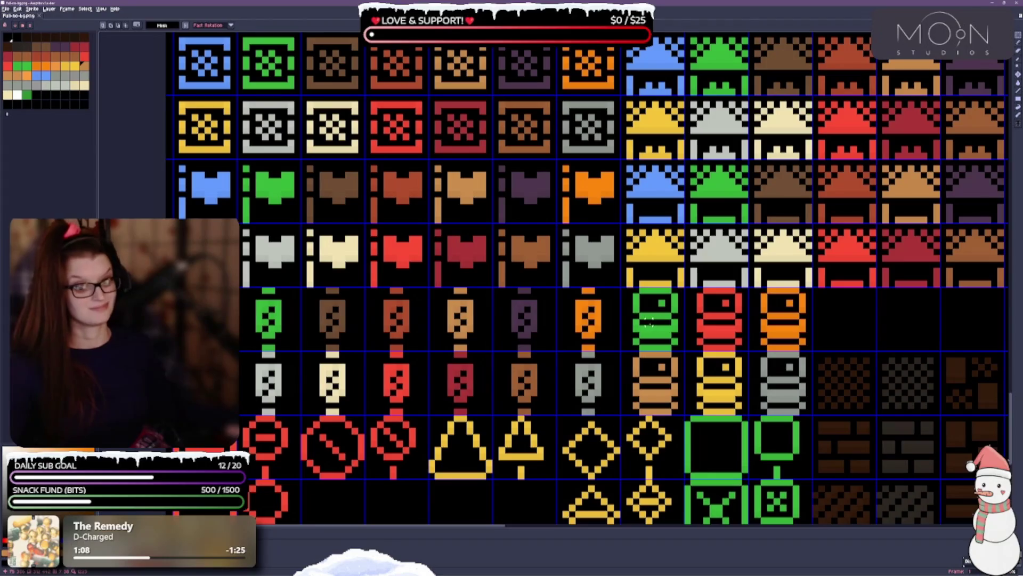
{"action": "scroll", "coordinate": [429, 267], "scroll_direction": "down", "scroll_amount": 1}
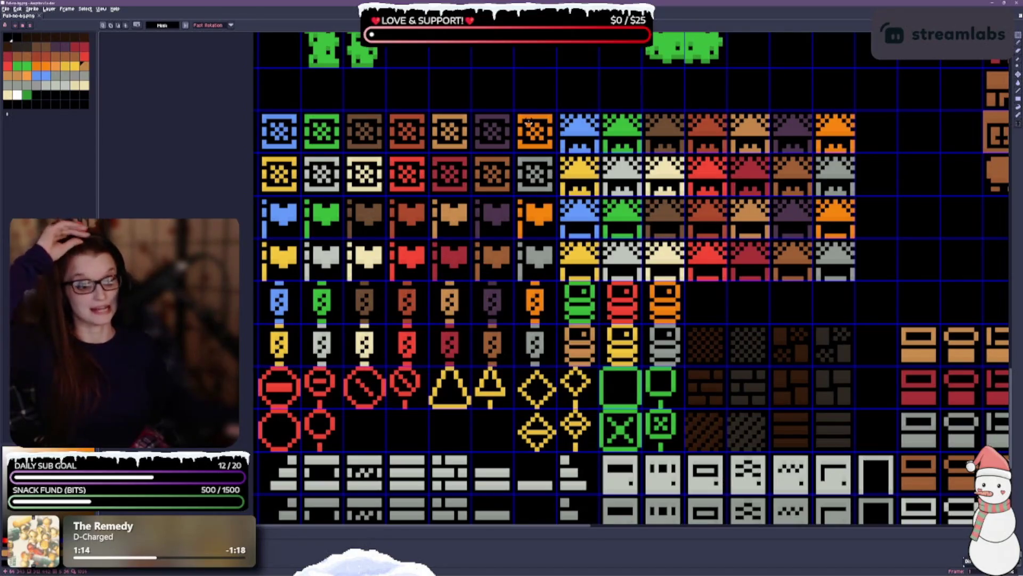
Marquee-select the grey stove and sink tiles and drag them up-left into the empty cells under the grey arch tiles.
{"action": "mouse_move", "coordinate": [716, 419]}
{"action": "left_mouse_down"}
{"action": "mouse_move", "coordinate": [713, 407]}
{"action": "mouse_move", "coordinate": [675, 406]}
{"action": "left_mouse_up"}
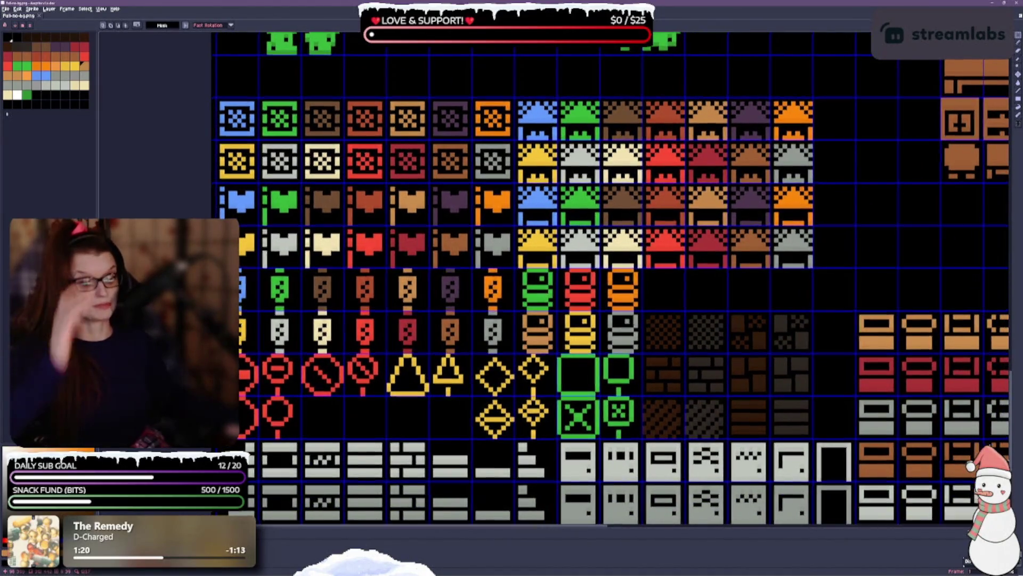
{"action": "left_click_drag", "start_coordinate": [662, 373], "coordinate": [501, 320]}
{"action": "scroll", "coordinate": [500, 320], "scroll_direction": "down", "scroll_amount": 2}
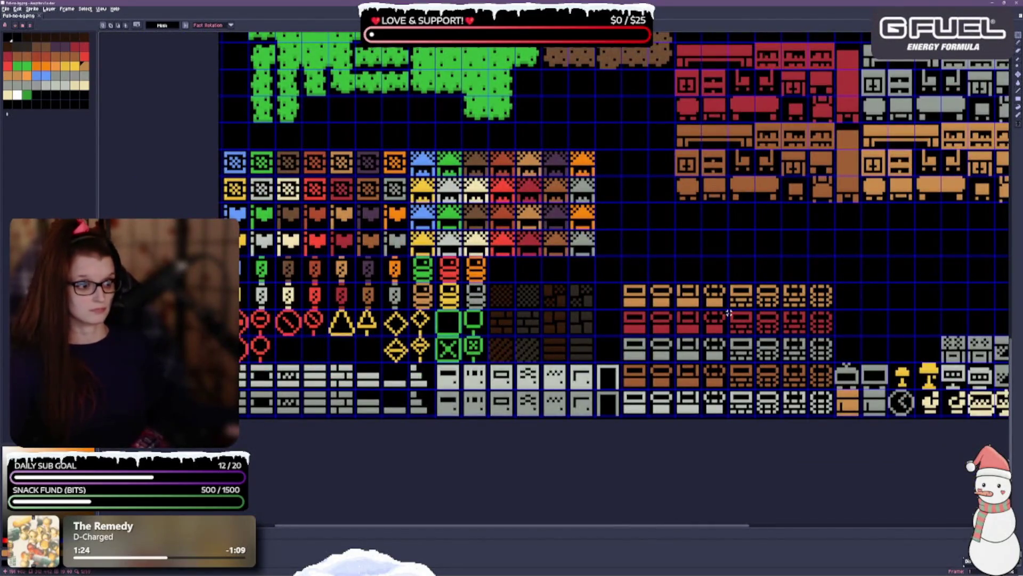
{"action": "left_click_drag", "start_coordinate": [735, 275], "coordinate": [480, 273]}
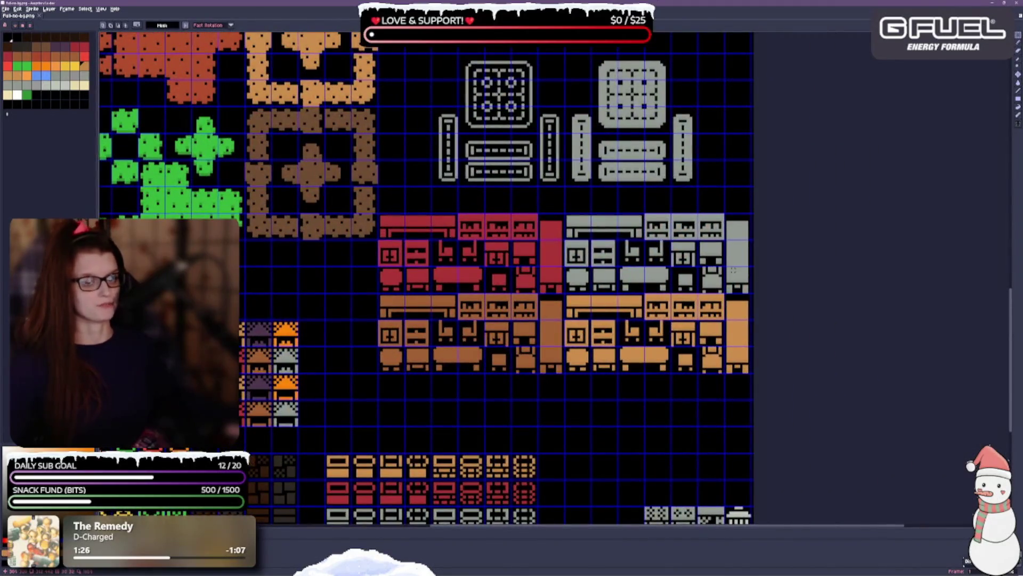
{"action": "scroll", "coordinate": [724, 263], "scroll_direction": "down", "scroll_amount": 2}
{"action": "left_click_drag", "start_coordinate": [688, 186], "coordinate": [662, 285]}
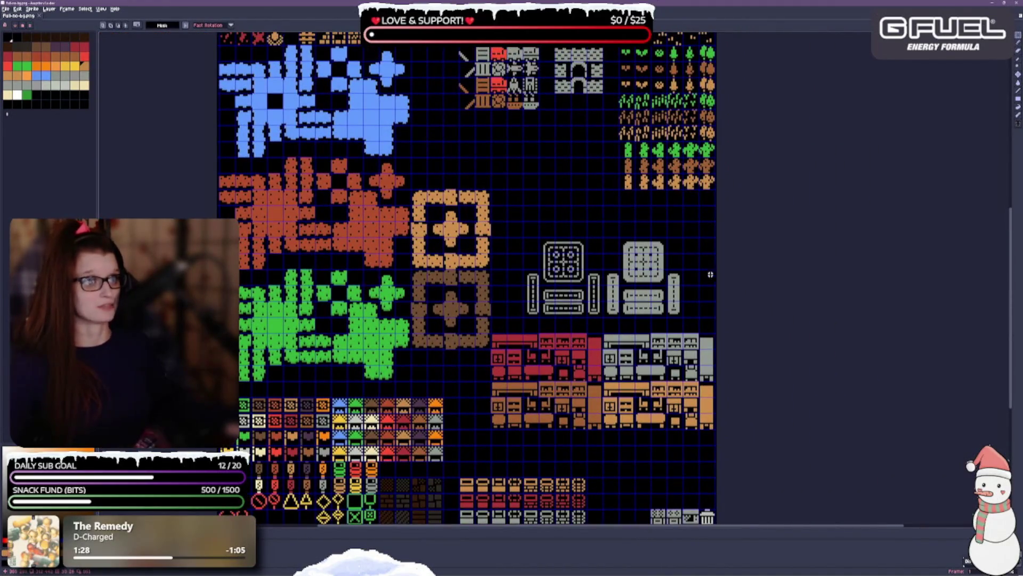
{"action": "left_click_drag", "start_coordinate": [528, 242], "coordinate": [685, 319]}
{"action": "left_click_drag", "start_coordinate": [657, 197], "coordinate": [651, 311]}
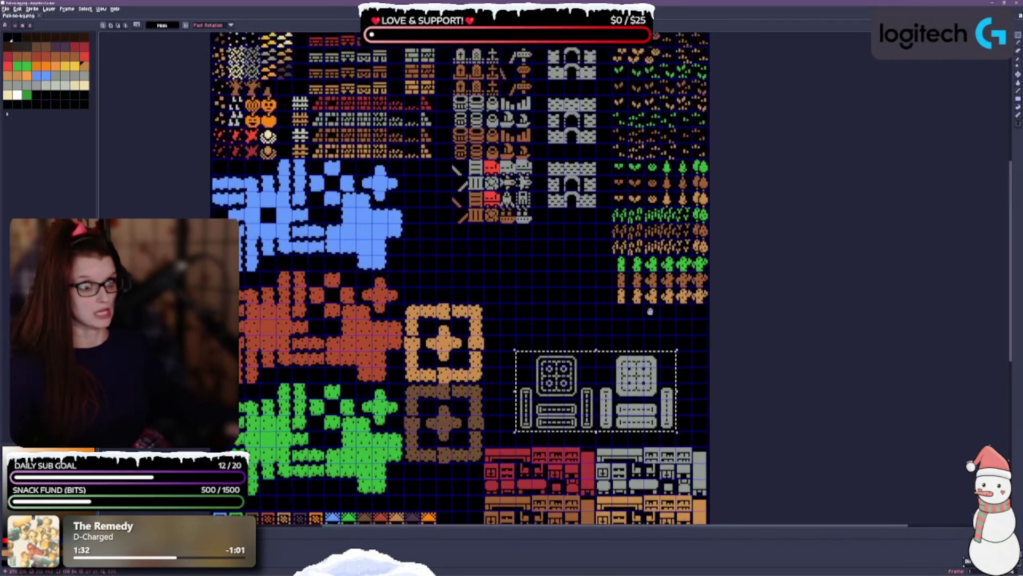
{"action": "left_click_drag", "start_coordinate": [640, 373], "coordinate": [575, 261]}
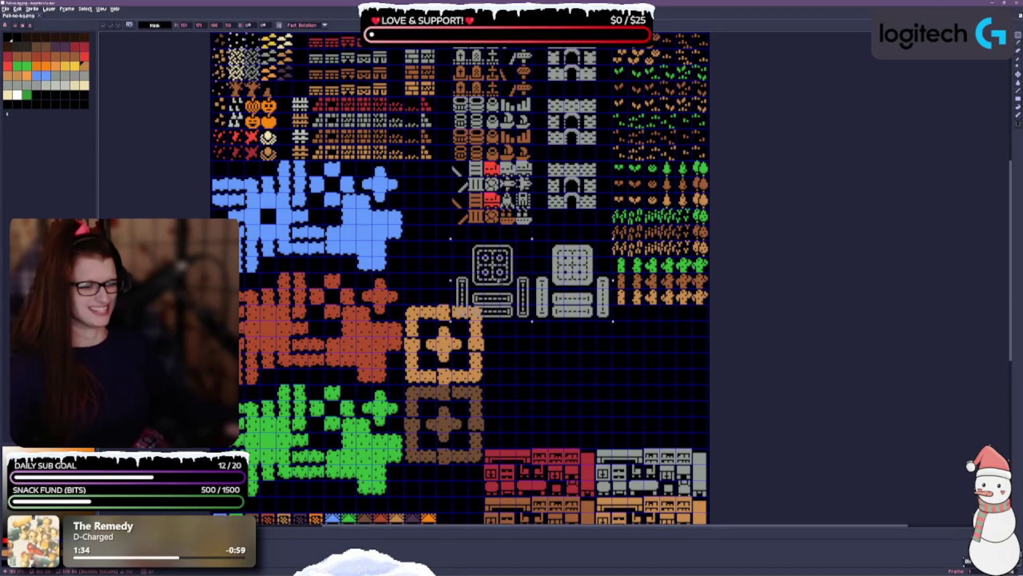
{"action": "left_click_drag", "start_coordinate": [495, 280], "coordinate": [495, 263]}
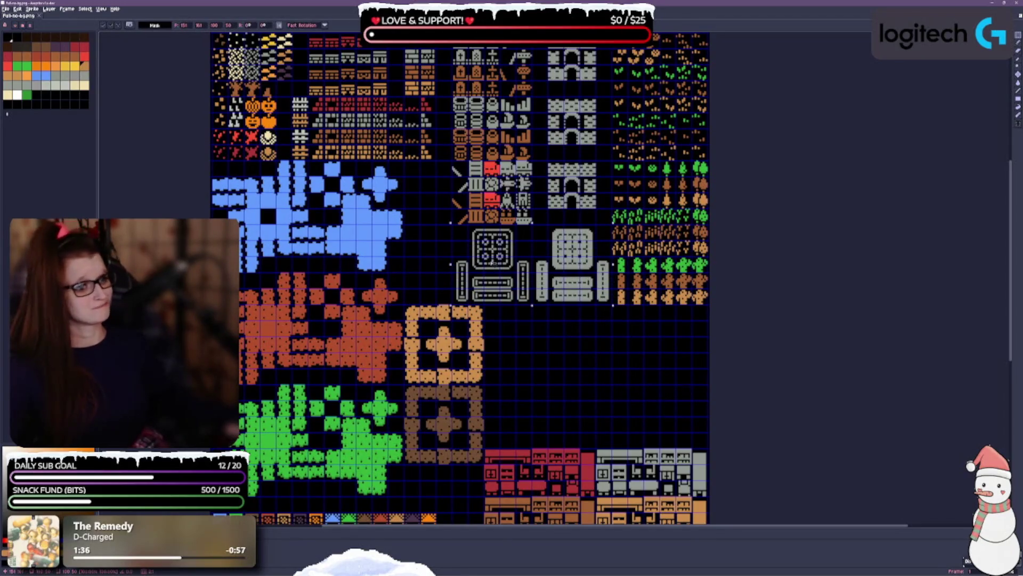
{"action": "left_click", "coordinate": [559, 395]}
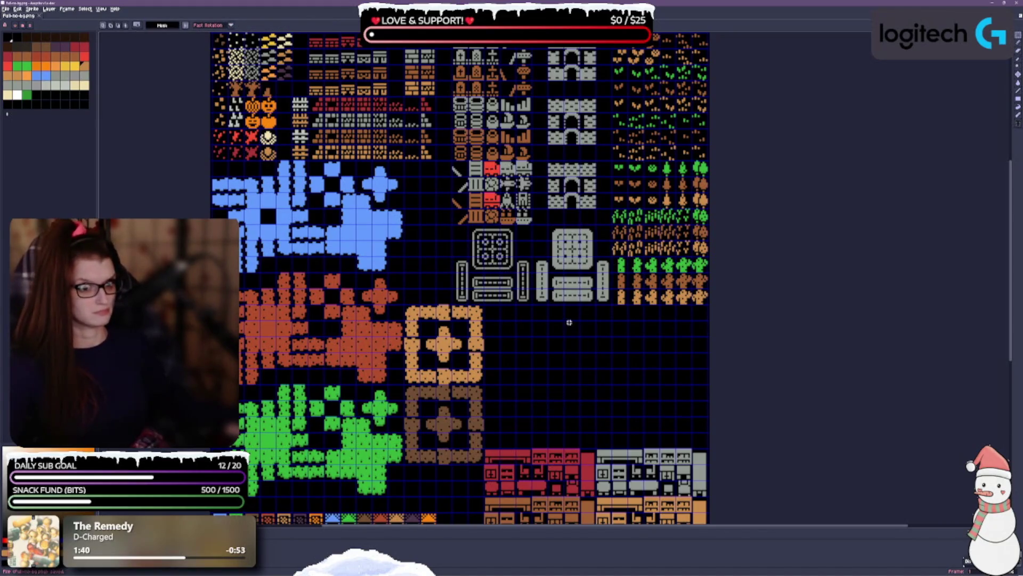
{"action": "scroll", "coordinate": [585, 246], "scroll_direction": "down", "scroll_amount": 5}
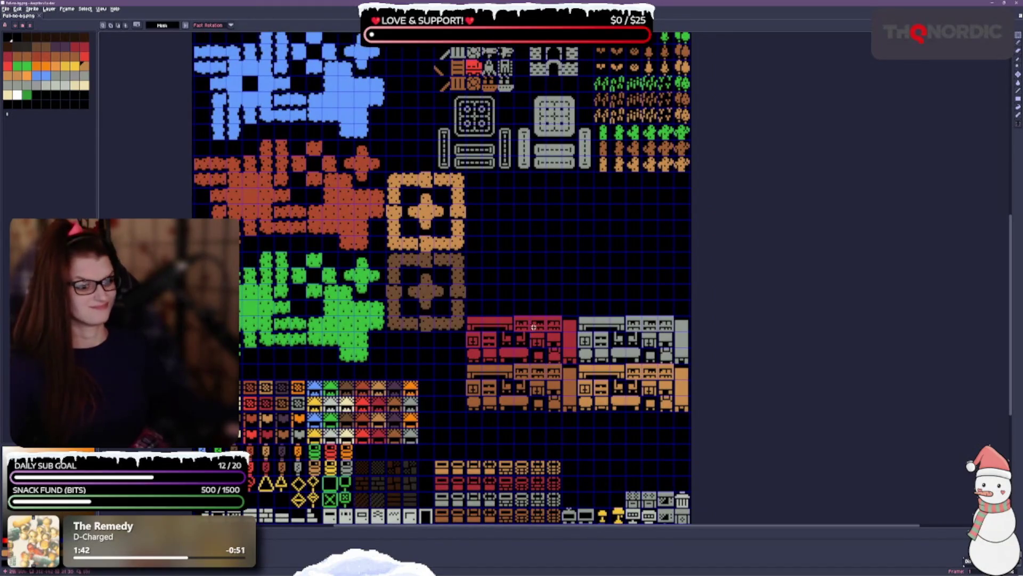
Select the red, grey and orange furniture block, including its rightmost column, and raise it two grid rows.
{"action": "mouse_move", "coordinate": [474, 322]}
{"action": "left_mouse_down"}
{"action": "mouse_move", "coordinate": [691, 412]}
{"action": "mouse_move", "coordinate": [675, 411]}
{"action": "left_mouse_up"}
{"action": "left_click_drag", "start_coordinate": [585, 392], "coordinate": [585, 376]}
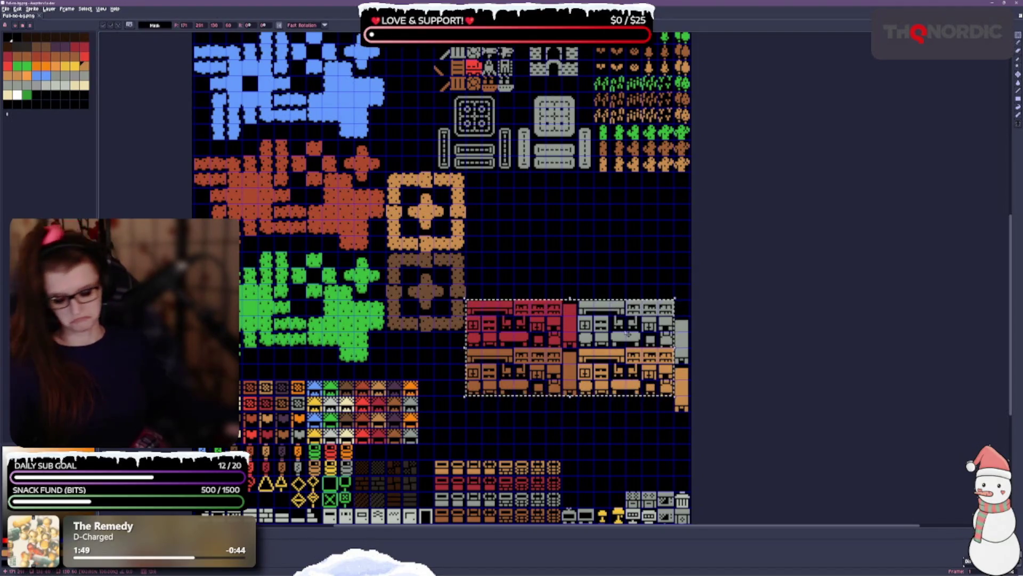
{"action": "left_click_drag", "start_coordinate": [562, 333], "coordinate": [564, 349]}
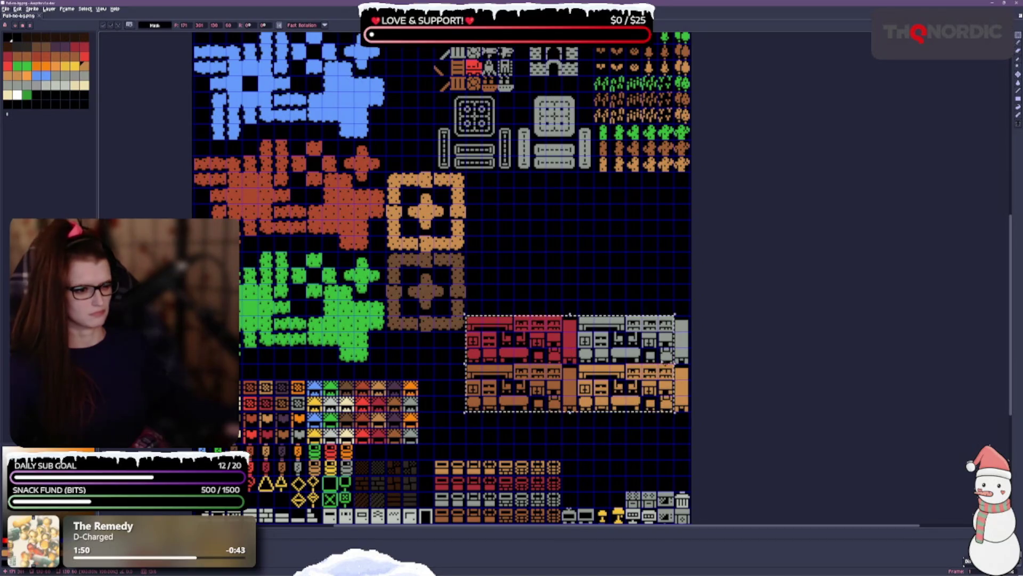
{"action": "key", "text": "Return"}
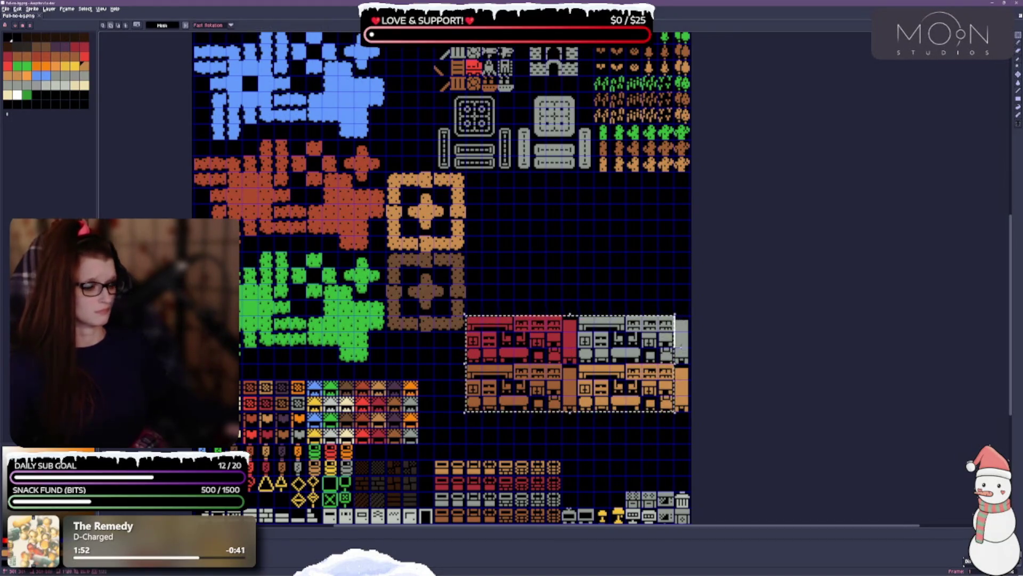
{"action": "left_click_drag", "start_coordinate": [689, 403], "coordinate": [691, 403]}
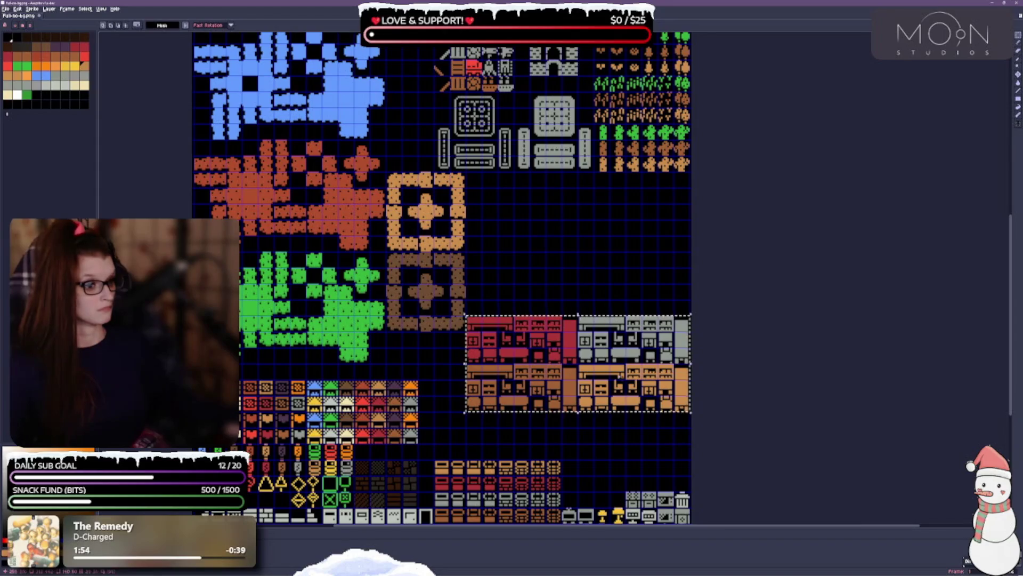
{"action": "left_click_drag", "start_coordinate": [598, 373], "coordinate": [602, 330]}
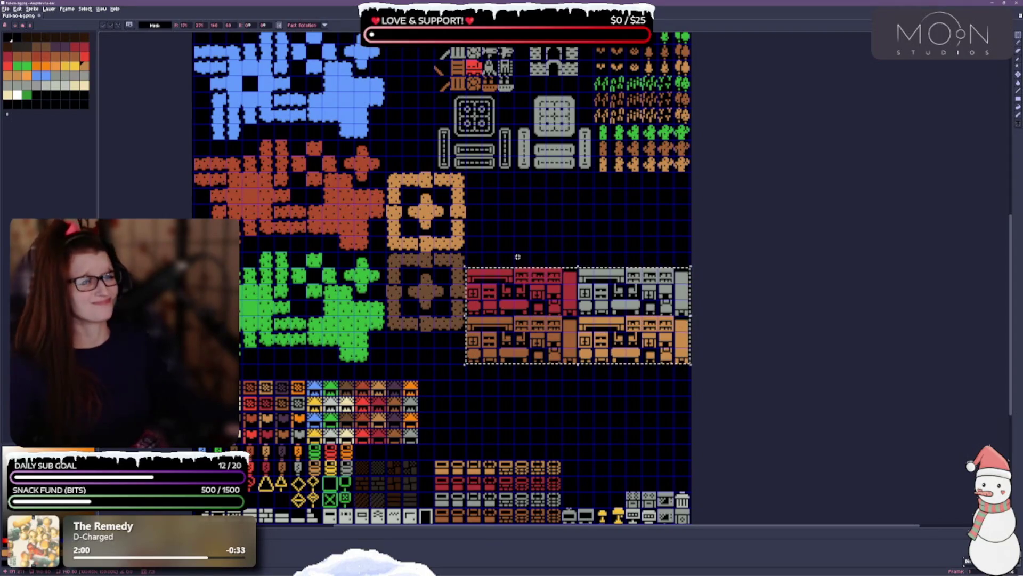
Select the brick wall tiles at the top, plus their neighbouring column, and drag them below the furniture block.
{"action": "left_click_drag", "start_coordinate": [497, 228], "coordinate": [570, 377]}
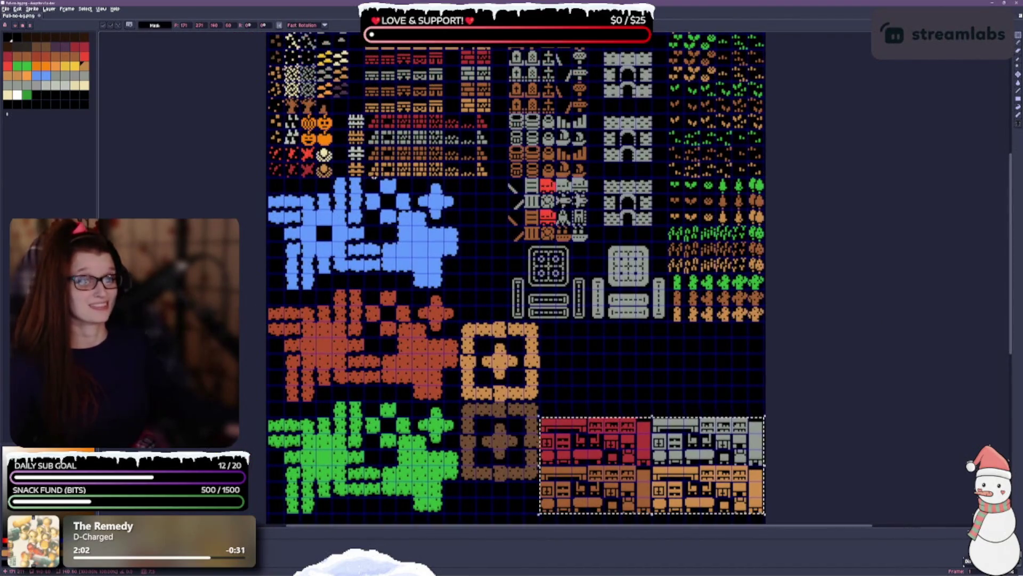
{"action": "left_click_drag", "start_coordinate": [436, 151], "coordinate": [412, 117]}
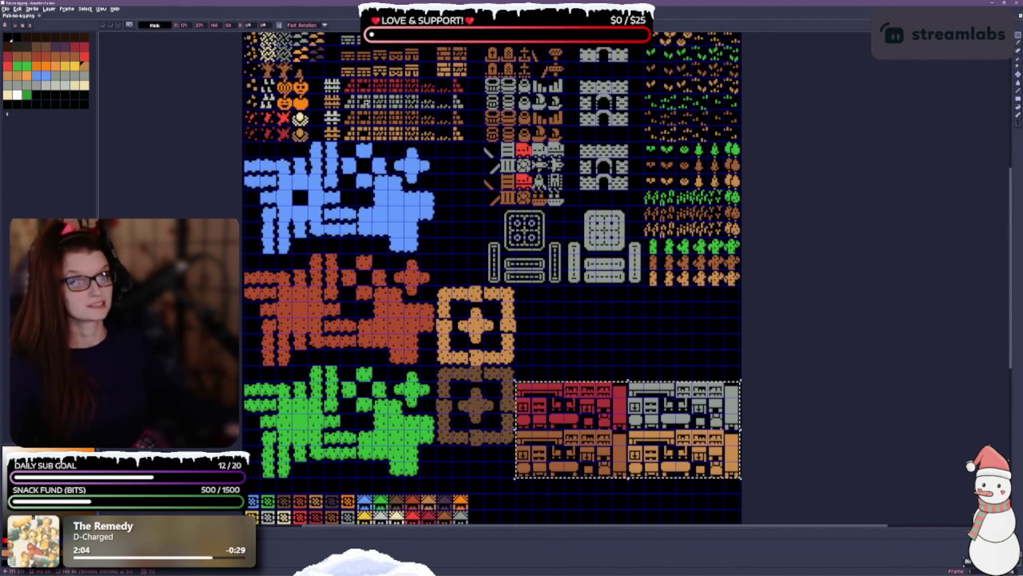
{"action": "mouse_move", "coordinate": [341, 78]}
{"action": "left_mouse_down"}
{"action": "mouse_move", "coordinate": [391, 118]}
{"action": "mouse_move", "coordinate": [453, 142]}
{"action": "left_mouse_up"}
{"action": "left_click_drag", "start_coordinate": [453, 78], "coordinate": [467, 126]}
{"action": "left_click_drag", "start_coordinate": [570, 311], "coordinate": [530, 261]}
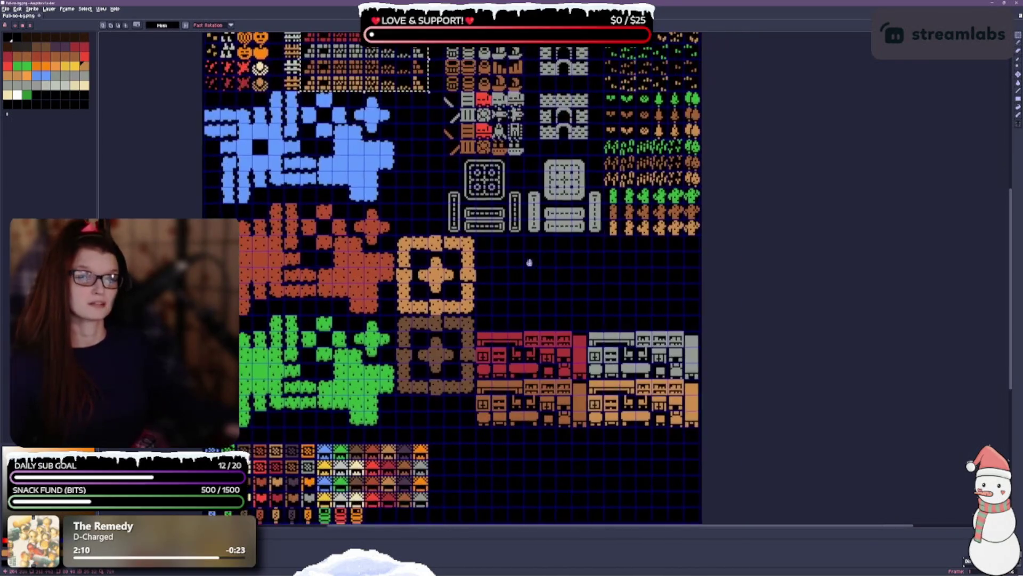
{"action": "mouse_move", "coordinate": [364, 62]}
{"action": "left_mouse_down"}
{"action": "mouse_move", "coordinate": [512, 425]}
{"action": "mouse_move", "coordinate": [571, 460]}
{"action": "left_mouse_up"}
{"action": "scroll", "coordinate": [580, 373], "scroll_direction": "up", "scroll_amount": 3}
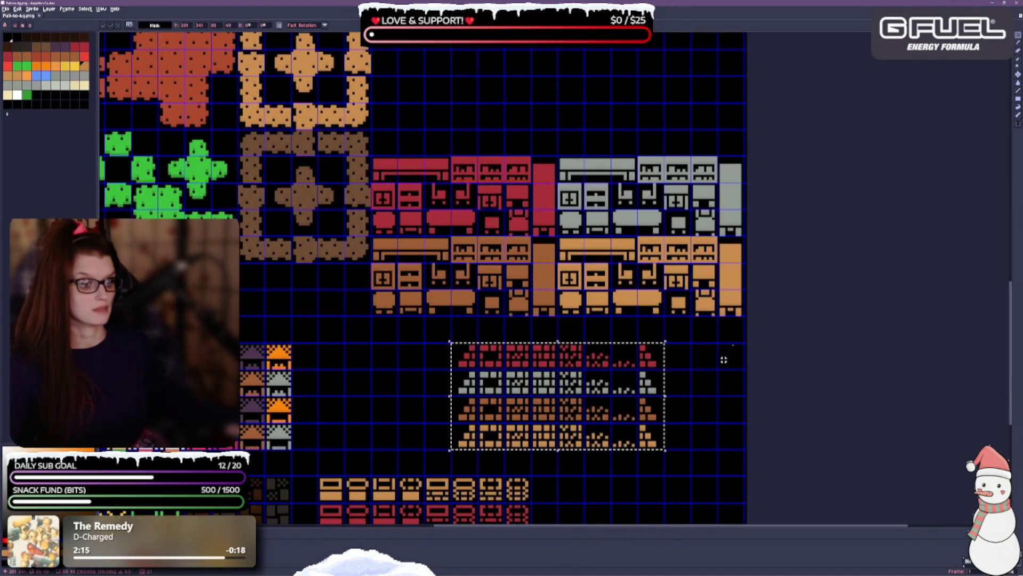
Drop the placed brick tiles, reposition the top row of red brick tiles, and save the sheet.
{"action": "left_click", "coordinate": [713, 378]}
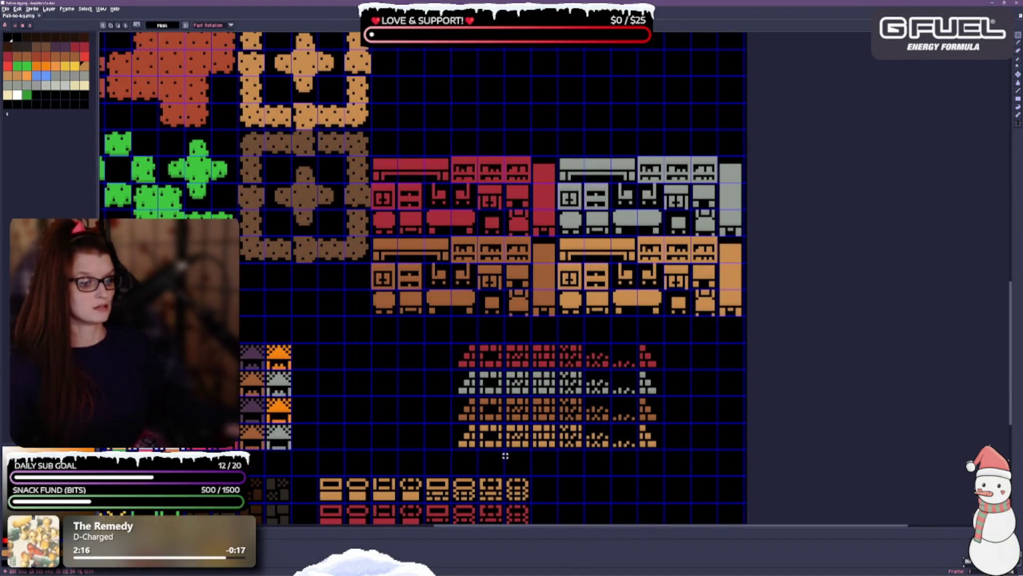
{"action": "left_click_drag", "start_coordinate": [459, 352], "coordinate": [648, 360]}
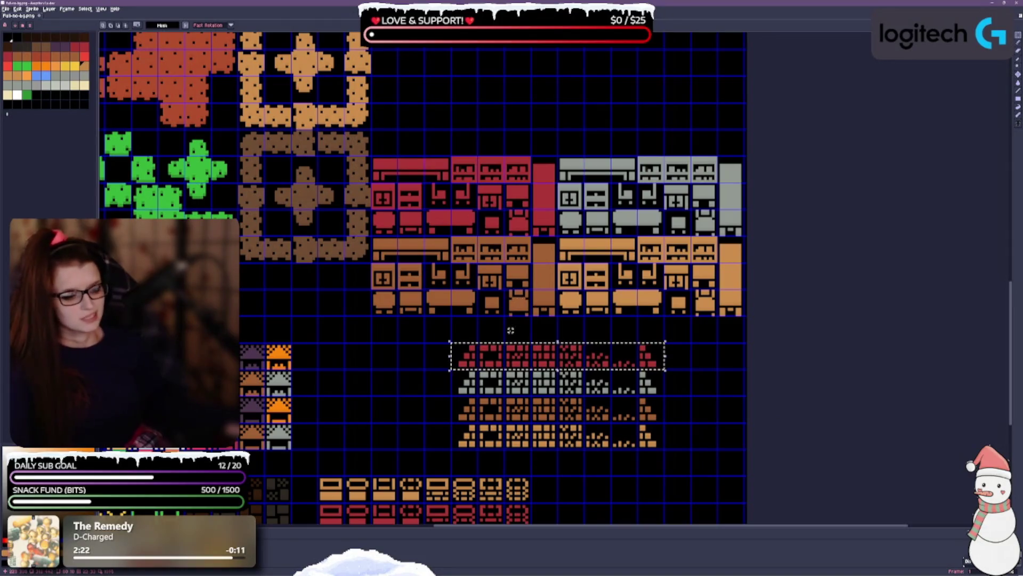
{"action": "mouse_move", "coordinate": [546, 363]}
{"action": "left_mouse_down"}
{"action": "mouse_move", "coordinate": [520, 125]}
{"action": "mouse_move", "coordinate": [488, 128]}
{"action": "mouse_move", "coordinate": [464, 138]}
{"action": "mouse_move", "coordinate": [548, 339]}
{"action": "left_mouse_up"}
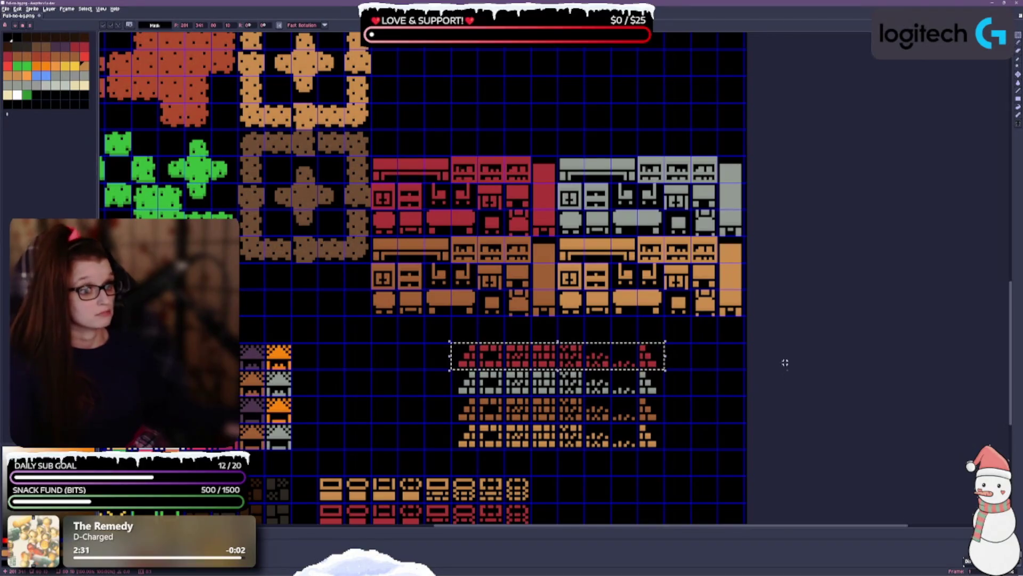
{"action": "key", "text": "ctrl+s"}
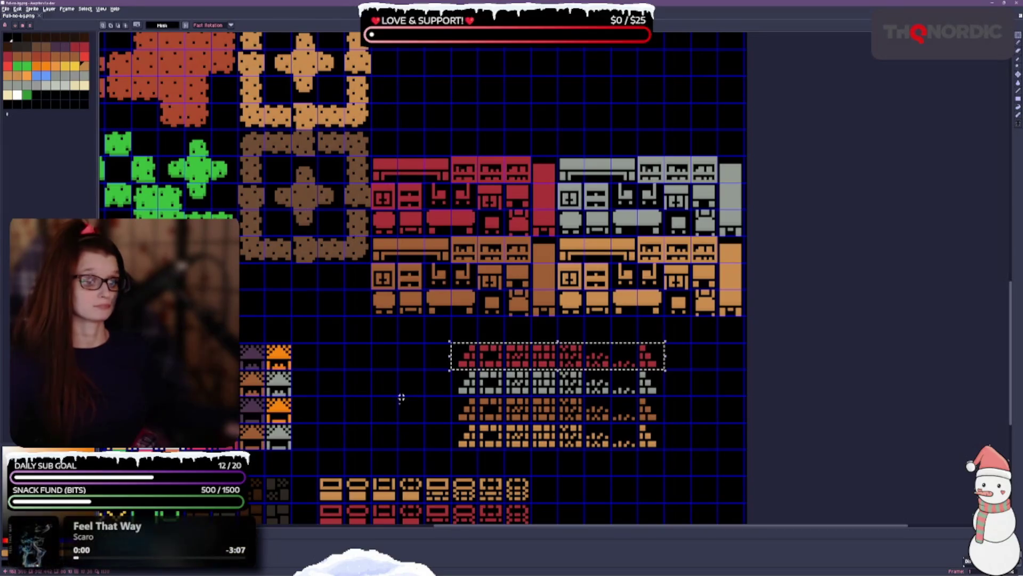
Move all four brick tile rows left beside the roof tiles, then zoom out to check the sheet.
{"action": "scroll", "coordinate": [395, 314], "scroll_direction": "down", "scroll_amount": 3}
{"action": "left_click", "coordinate": [608, 315]}
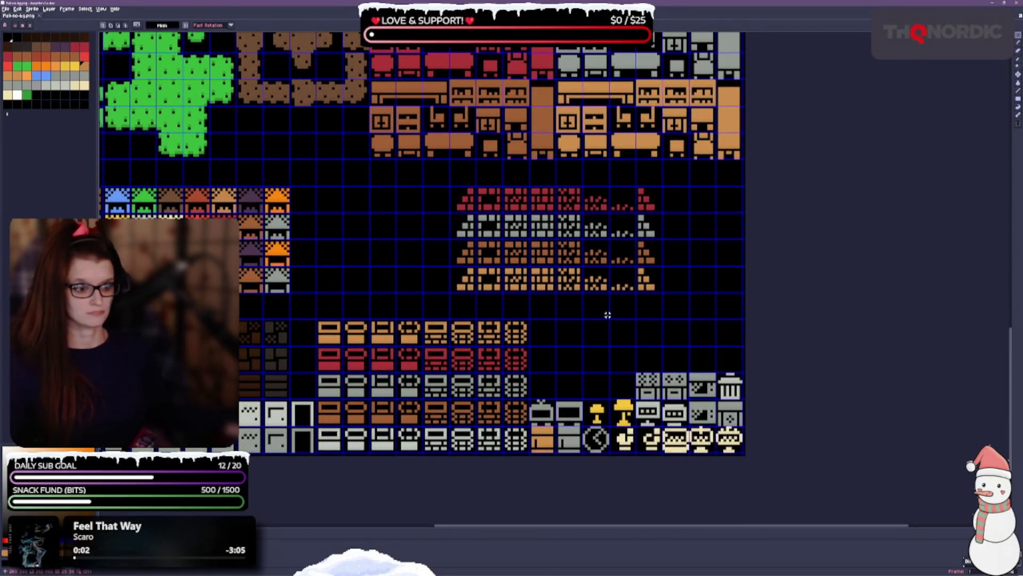
{"action": "mouse_move", "coordinate": [458, 190]}
{"action": "left_mouse_down"}
{"action": "mouse_move", "coordinate": [602, 288]}
{"action": "mouse_move", "coordinate": [658, 287]}
{"action": "left_mouse_up"}
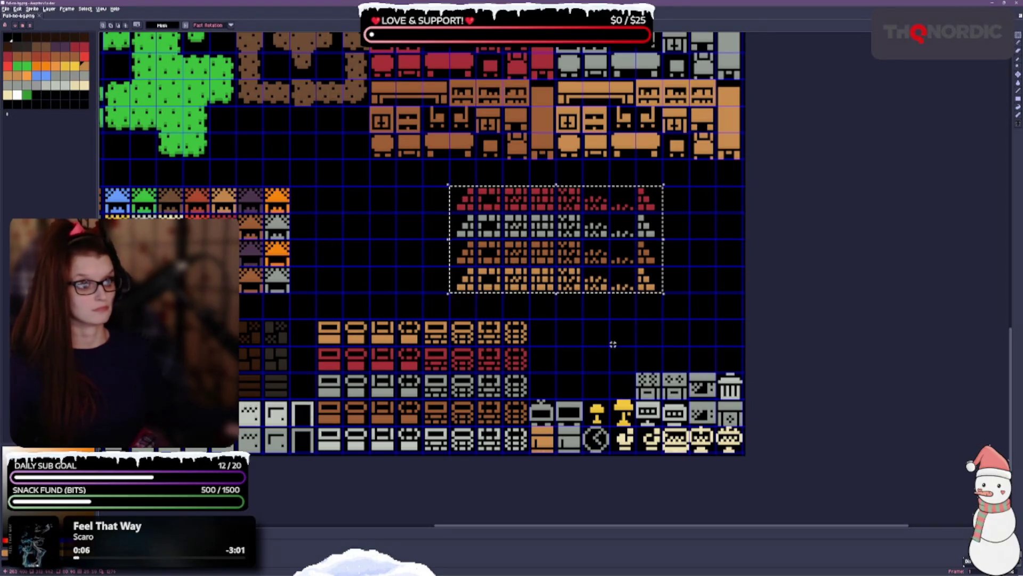
{"action": "mouse_move", "coordinate": [568, 267]}
{"action": "left_mouse_down"}
{"action": "mouse_move", "coordinate": [436, 268]}
{"action": "mouse_move", "coordinate": [435, 294]}
{"action": "mouse_move", "coordinate": [430, 274]}
{"action": "left_mouse_up"}
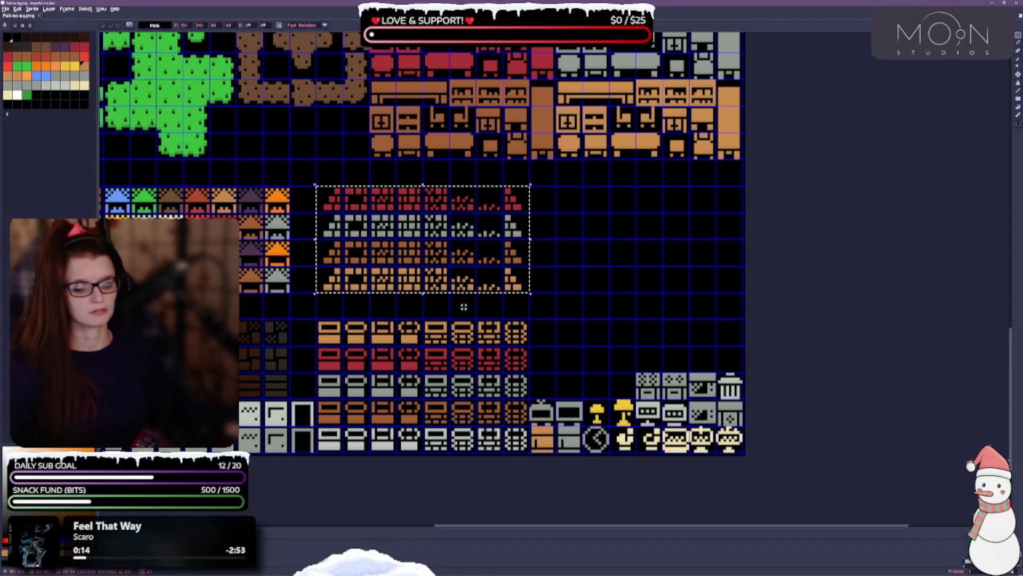
{"action": "scroll", "coordinate": [479, 310], "scroll_direction": "down", "scroll_amount": 1}
{"action": "left_click_drag", "start_coordinate": [382, 271], "coordinate": [525, 195]}
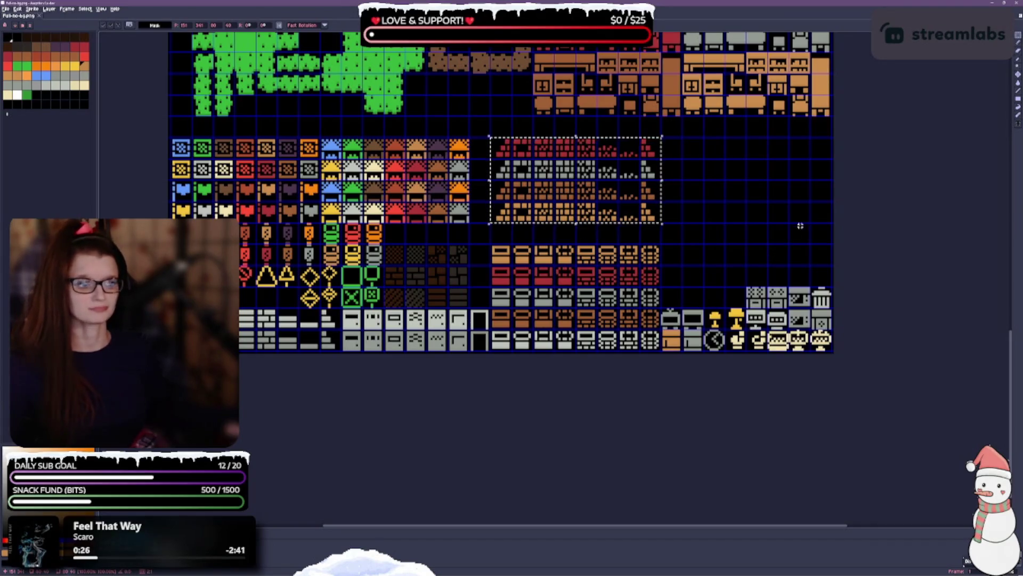
{"action": "scroll", "coordinate": [666, 170], "scroll_direction": "up", "scroll_amount": 3}
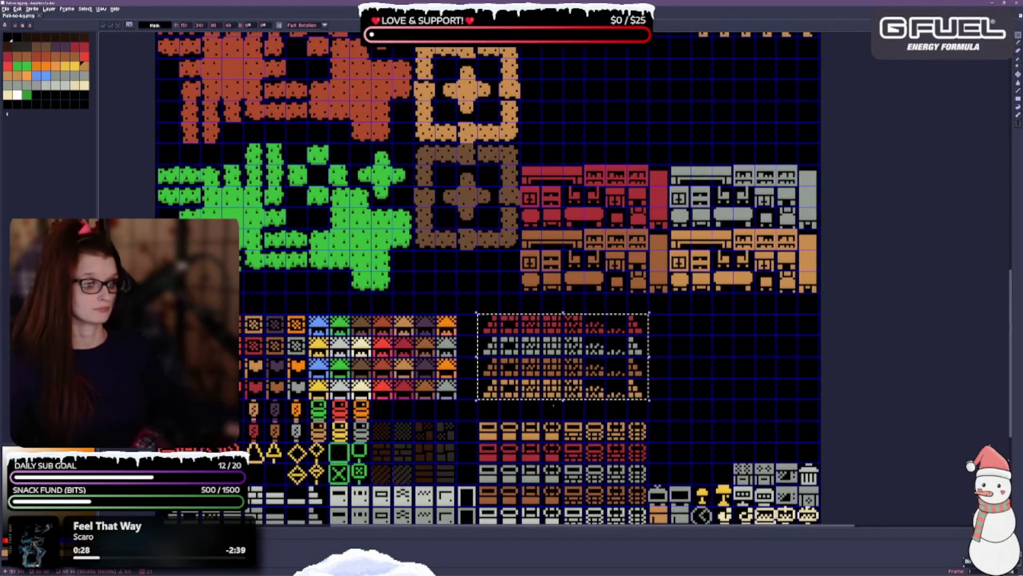
{"action": "scroll", "coordinate": [375, 195], "scroll_direction": "up", "scroll_amount": 4}
{"action": "scroll", "coordinate": [396, 131], "scroll_direction": "up", "scroll_amount": 4}
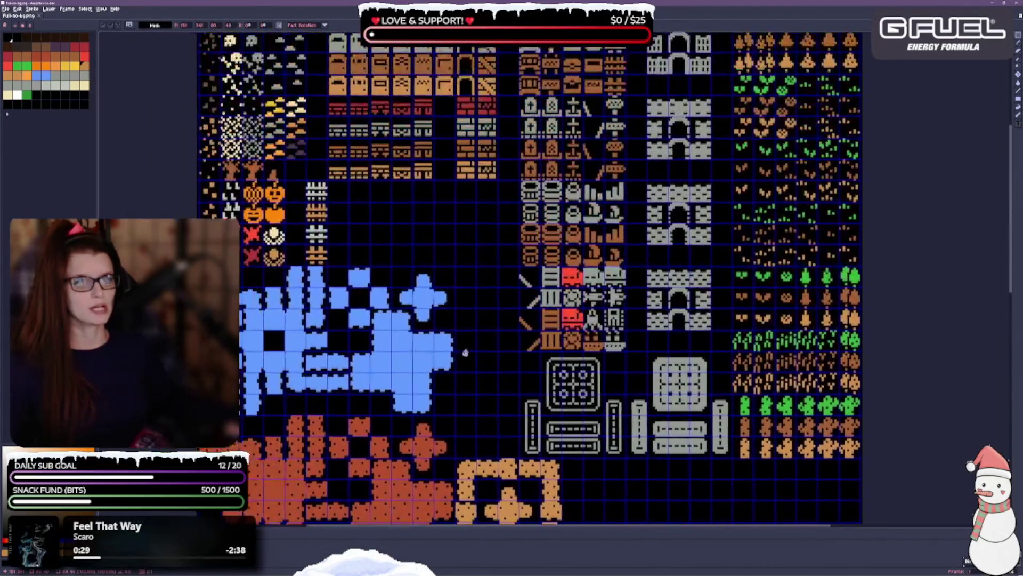
{"action": "scroll", "coordinate": [401, 426], "scroll_direction": "up", "scroll_amount": 4}
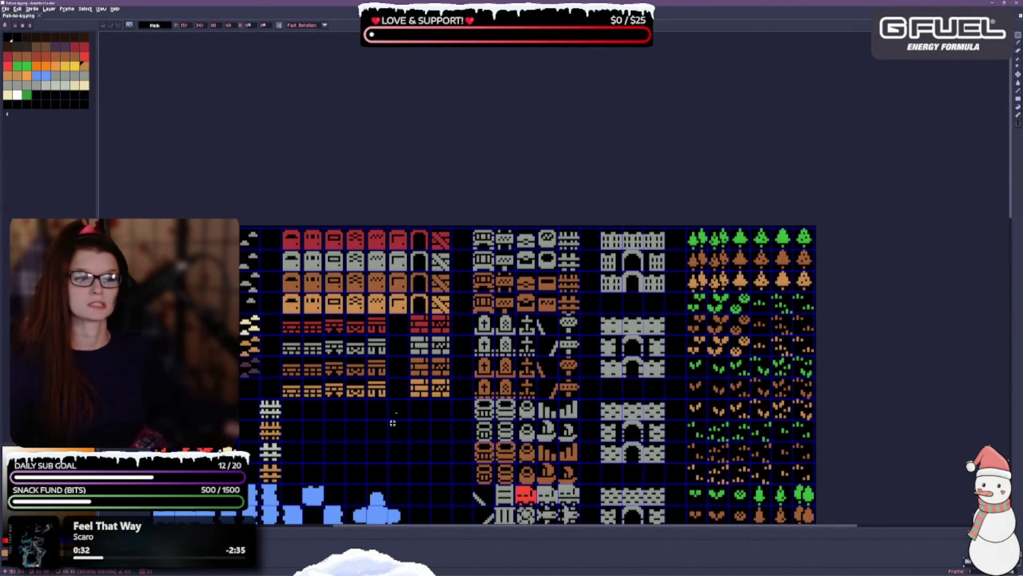
{"action": "left_click_drag", "start_coordinate": [396, 478], "coordinate": [377, 371]}
{"action": "scroll", "coordinate": [609, 465], "scroll_direction": "down", "scroll_amount": 10}
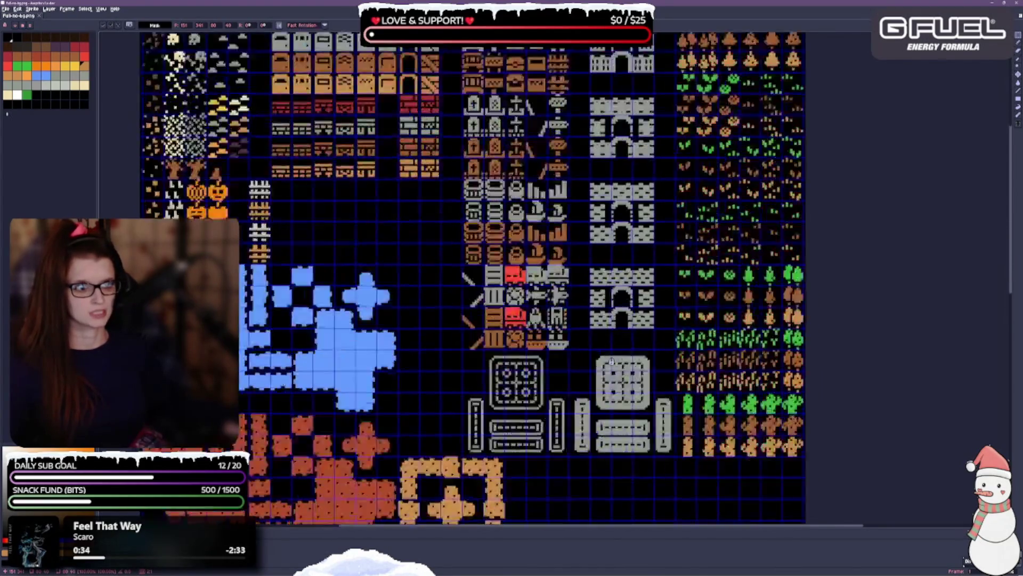
{"action": "scroll", "coordinate": [621, 191], "scroll_direction": "down", "scroll_amount": 1}
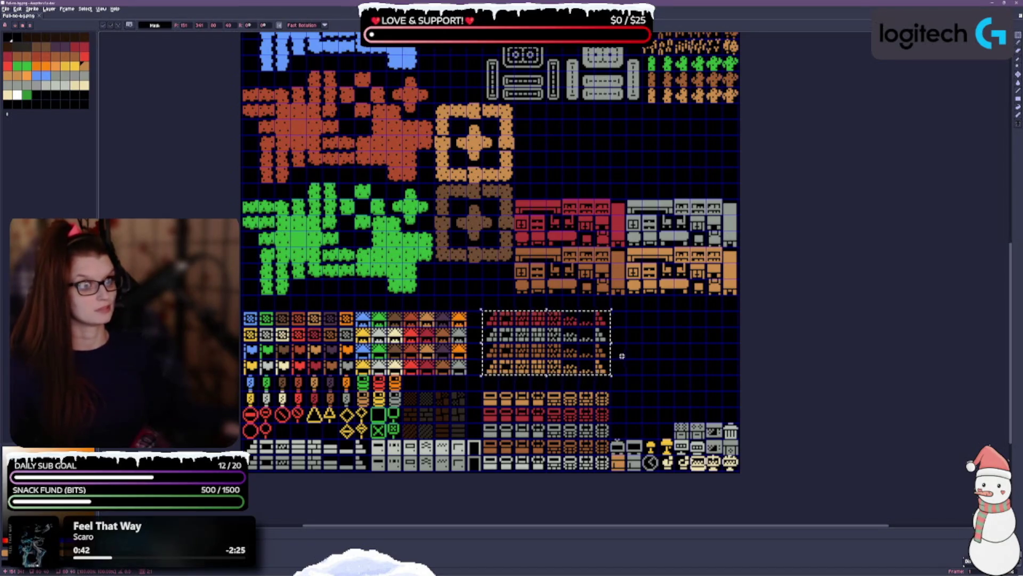
{"action": "scroll", "coordinate": [620, 365], "scroll_direction": "down", "scroll_amount": 1}
{"action": "scroll", "coordinate": [620, 365], "scroll_direction": "up", "scroll_amount": 5}
{"action": "mouse_move", "coordinate": [636, 275]}
{"action": "left_mouse_down"}
{"action": "mouse_move", "coordinate": [603, 462]}
{"action": "mouse_move", "coordinate": [603, 315]}
{"action": "left_mouse_up"}
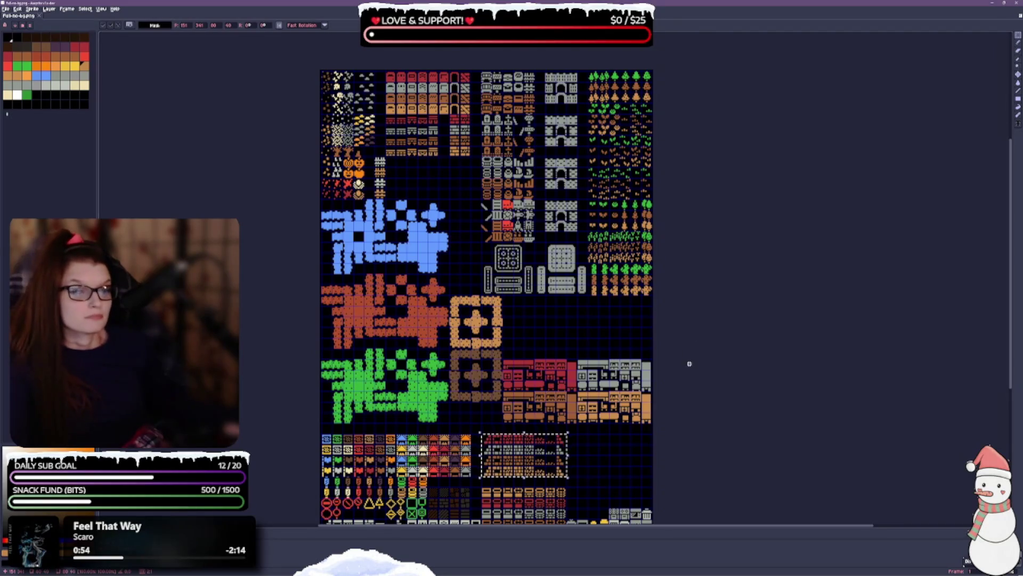
{"action": "scroll", "coordinate": [608, 208], "scroll_direction": "down", "scroll_amount": 3}
{"action": "scroll", "coordinate": [560, 306], "scroll_direction": "up", "scroll_amount": 1}
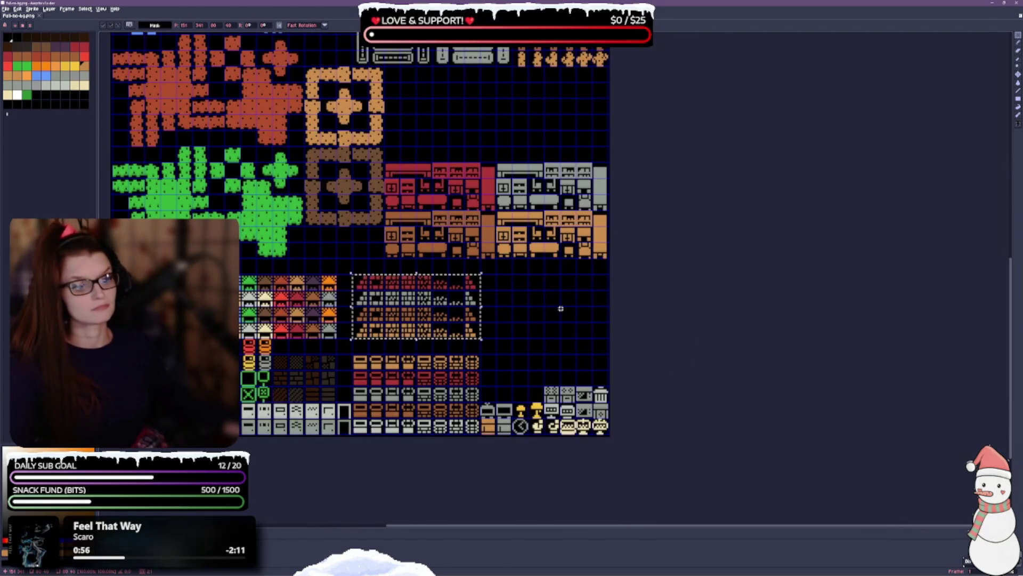